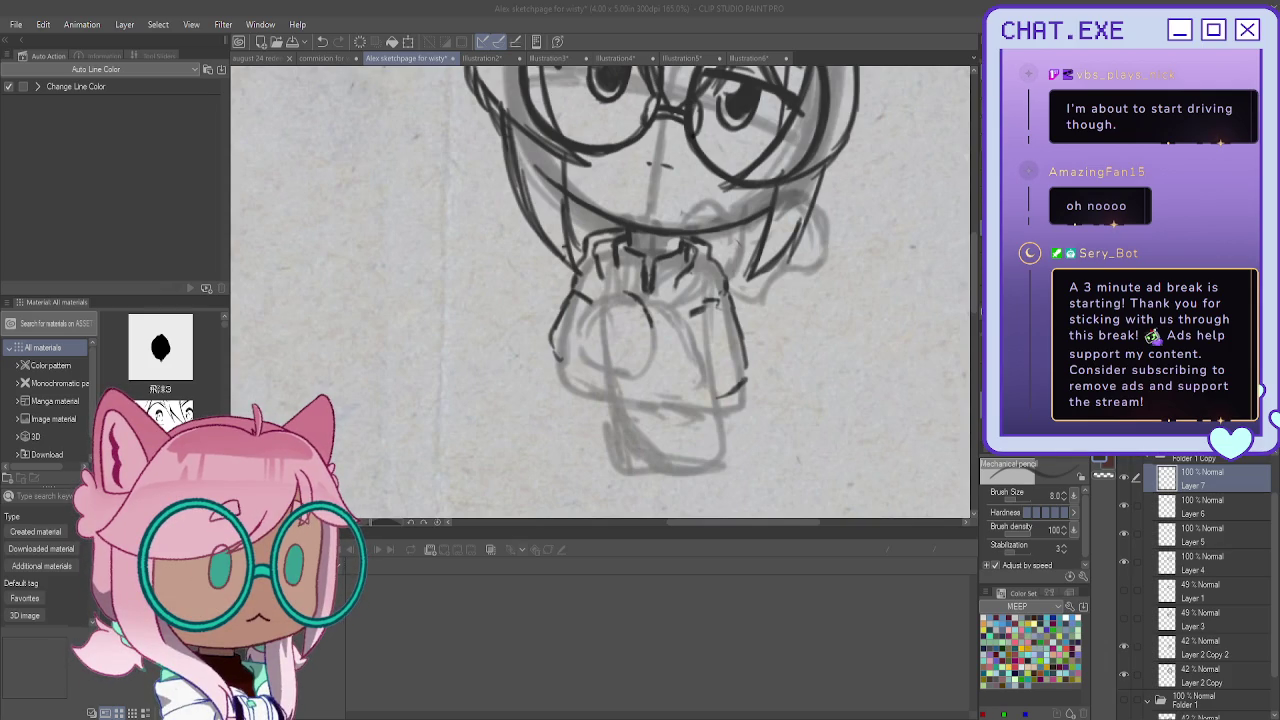
Ink the hand strokes, the first bunny lines and its small curved paw, undoing stray marks
mouse_move(612, 316)
left_mouse_down()
mouse_move(617, 296)
mouse_move(590, 312)
mouse_move(613, 312)
left_mouse_up()
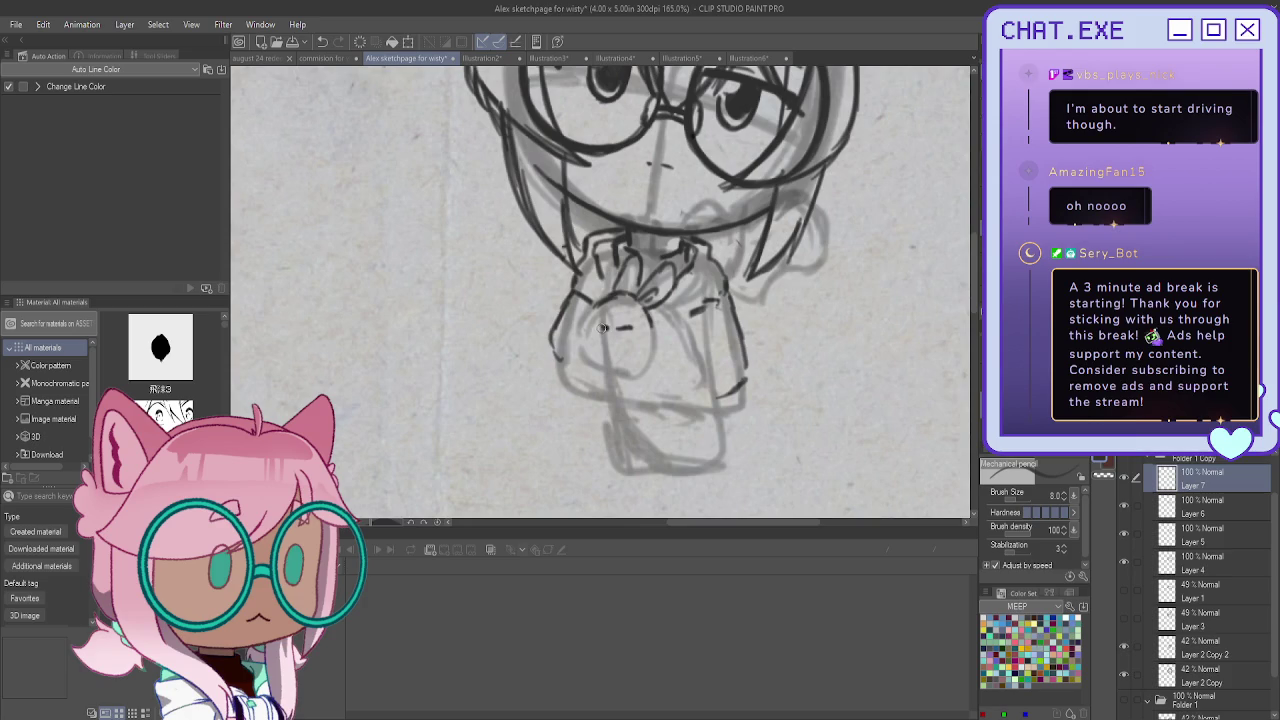
left_click(603, 327)
key("ctrl+z")
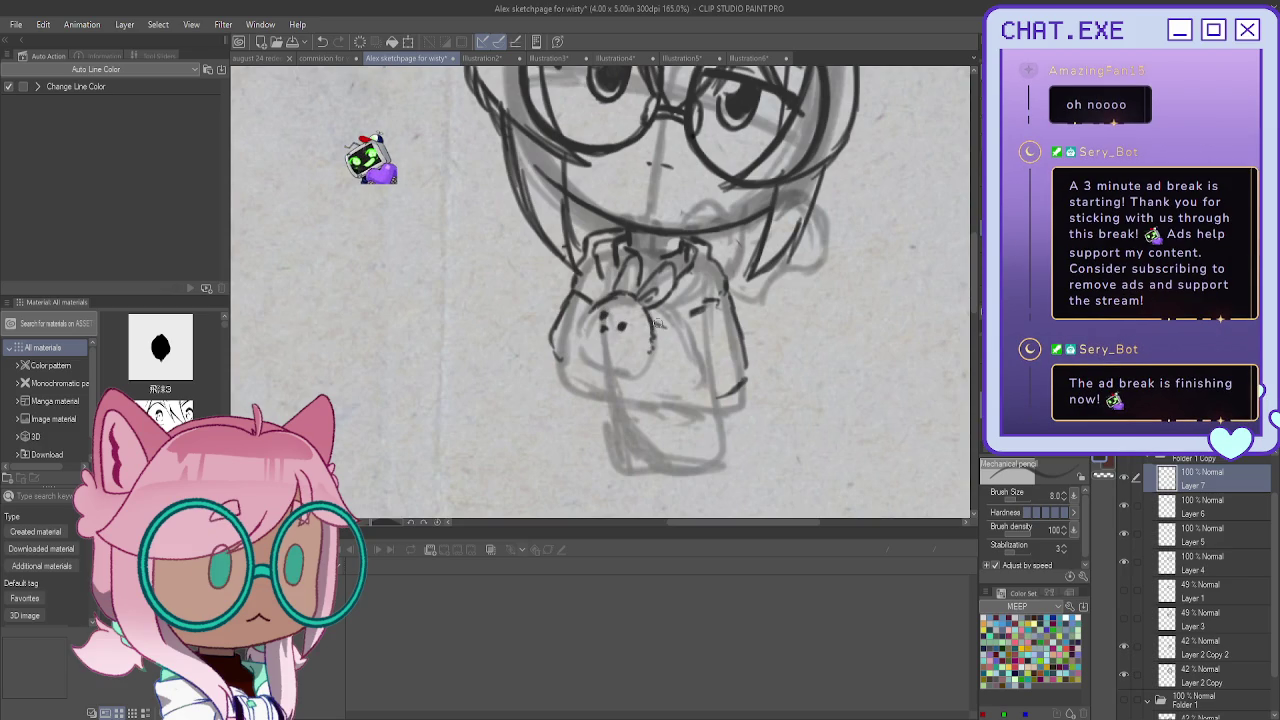
left_click_drag(651, 317, 696, 361)
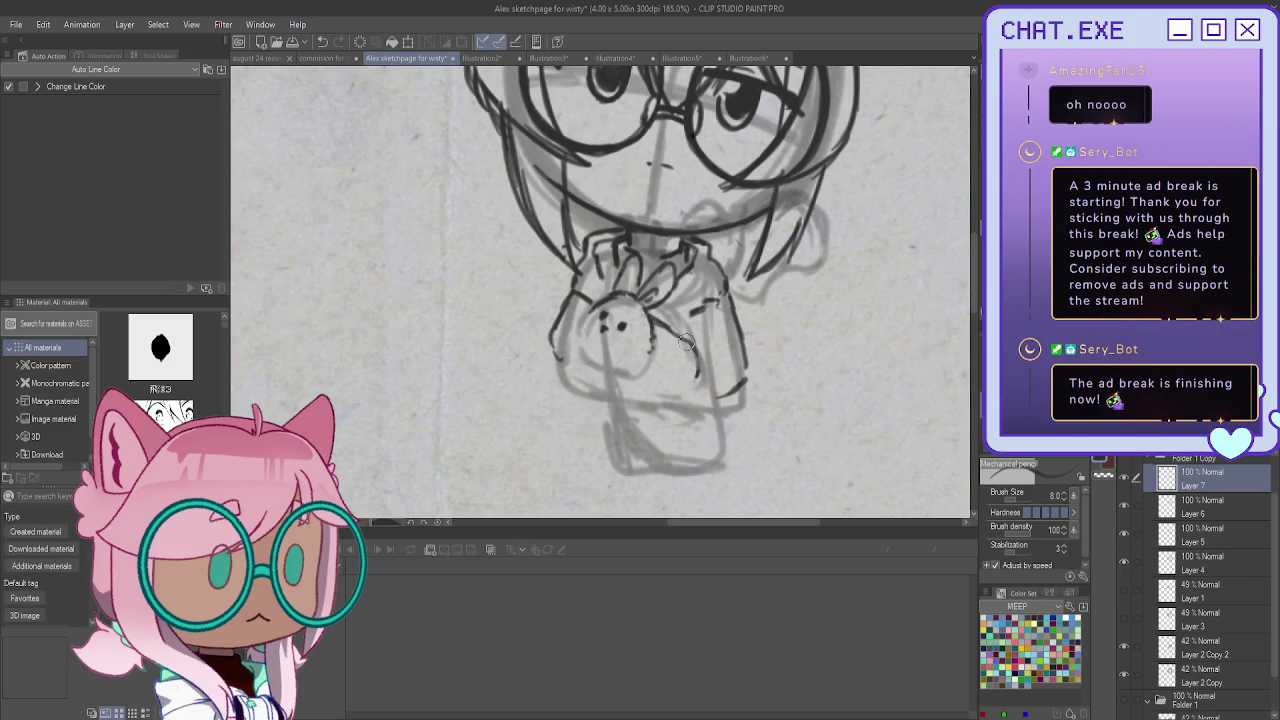
key("ctrl+z")
left_click_drag(614, 366, 624, 362)
mouse_move(618, 370)
left_mouse_down()
mouse_move(630, 360)
mouse_move(622, 372)
left_mouse_up()
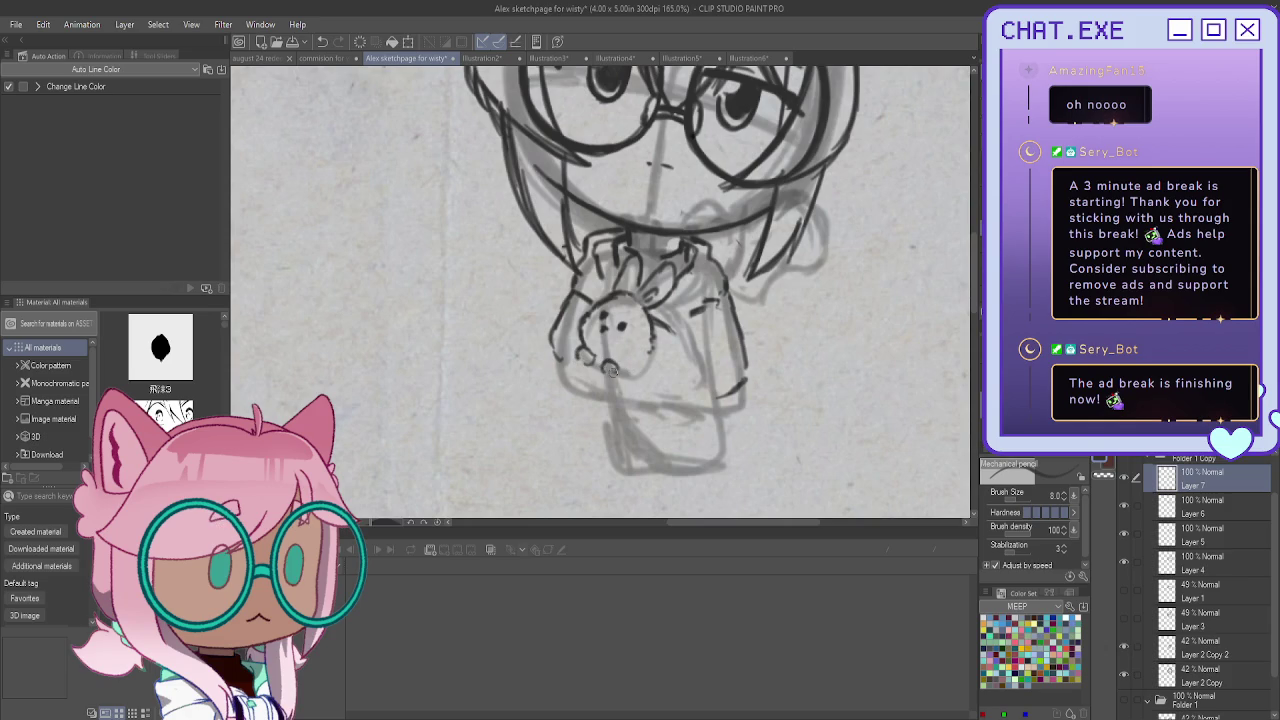
Add short strokes beside the bunny and sketch the paw on its right
left_click_drag(656, 320, 705, 363)
key("ctrl+z")
key("ctrl+z")
left_click_drag(648, 368, 676, 356)
left_click_drag(682, 357, 691, 351)
key("ctrl+z")
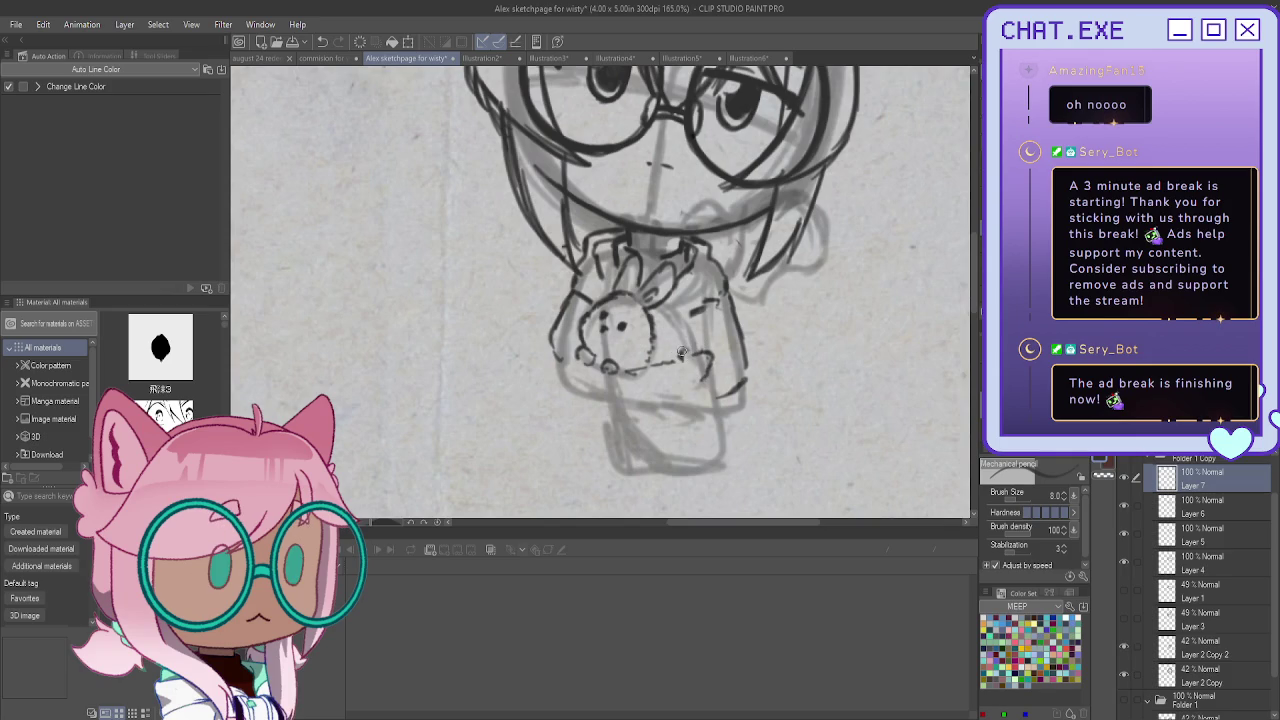
left_click_drag(710, 350, 717, 401)
Lasso the bunny's paw strokes and move them slightly left with Scale/Rotate
key("m")
mouse_move(694, 338)
left_mouse_down()
mouse_move(672, 352)
mouse_move(667, 378)
mouse_move(643, 374)
left_mouse_up()
left_click(727, 417)
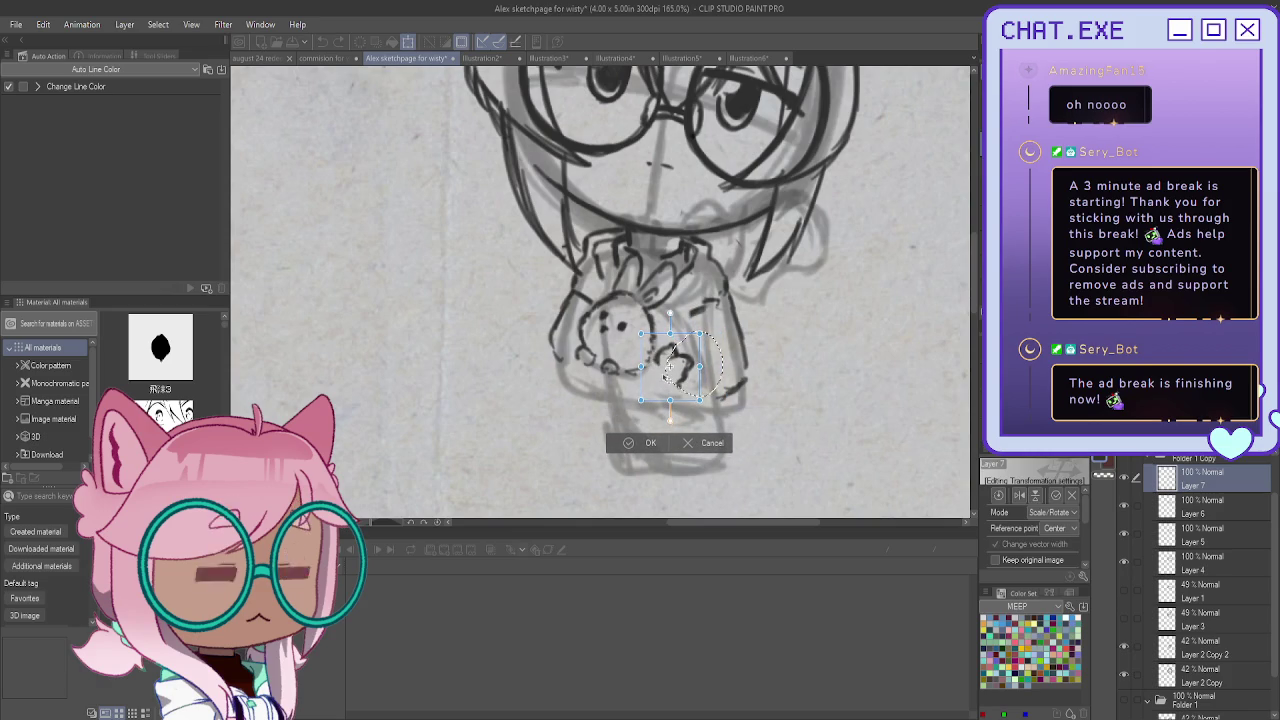
key("Return")
key("ctrl+d")
With the Mechanical pencil, outline the paw's left side and add a line below the bunny
key("p")
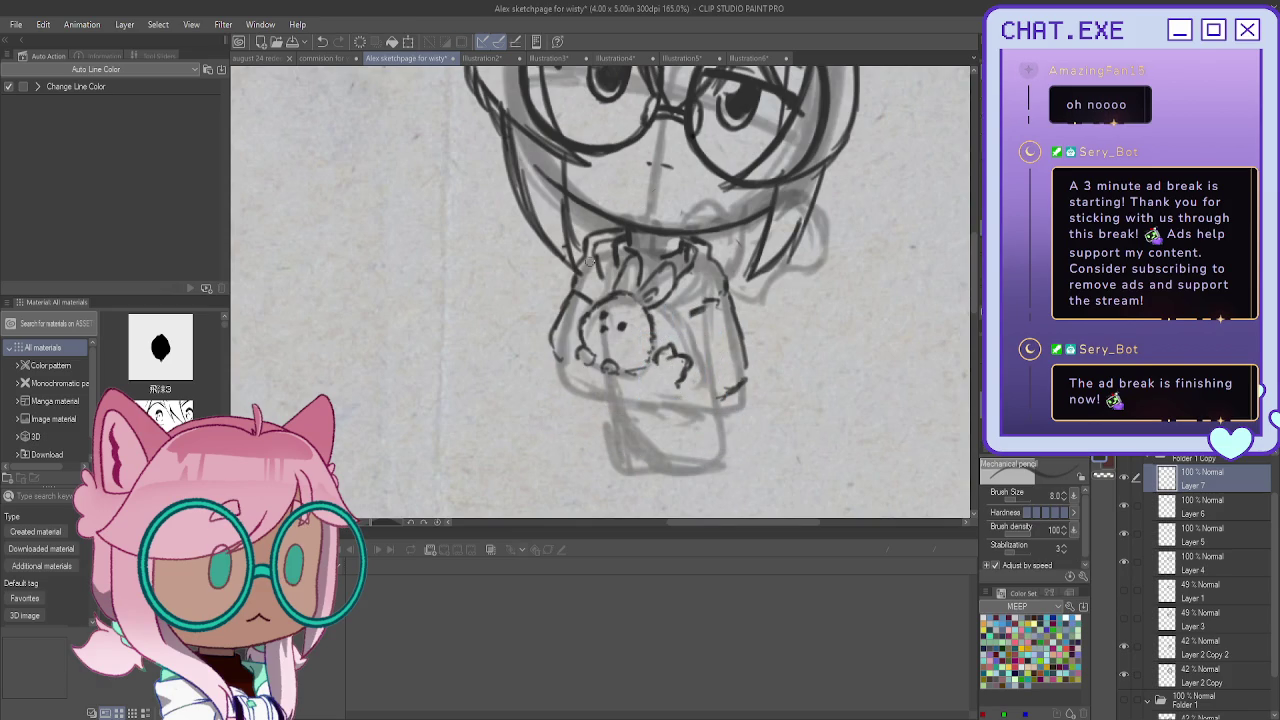
left_click_drag(566, 350, 574, 376)
left_click_drag(556, 328, 542, 388)
left_click_drag(646, 370, 638, 399)
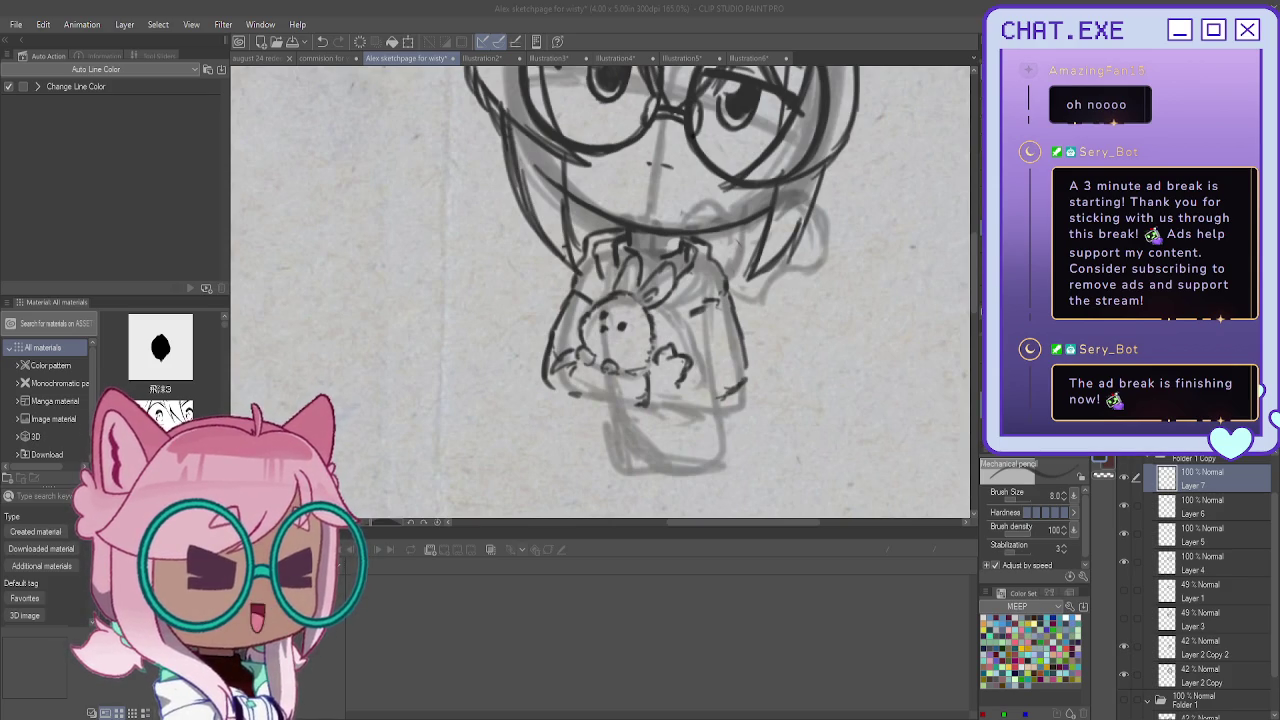
scroll(608, 367, "up", 2)
Zoom in and ink the box's lower edges and vertical lines below and beside the bunny
left_click_drag(608, 385, 598, 418)
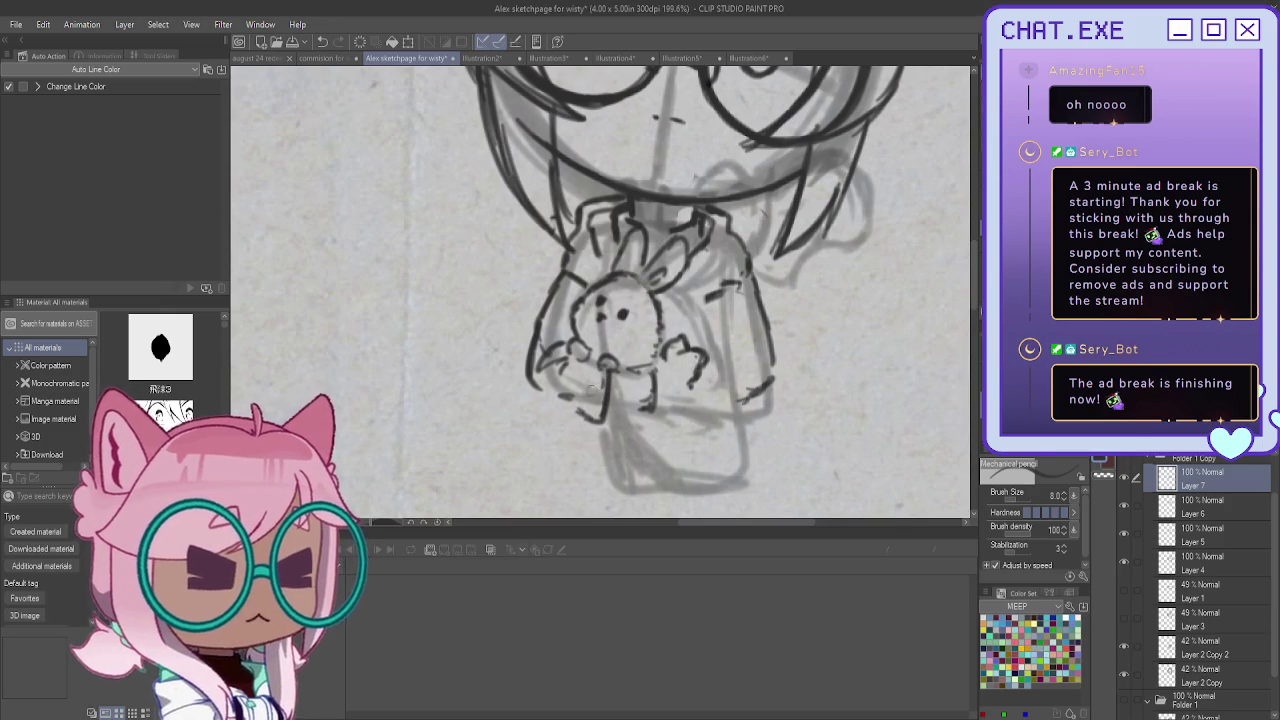
scroll(590, 388, "up", 1)
scroll(565, 392, "up", 1)
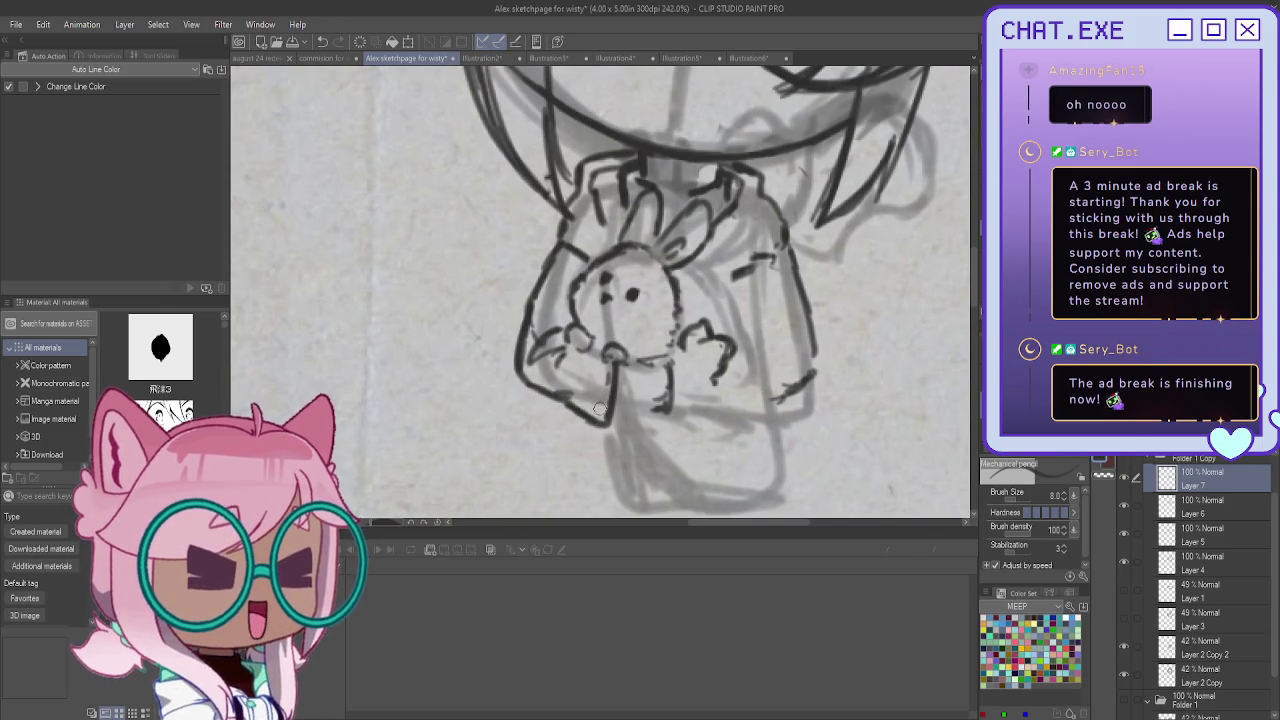
left_click_drag(603, 384, 598, 416)
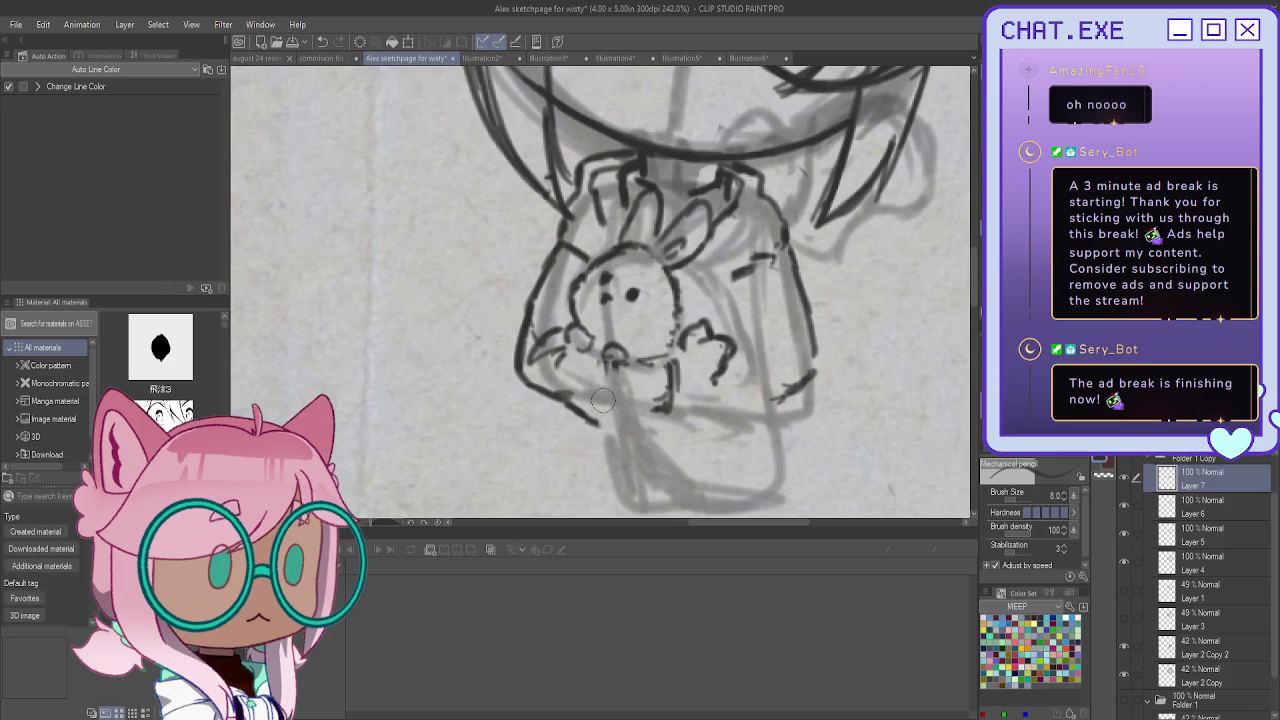
mouse_move(654, 366)
left_mouse_down()
mouse_move(650, 398)
mouse_move(682, 414)
left_mouse_up()
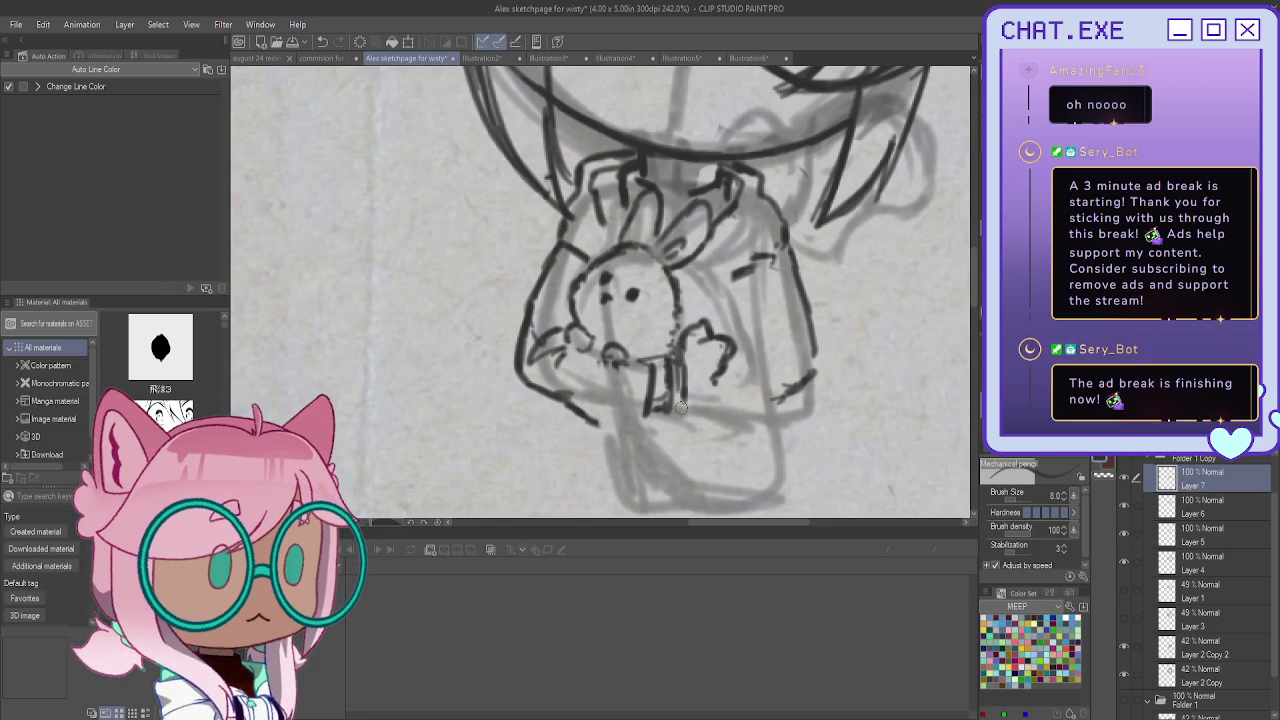
mouse_move(668, 368)
left_mouse_down()
mouse_move(665, 425)
mouse_move(640, 454)
mouse_move(578, 392)
left_mouse_up()
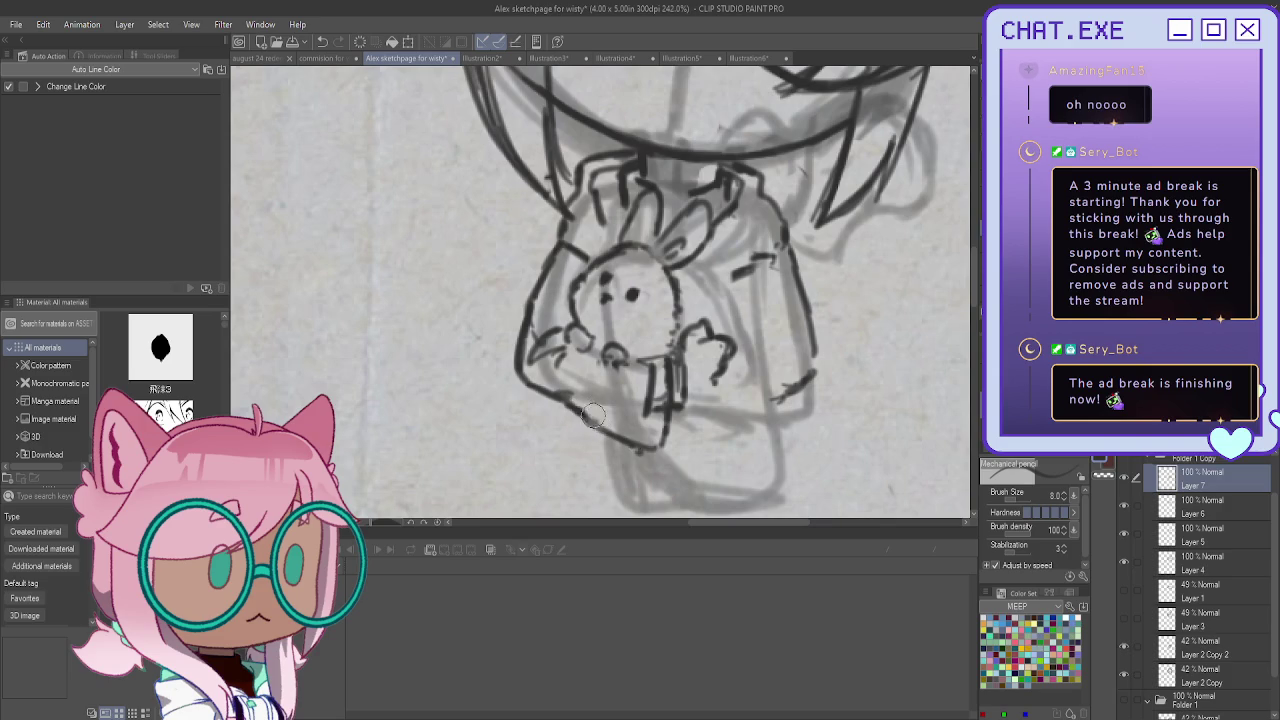
key("ctrl+z")
mouse_move(684, 378)
left_mouse_down()
mouse_move(684, 434)
mouse_move(528, 380)
left_mouse_up()
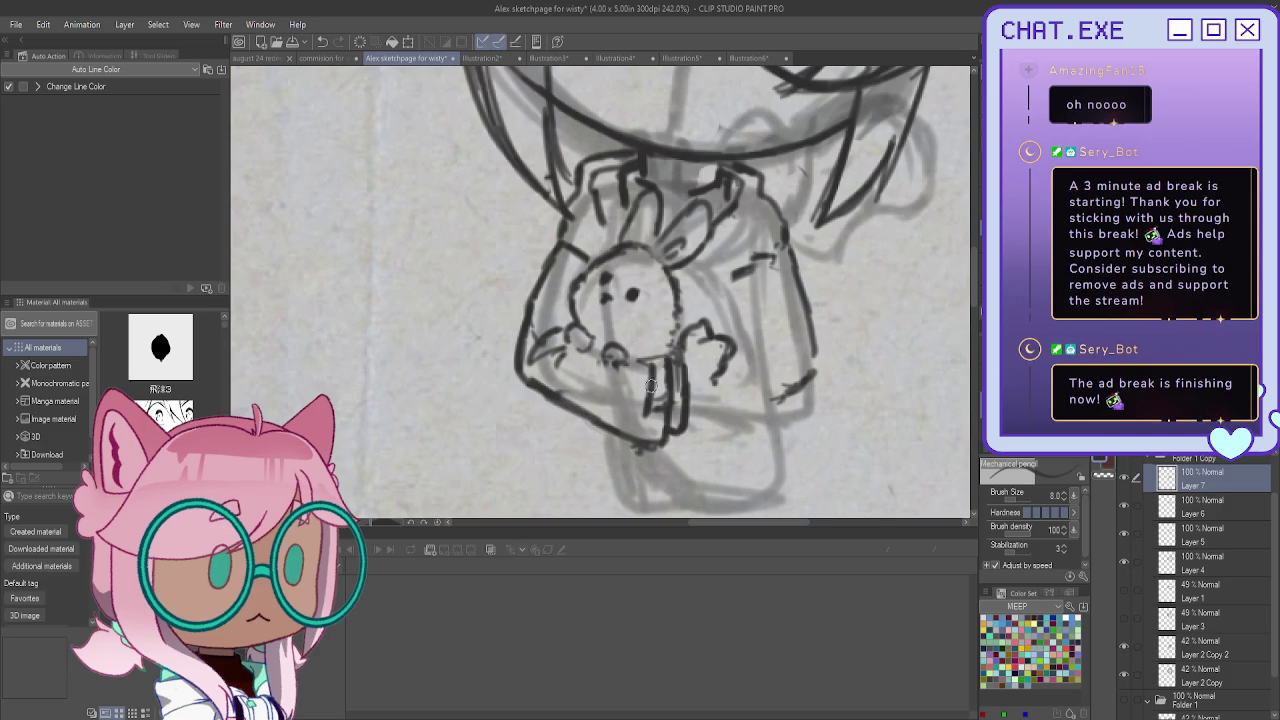
left_click_drag(656, 358, 657, 432)
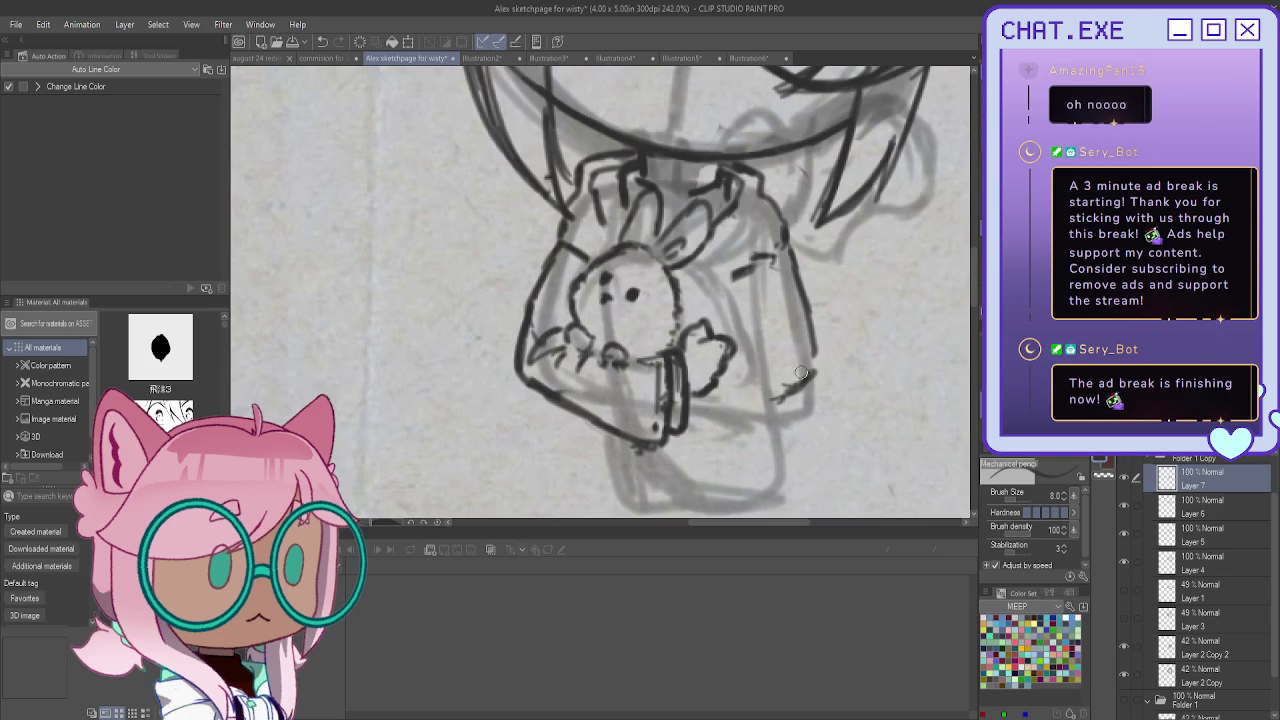
Ink the curved hand, the right sleeve edge and the box line beside the hand
mouse_move(812, 343)
left_mouse_down()
mouse_move(796, 382)
mouse_move(726, 435)
left_mouse_up()
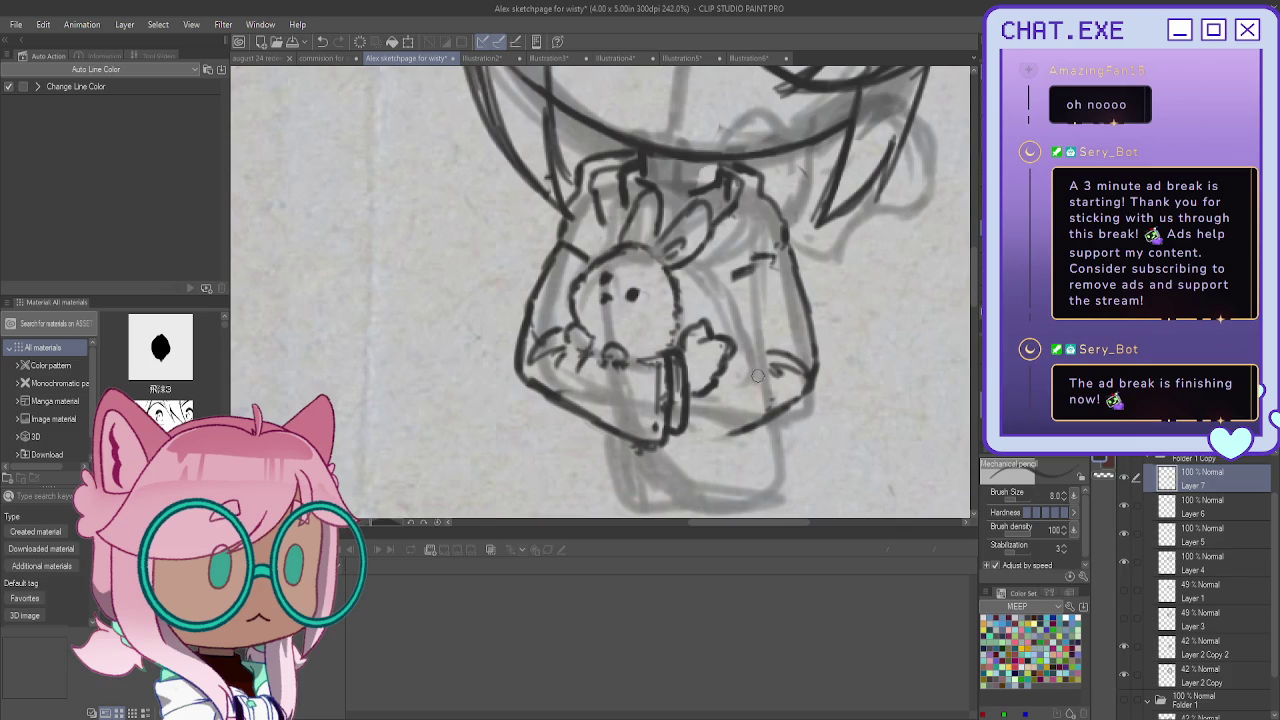
left_click_drag(668, 260, 717, 292)
left_click_drag(758, 324, 765, 358)
left_click_drag(783, 348, 806, 343)
mouse_move(785, 236)
left_mouse_down()
mouse_move(805, 372)
mouse_move(780, 410)
mouse_move(790, 386)
mouse_move(752, 381)
mouse_move(750, 434)
mouse_move(734, 448)
left_mouse_up()
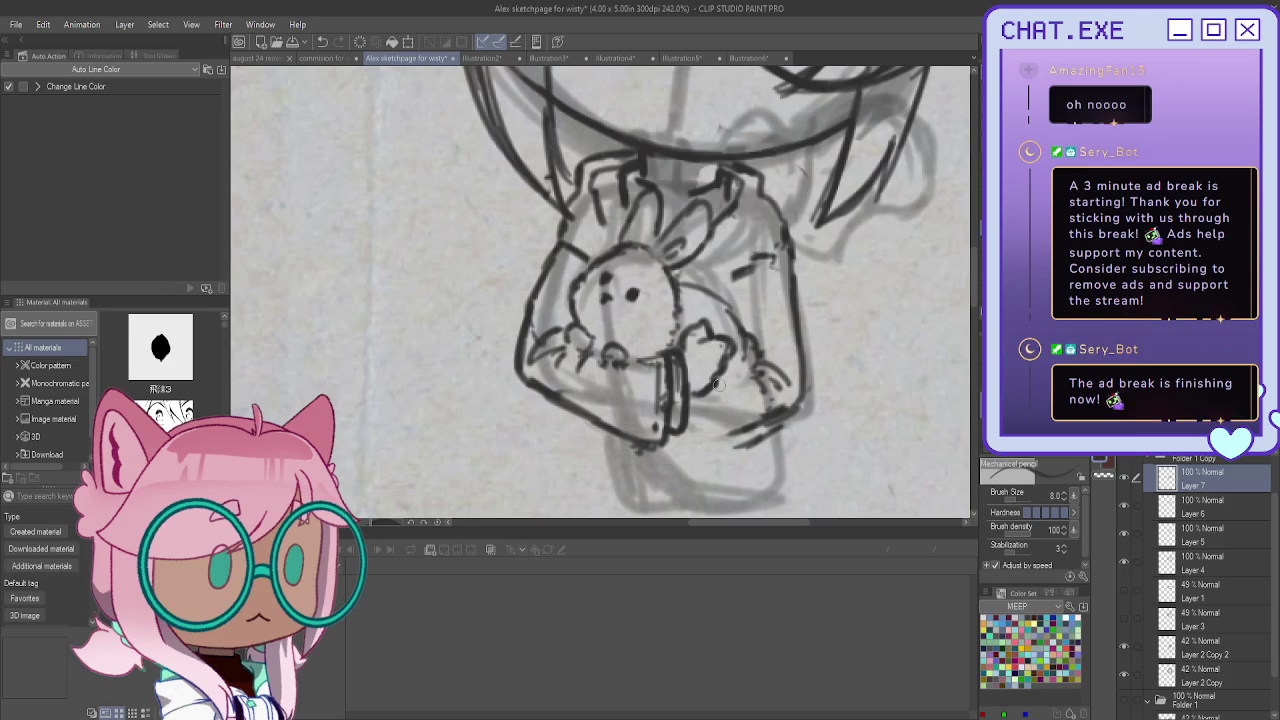
left_click_drag(746, 366, 716, 388)
mouse_move(740, 430)
left_mouse_down()
mouse_move(661, 456)
mouse_move(752, 438)
mouse_move(734, 444)
left_mouse_up()
key("ctrl+z")
mouse_move(806, 386)
left_mouse_down()
mouse_move(762, 430)
mouse_move(674, 443)
left_mouse_up()
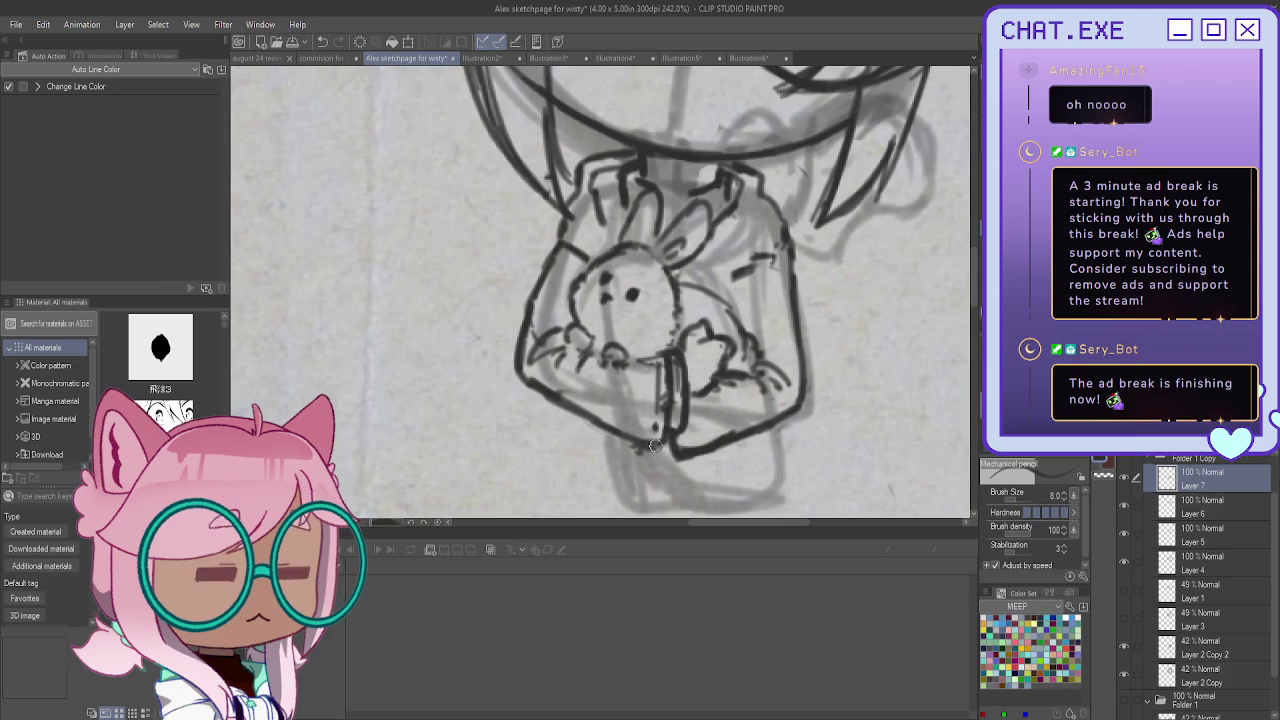
left_click_drag(679, 352, 668, 430)
key("ctrl+minus")
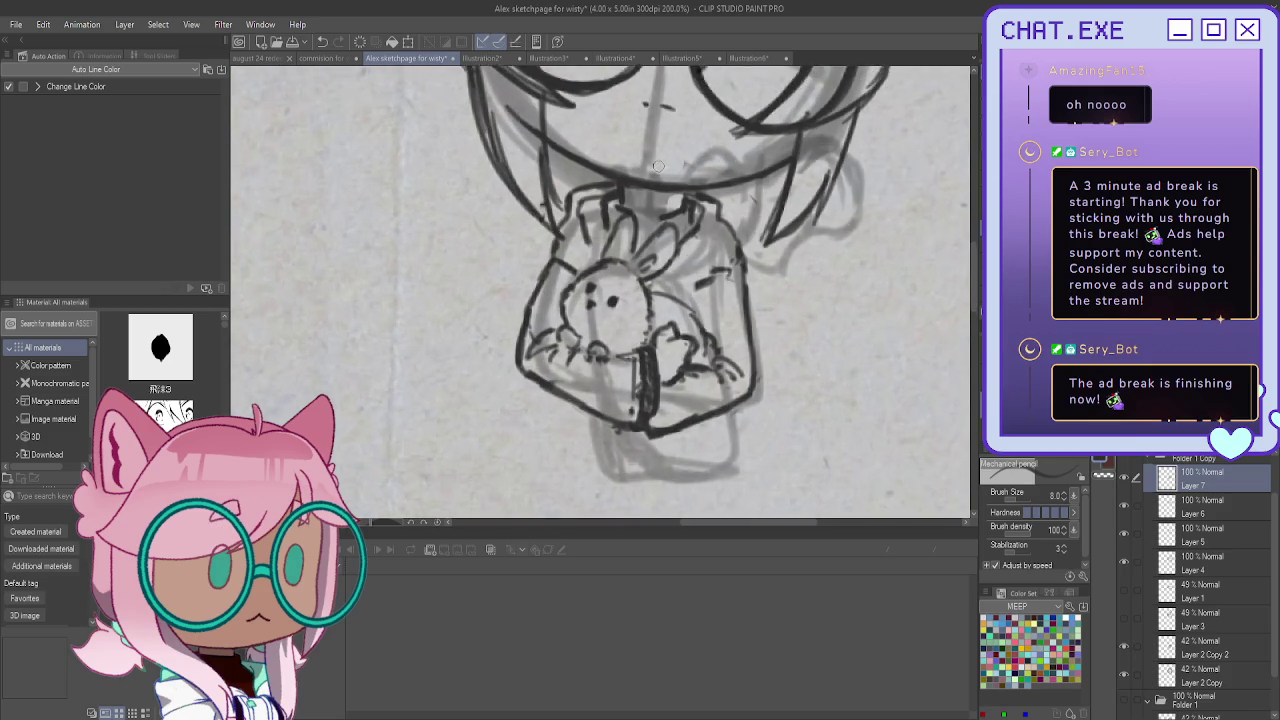
Hatch the chibi's collar and hood area, redoing the first attempt
scroll(658, 166, "up", 1)
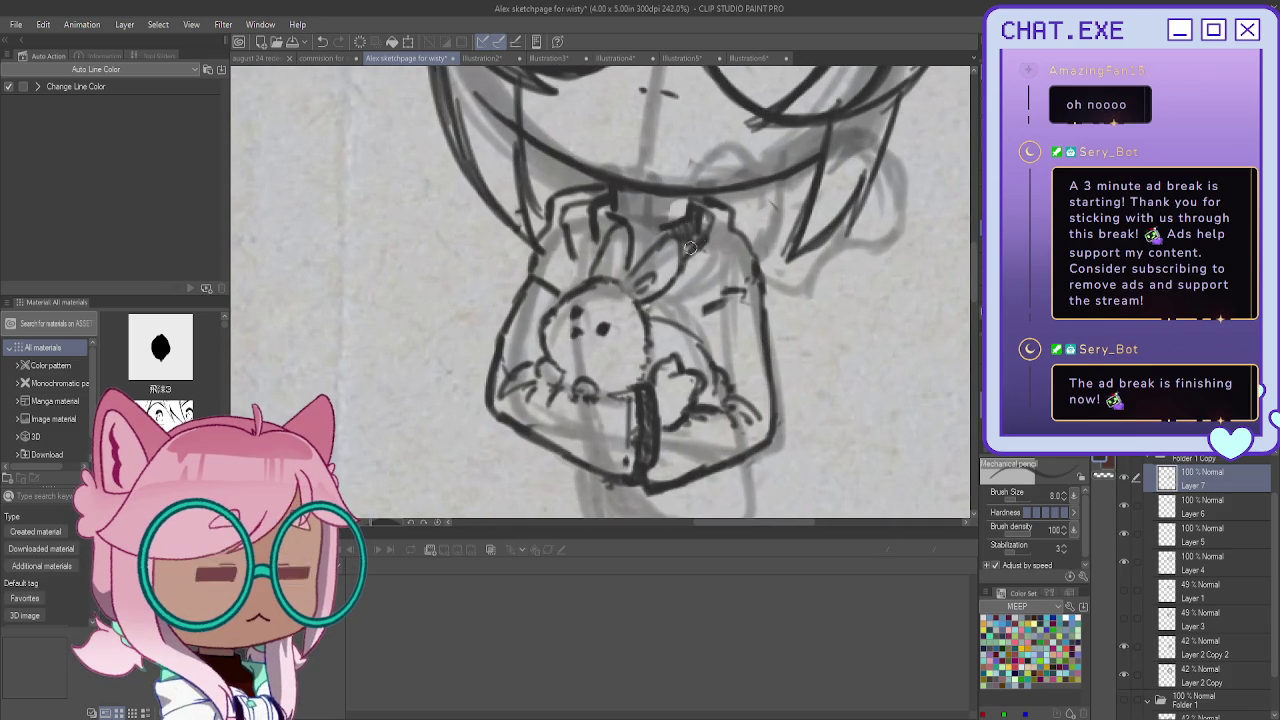
mouse_move(697, 206)
left_mouse_down()
mouse_move(700, 233)
mouse_move(703, 219)
left_mouse_up()
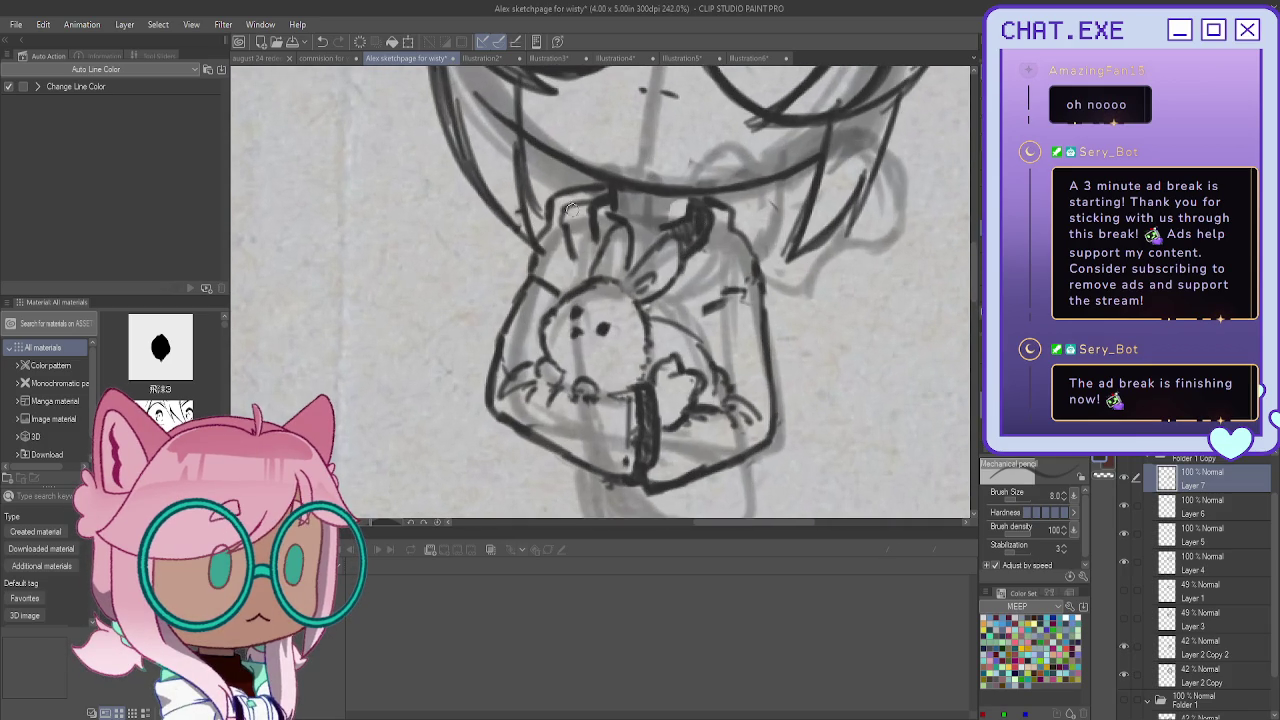
left_click_drag(592, 212, 582, 276)
mouse_move(590, 210)
left_mouse_down()
mouse_move(570, 228)
mouse_move(582, 252)
left_mouse_up()
key("ctrl+z")
key("ctrl+z")
key("ctrl+z")
key("ctrl+z")
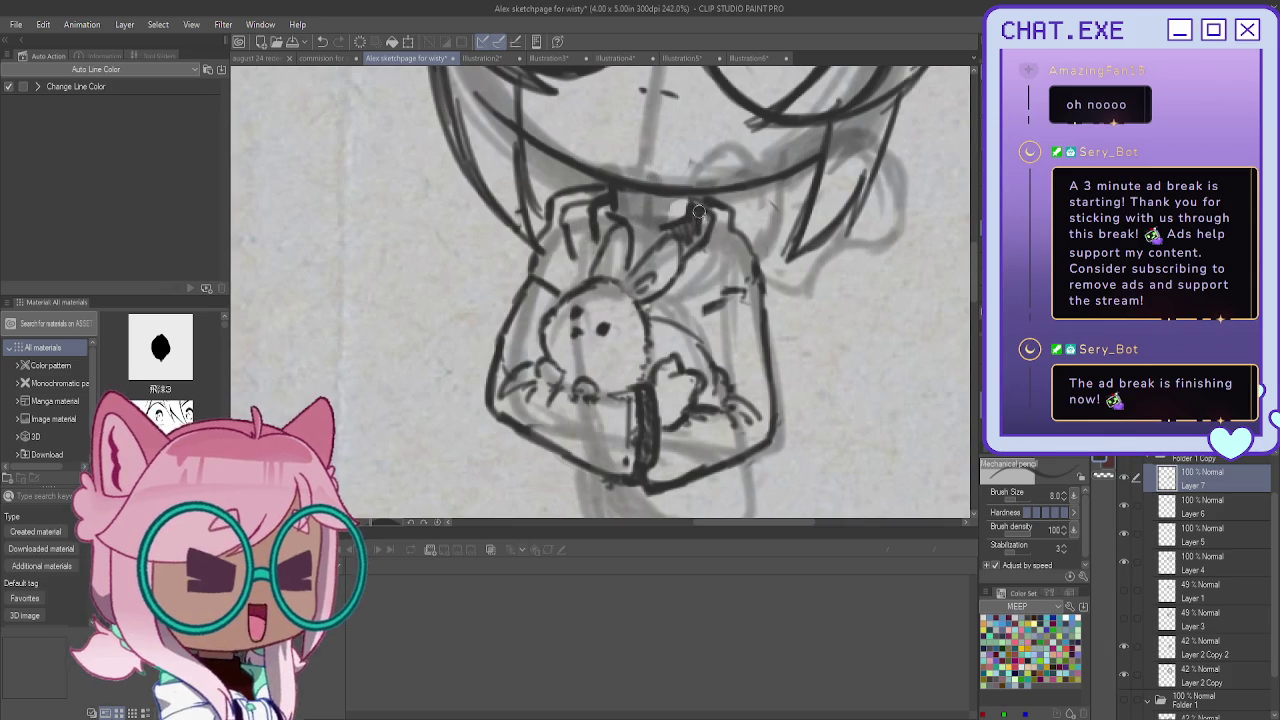
mouse_move(584, 206)
left_mouse_down()
mouse_move(574, 226)
mouse_move(587, 268)
mouse_move(552, 270)
mouse_move(558, 289)
mouse_move(572, 280)
left_mouse_up()
Add dark hatching along the right side of the hood, then zoom out to review
left_click_drag(750, 268, 674, 296)
left_click_drag(738, 224, 660, 300)
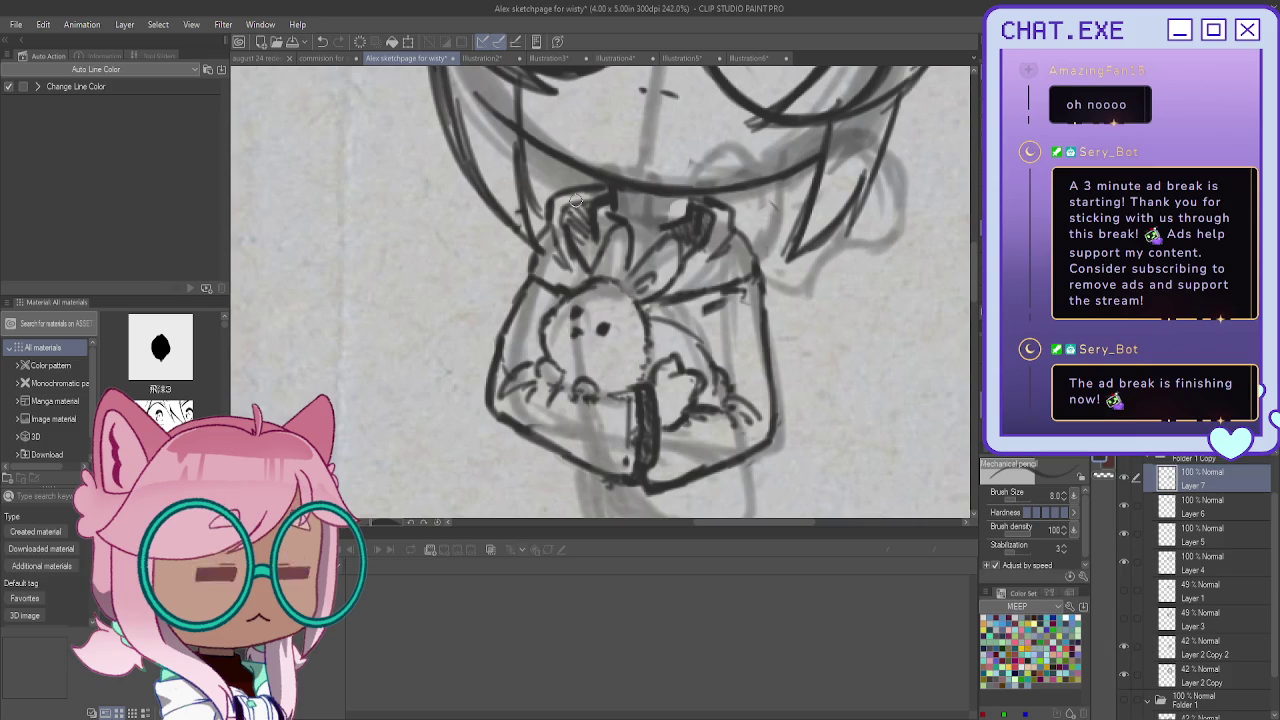
left_click_drag(750, 278, 727, 303)
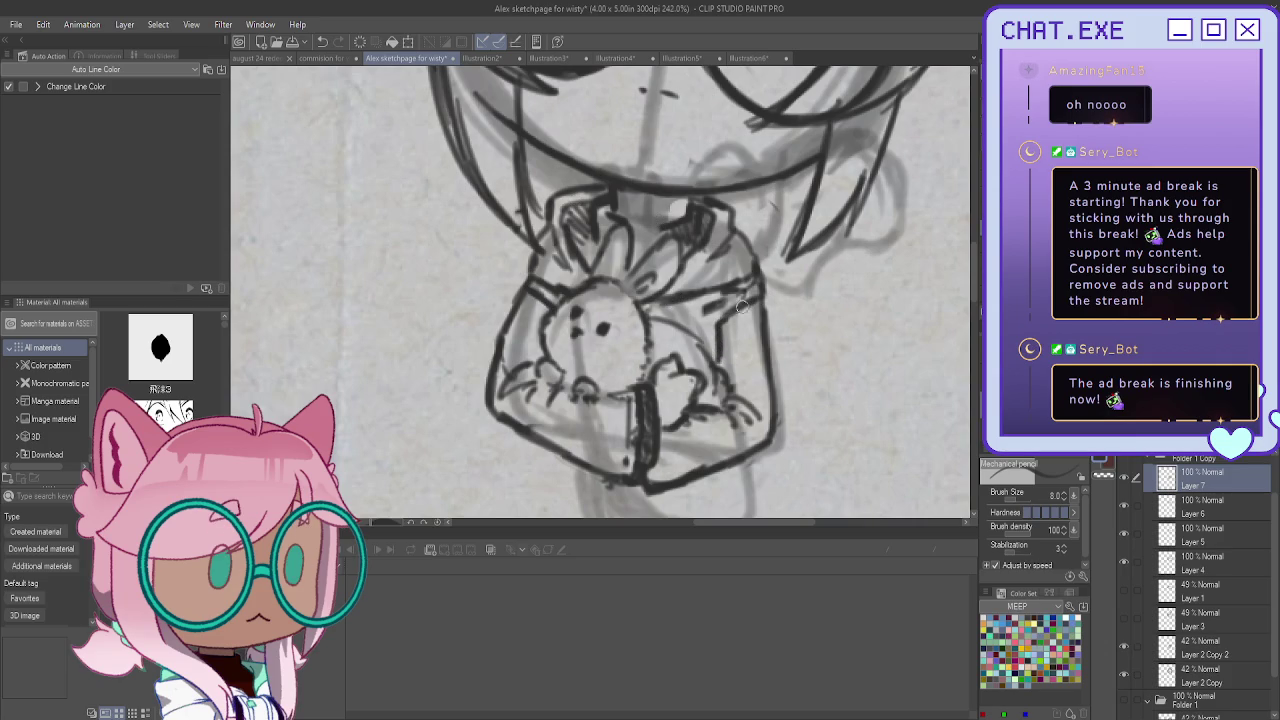
key("ctrl+minus")
key("ctrl+minus")
key("ctrl+minus")
key("ctrl+minus")
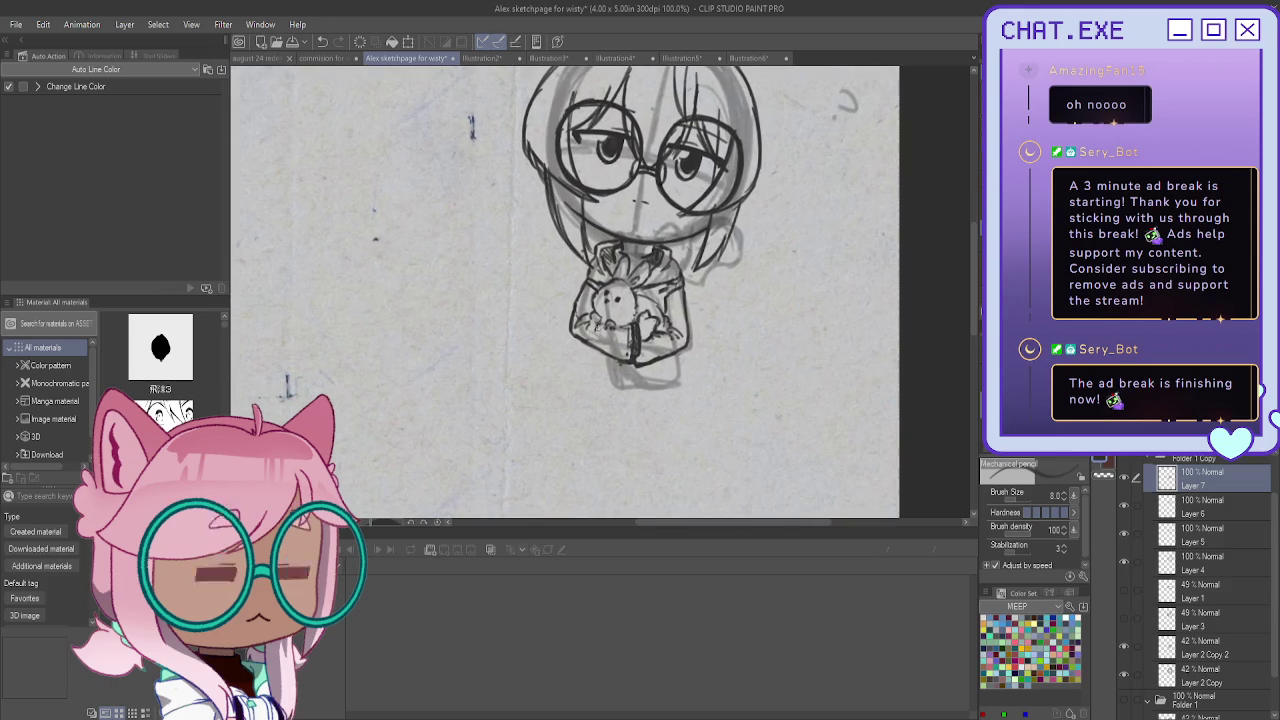
scroll(603, 352, "up", 1)
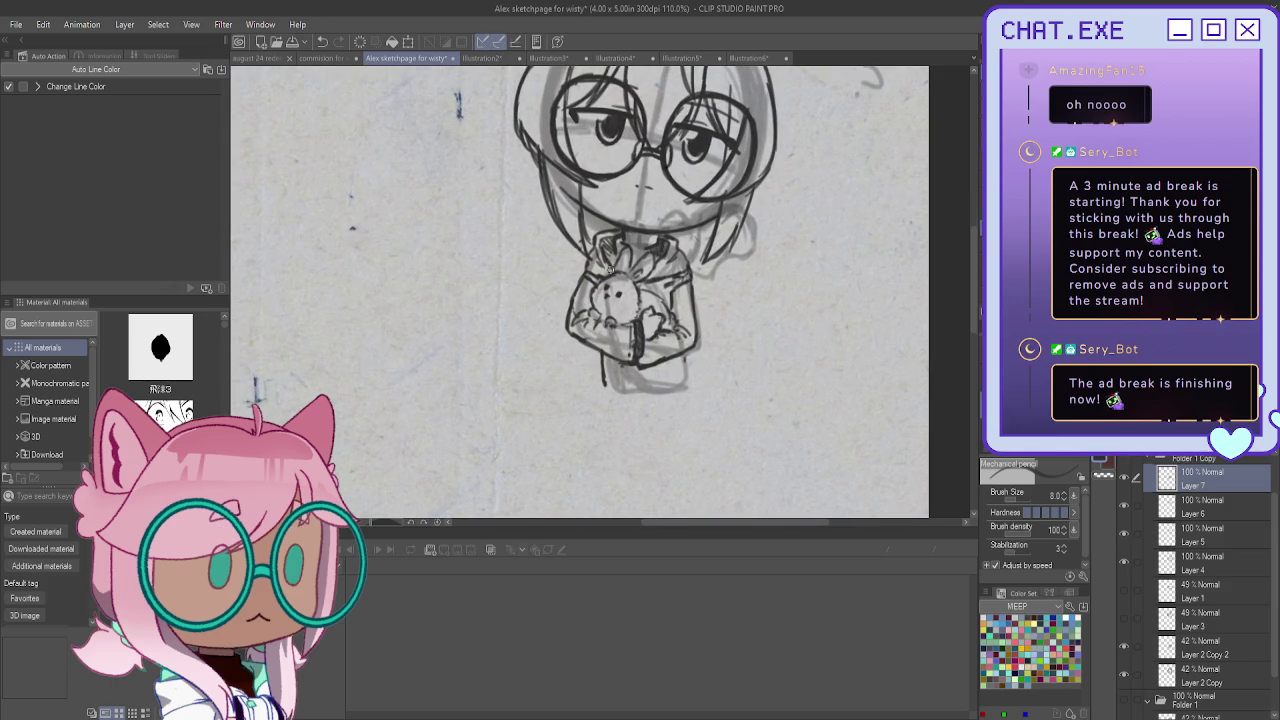
Ink the lower-body line and the small feet beneath the bag, then zoom out
scroll(604, 330, "up", 1)
scroll(604, 350, "up", 1)
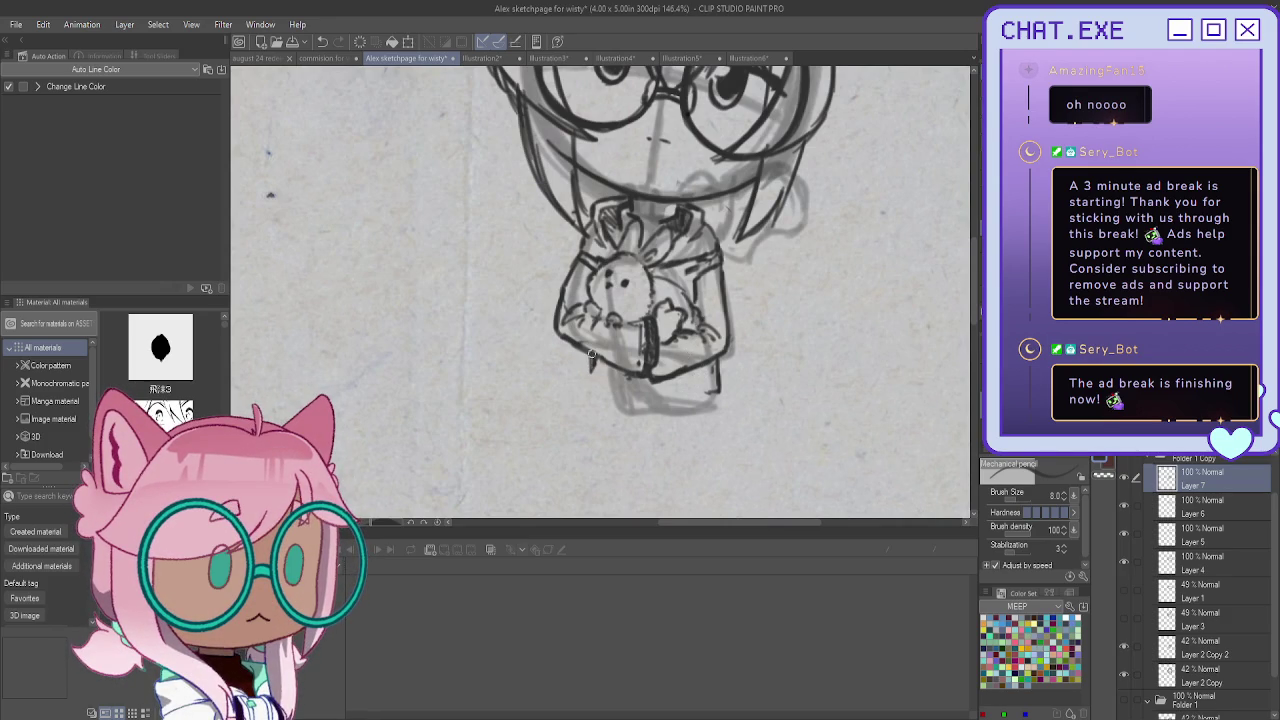
left_click_drag(591, 355, 592, 388)
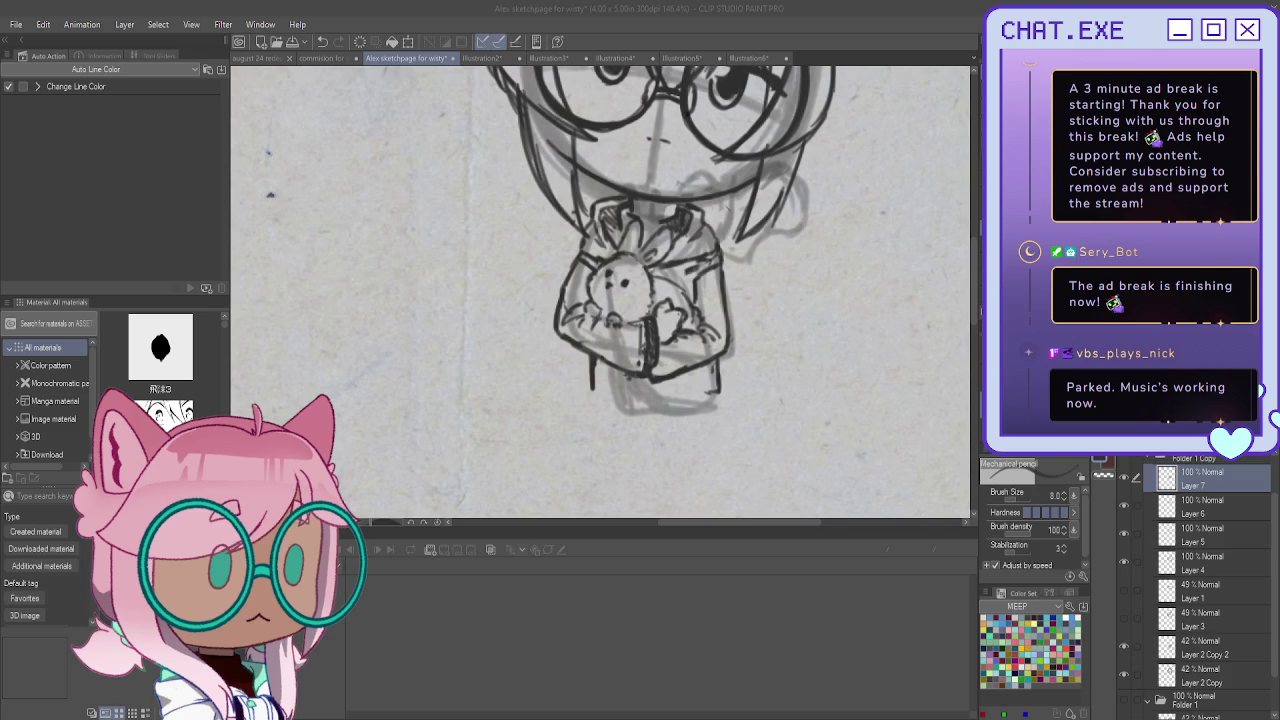
left_click(686, 374)
mouse_move(684, 378)
left_mouse_down()
mouse_move(691, 390)
mouse_move(679, 394)
mouse_move(714, 410)
mouse_move(647, 413)
left_mouse_up()
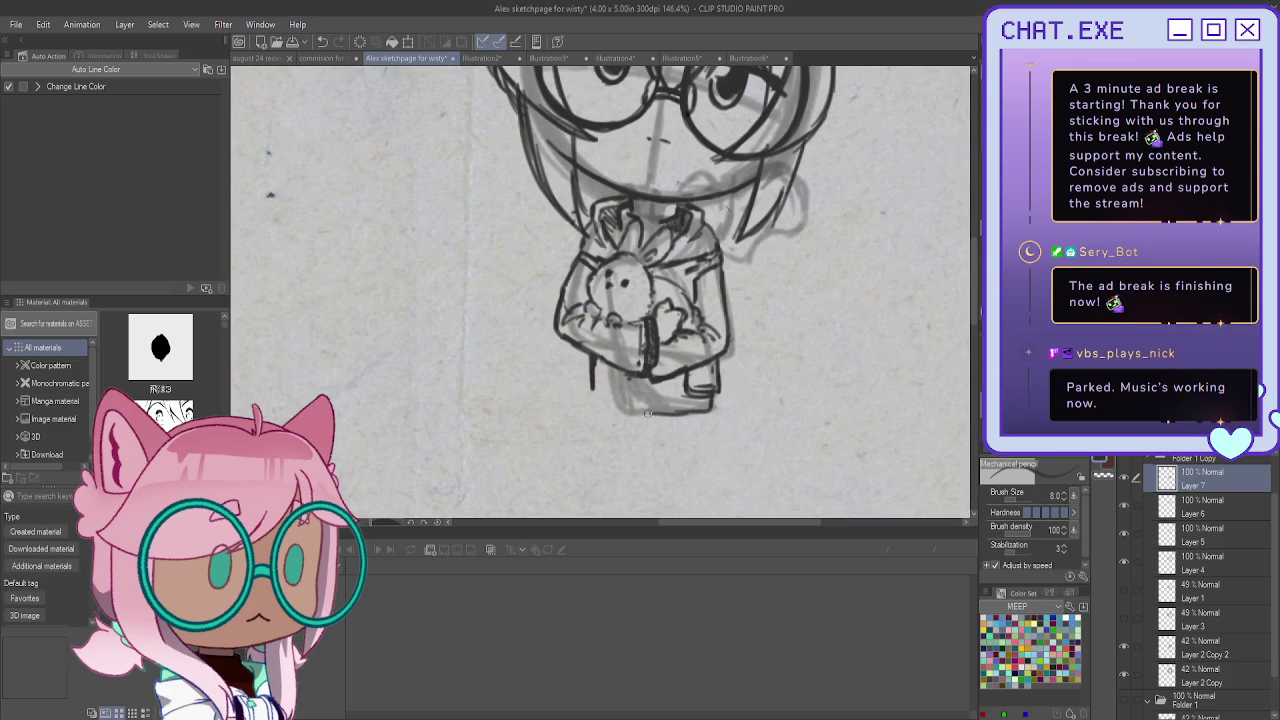
key("ctrl+z")
key("ctrl+z")
key("ctrl+z")
mouse_move(717, 366)
left_mouse_down()
mouse_move(718, 383)
mouse_move(704, 376)
left_mouse_up()
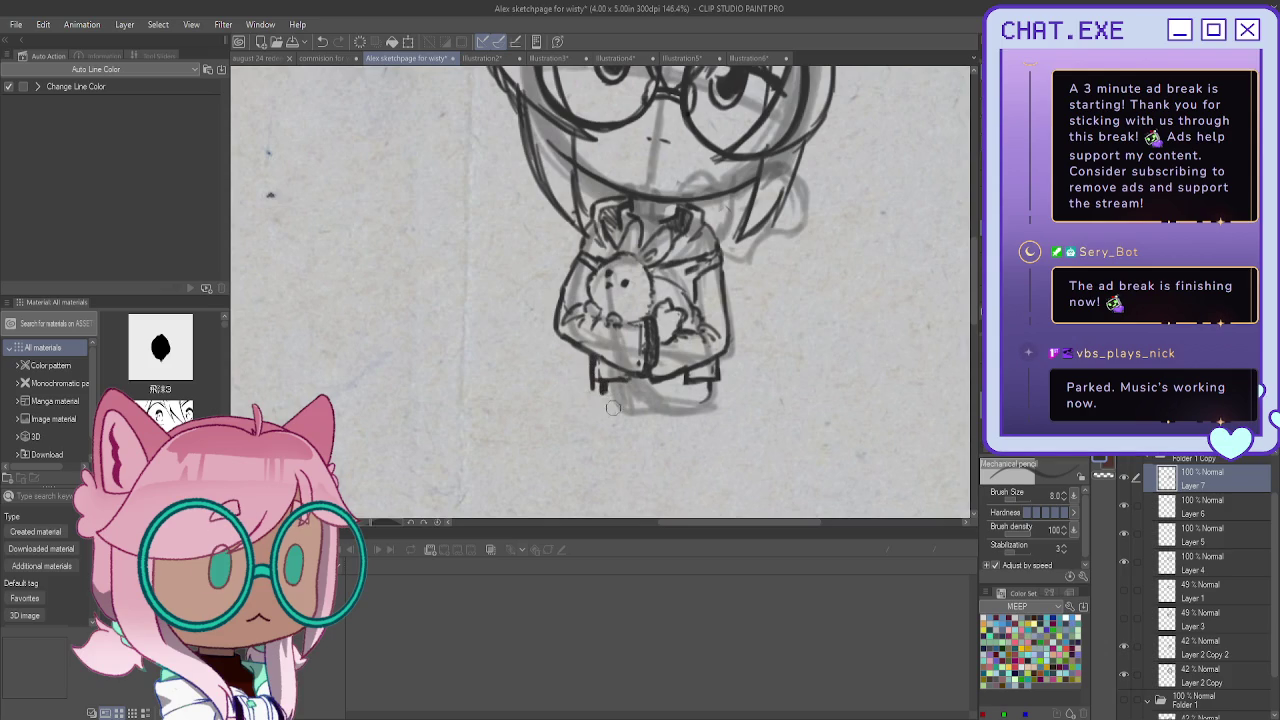
key("ctrl+minus")
key("ctrl+minus")
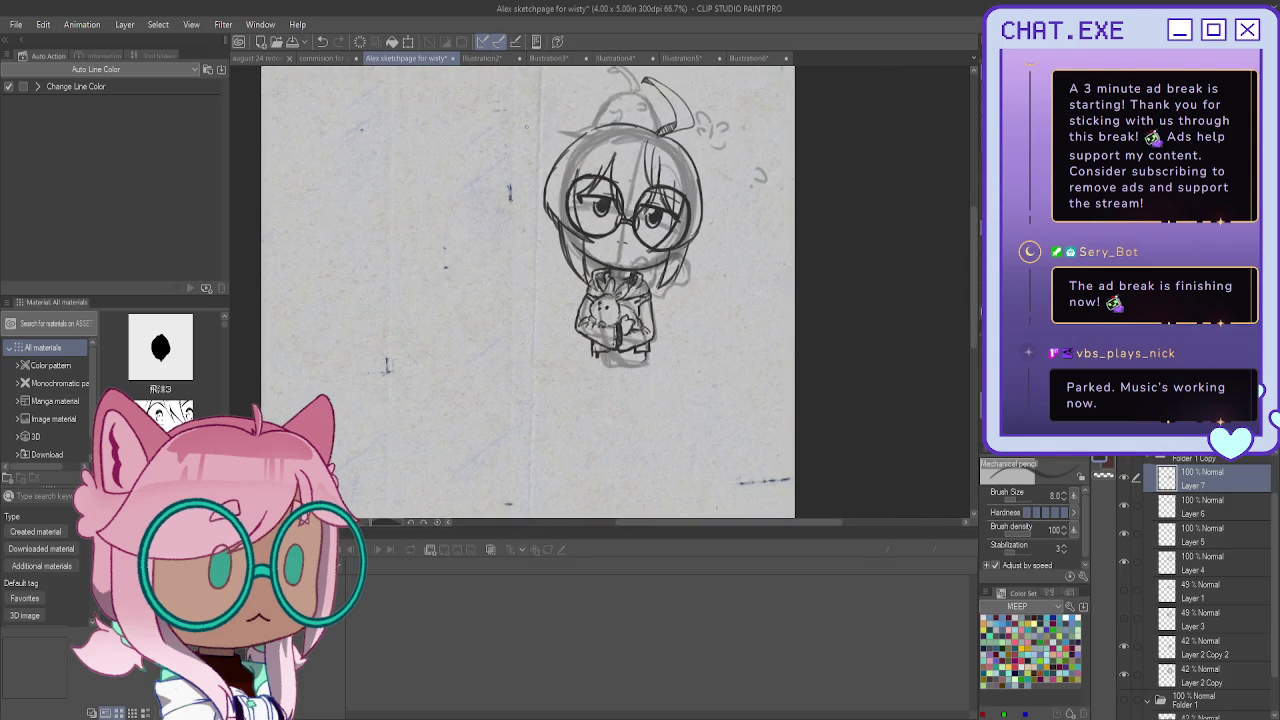
Zoom in on the head and ink the ahoge curl and the chick's two eyes
scroll(748, 298, "up", 2)
scroll(748, 298, "up", 1)
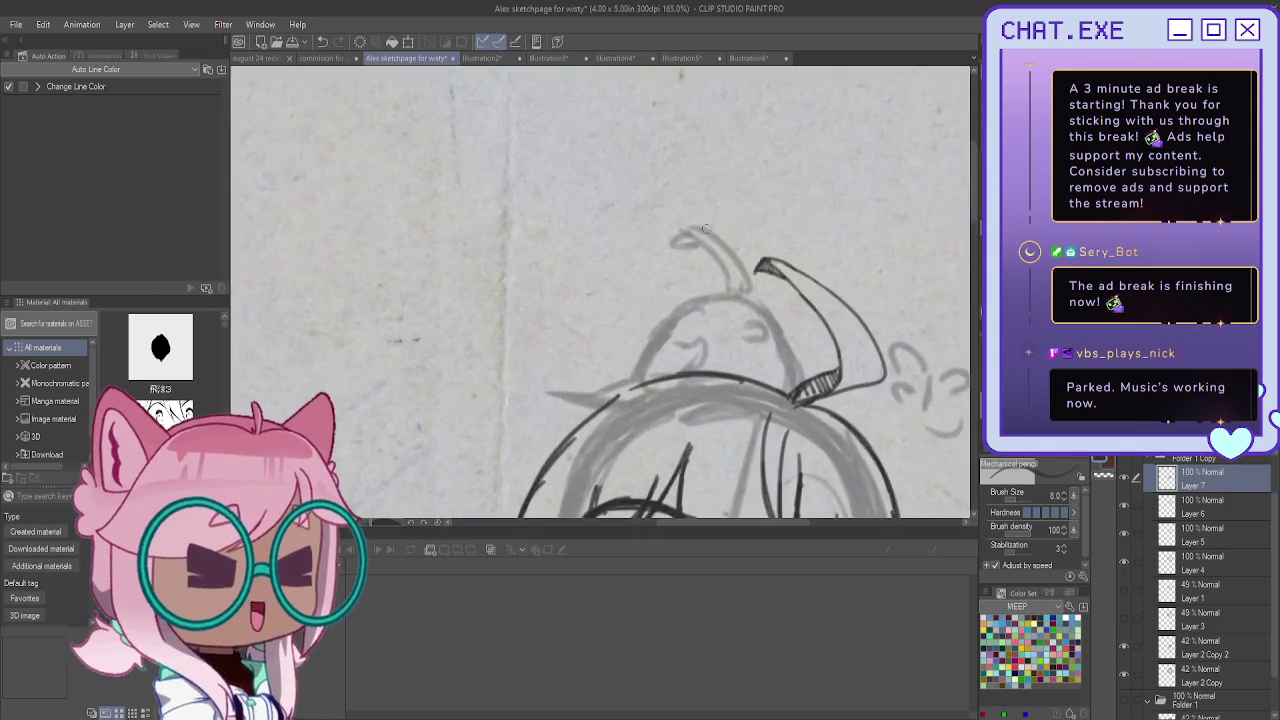
mouse_move(757, 300)
left_mouse_down()
mouse_move(660, 252)
mouse_move(753, 288)
mouse_move(735, 300)
mouse_move(782, 336)
mouse_move(810, 424)
left_mouse_up()
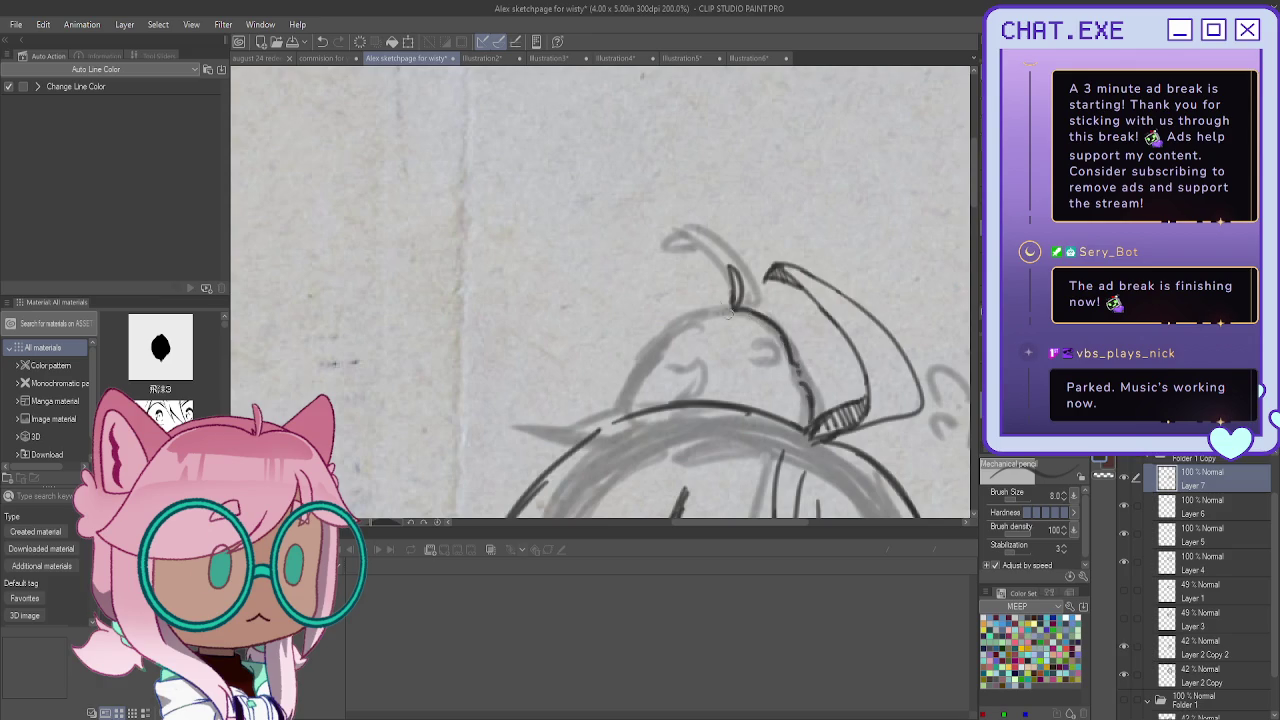
mouse_move(757, 343)
left_mouse_down()
mouse_move(768, 352)
mouse_move(740, 343)
left_mouse_up()
left_click(733, 332)
Ink the chick's head outline, wing, lower edge and feather tuft
mouse_move(729, 308)
left_mouse_down()
mouse_move(658, 350)
mouse_move(694, 362)
left_mouse_up()
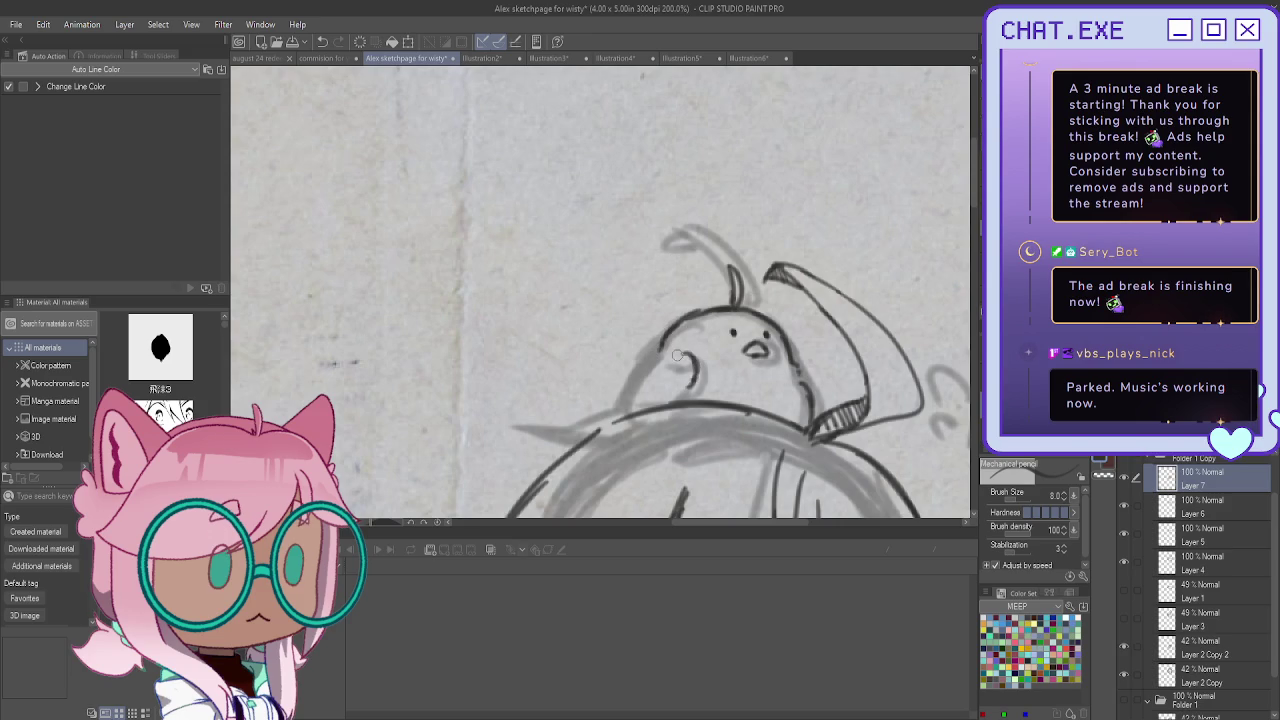
left_click_drag(684, 390, 651, 382)
mouse_move(630, 378)
left_mouse_down()
mouse_move(622, 400)
mouse_move(527, 399)
mouse_move(576, 432)
mouse_move(552, 391)
mouse_move(566, 420)
left_mouse_up()
mouse_move(534, 378)
left_mouse_down()
mouse_move(599, 411)
mouse_move(562, 382)
left_mouse_up()
scroll(471, 267, "down", 2)
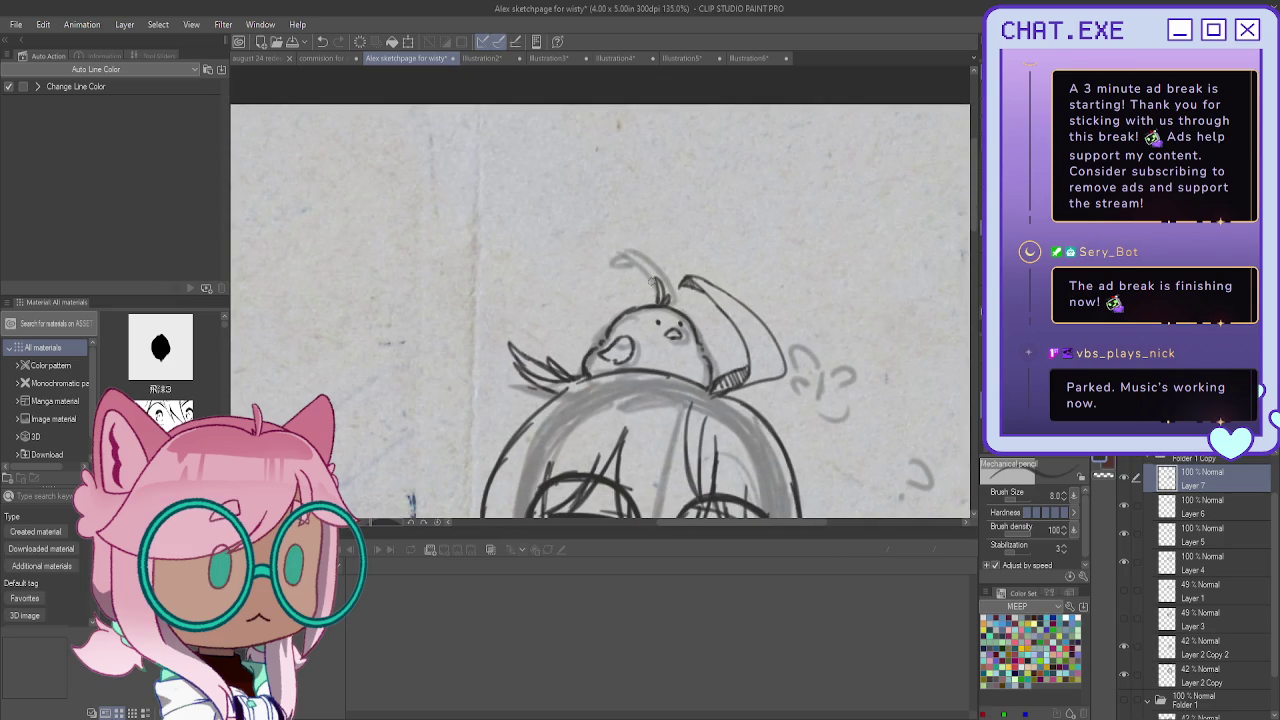
scroll(651, 282, "down", 2)
scroll(651, 282, "down", 1)
scroll(741, 234, "up", 1)
scroll(741, 234, "up", 1)
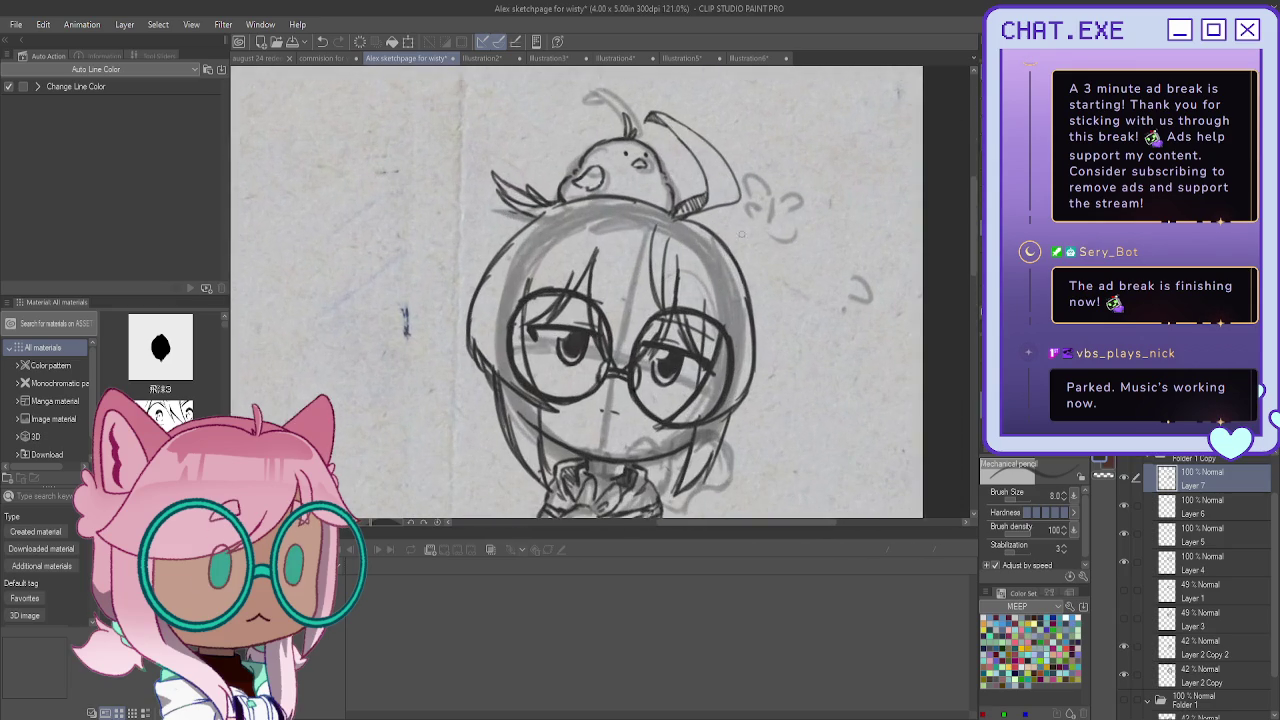
scroll(741, 234, "up", 1)
scroll(793, 284, "up", 1)
Draw a butterfly doodle with a lower wing beside the chibi's head, undoing a stray curve
mouse_move(792, 282)
left_mouse_down()
mouse_move(780, 316)
mouse_move(783, 252)
mouse_move(804, 256)
left_mouse_up()
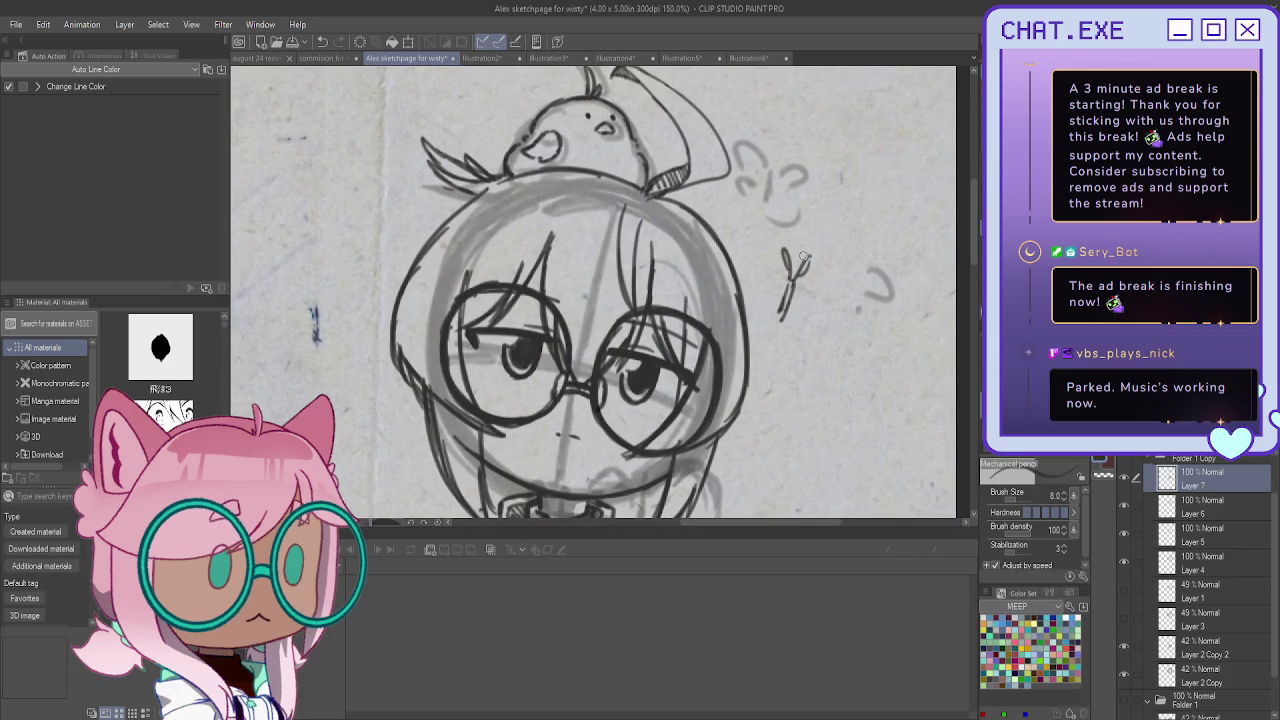
mouse_move(766, 283)
left_mouse_down()
mouse_move(766, 308)
mouse_move(808, 310)
mouse_move(792, 334)
left_mouse_up()
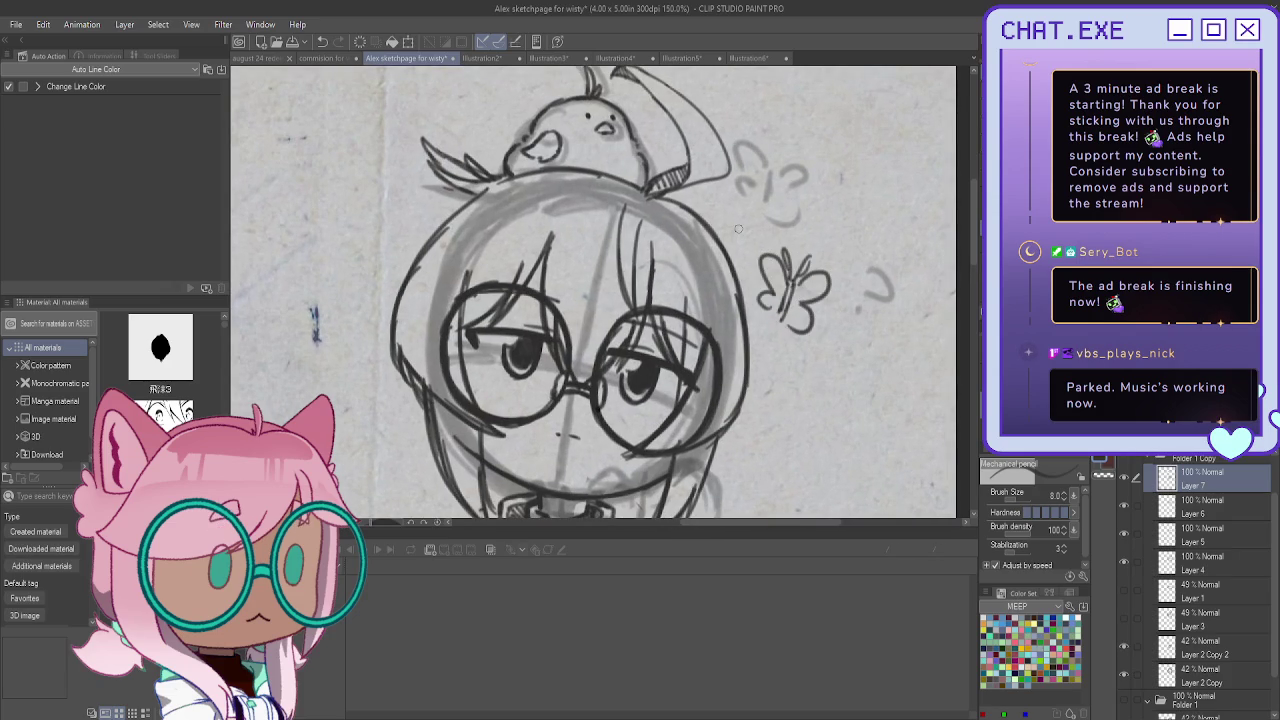
scroll(738, 228, "down", 2)
scroll(485, 344, "up", 2)
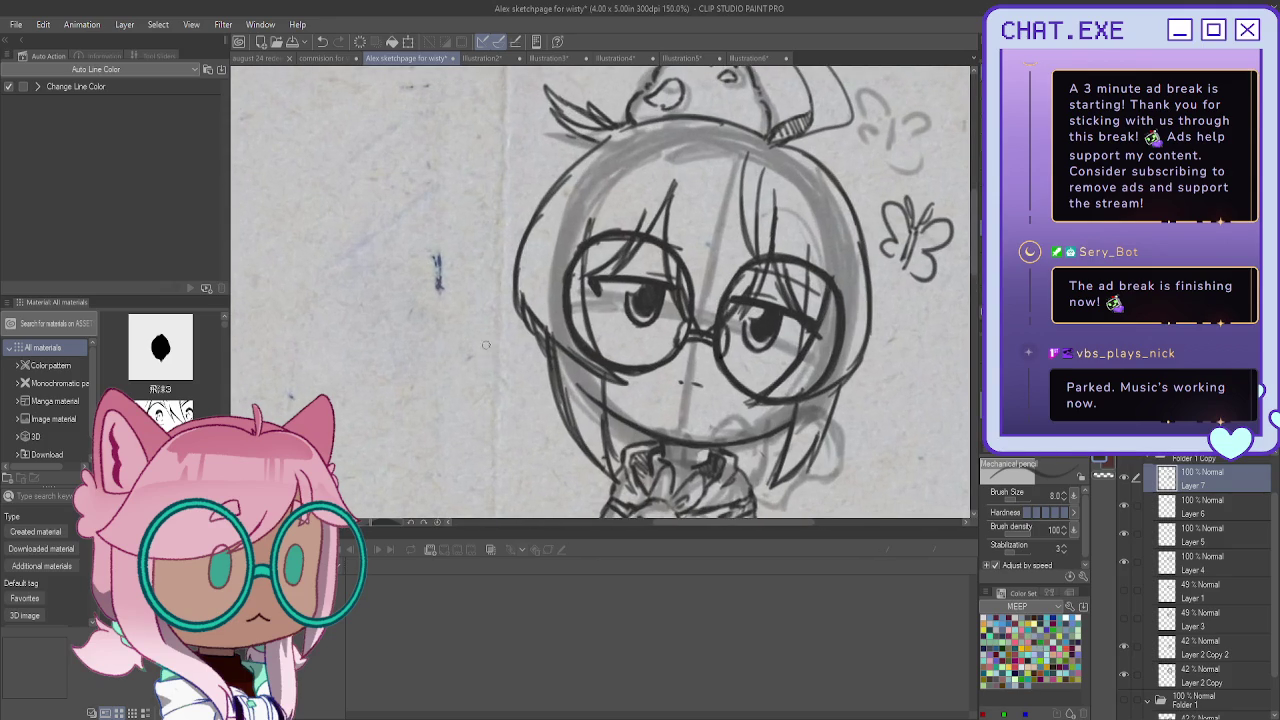
left_click_drag(494, 369, 481, 346)
key("ctrl+z")
Pan to the chibi's body, create a new raster Layer 8, and ink an arc at the chin
scroll(500, 350, "down", 2)
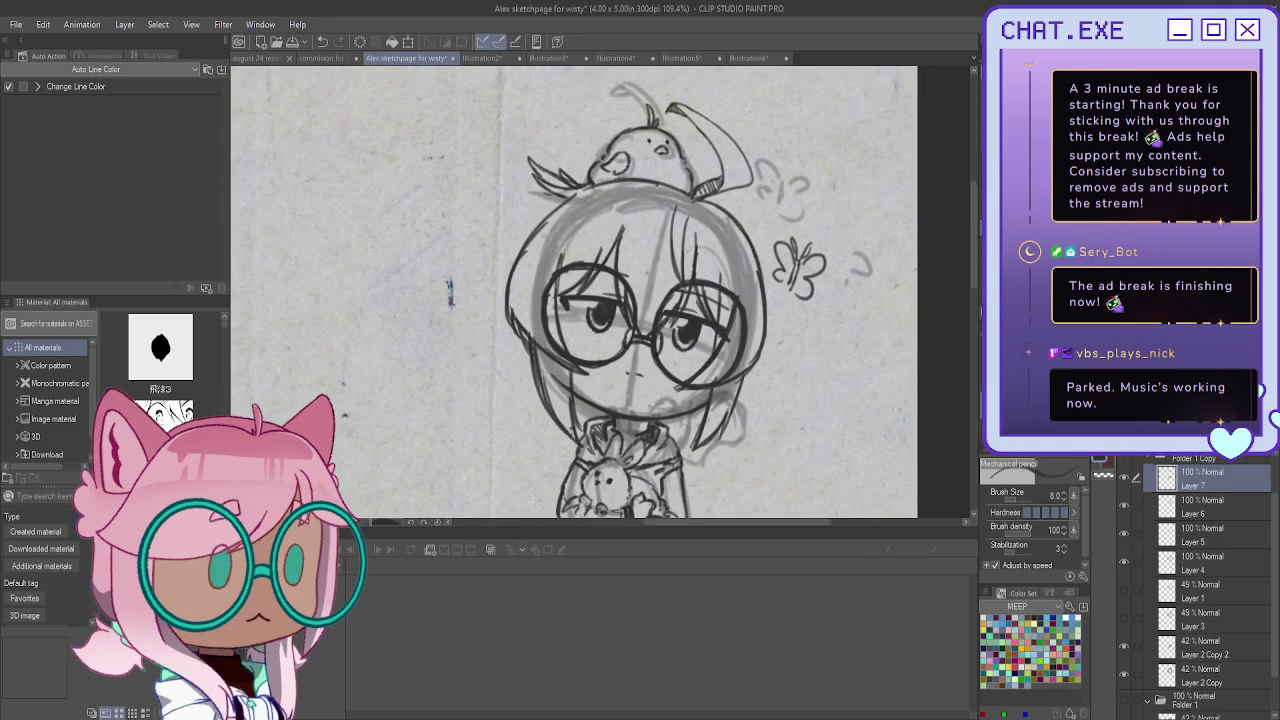
left_click_drag(500, 350, 550, 230)
key("ctrl+shift+n")
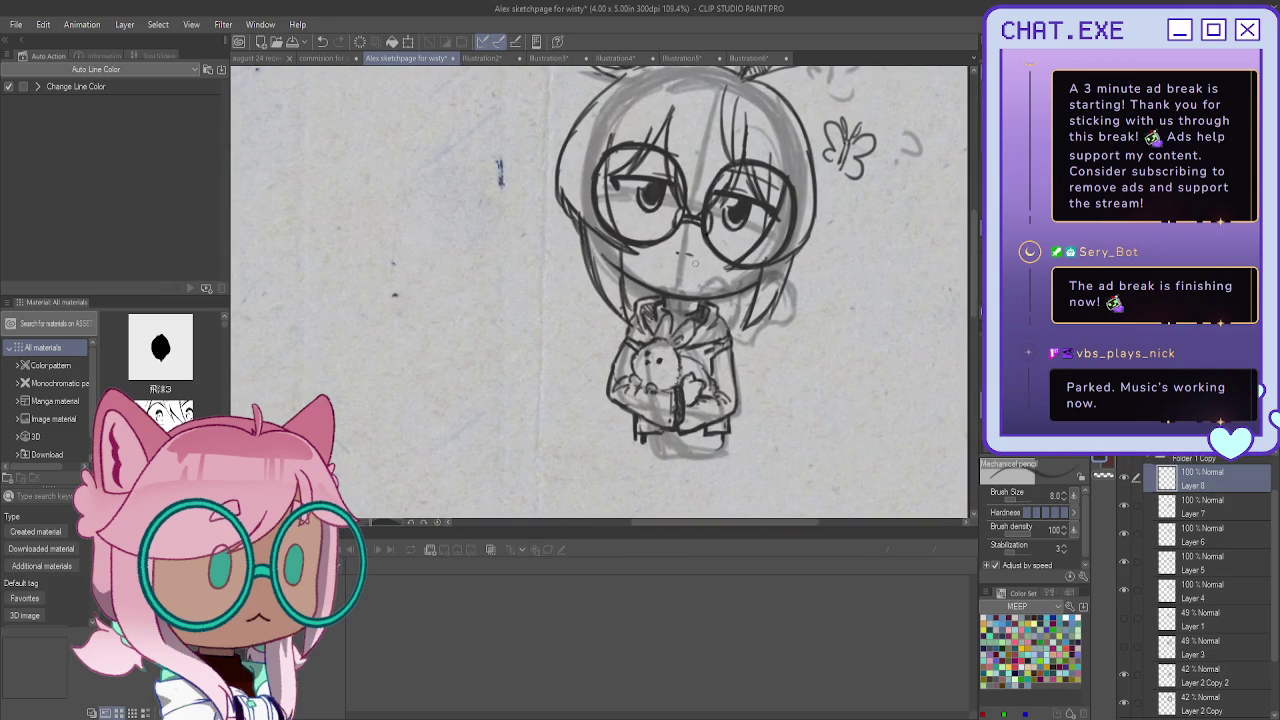
scroll(747, 314, "up", 2)
scroll(747, 314, "up", 2)
mouse_move(747, 314)
left_mouse_down()
mouse_move(706, 285)
mouse_move(692, 313)
mouse_move(742, 288)
mouse_move(748, 322)
left_mouse_up()
Hide the body lineart layer and outline the small bear below the chibi's chin
left_click(1122, 536)
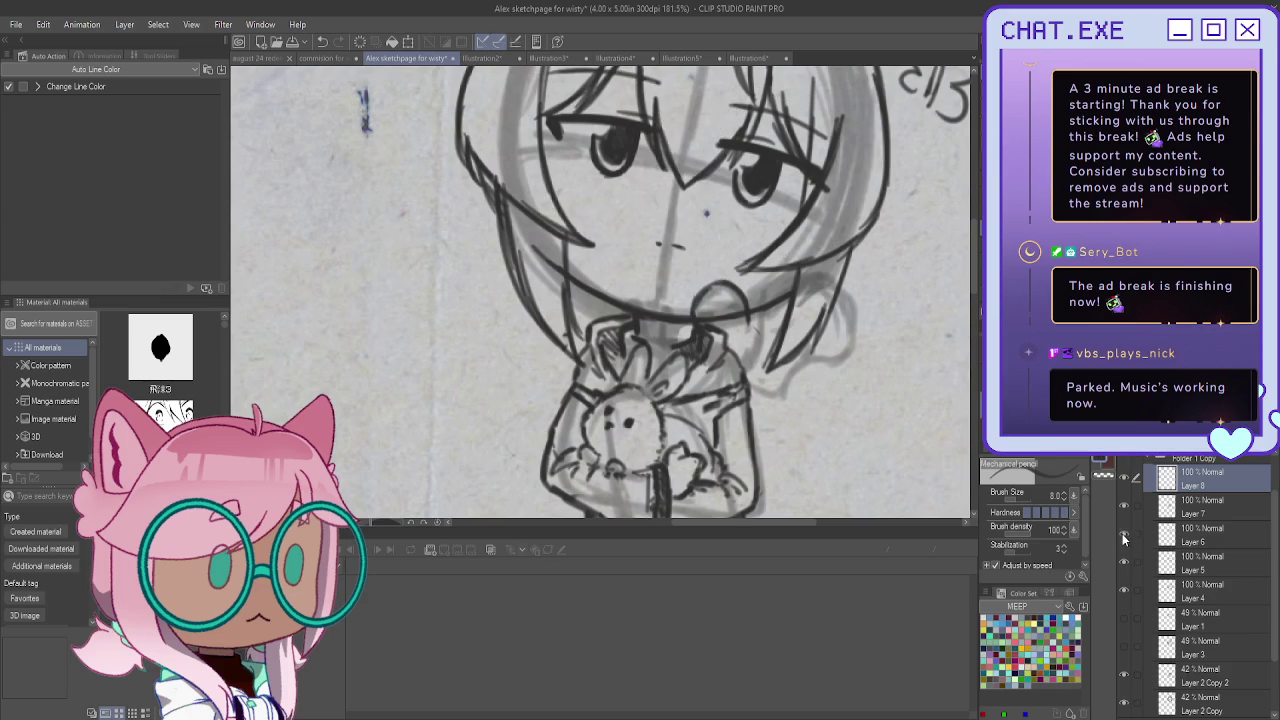
left_click(1121, 506)
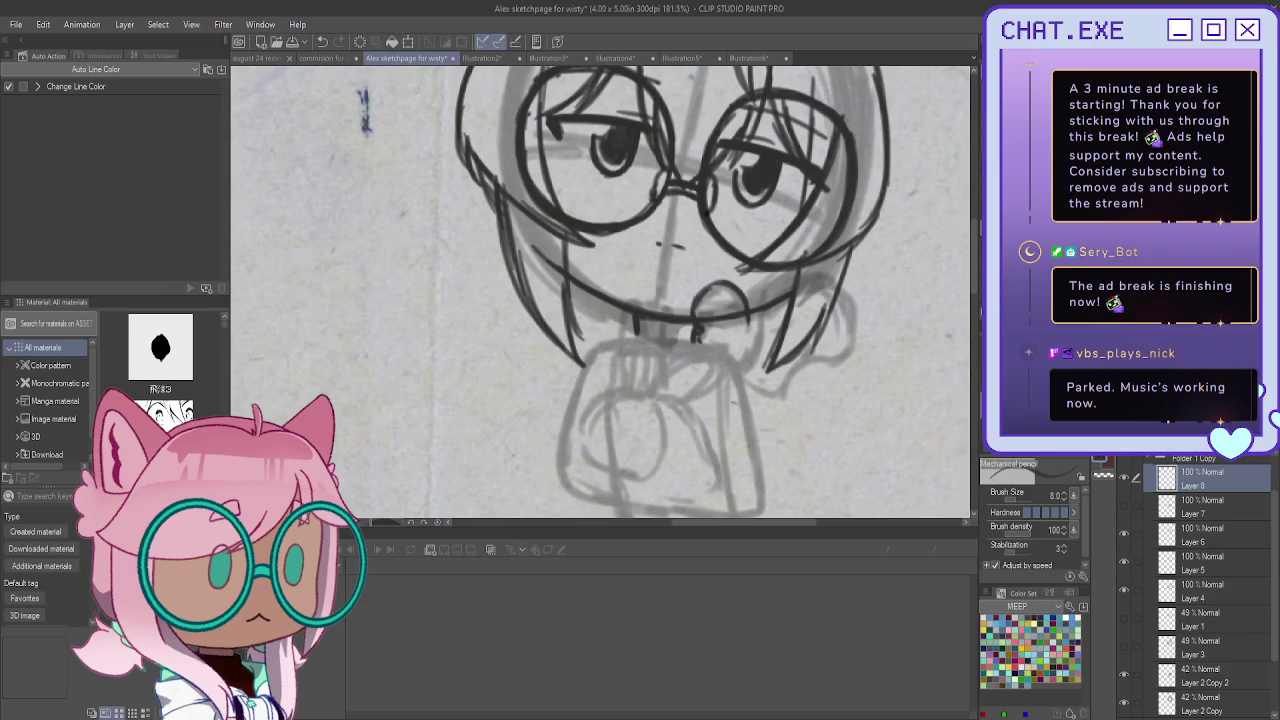
left_click_drag(747, 323, 752, 358)
left_click_drag(728, 352, 723, 366)
left_click_drag(696, 336, 693, 352)
left_click_drag(697, 324, 689, 350)
Ink the bear's right side, raised arm and paw on the shoulder, then show the body layer again
mouse_move(748, 288)
left_mouse_down()
mouse_move(744, 306)
mouse_move(701, 292)
left_mouse_up()
mouse_move(762, 338)
left_mouse_down()
mouse_move(768, 281)
mouse_move(859, 325)
mouse_move(808, 364)
left_mouse_up()
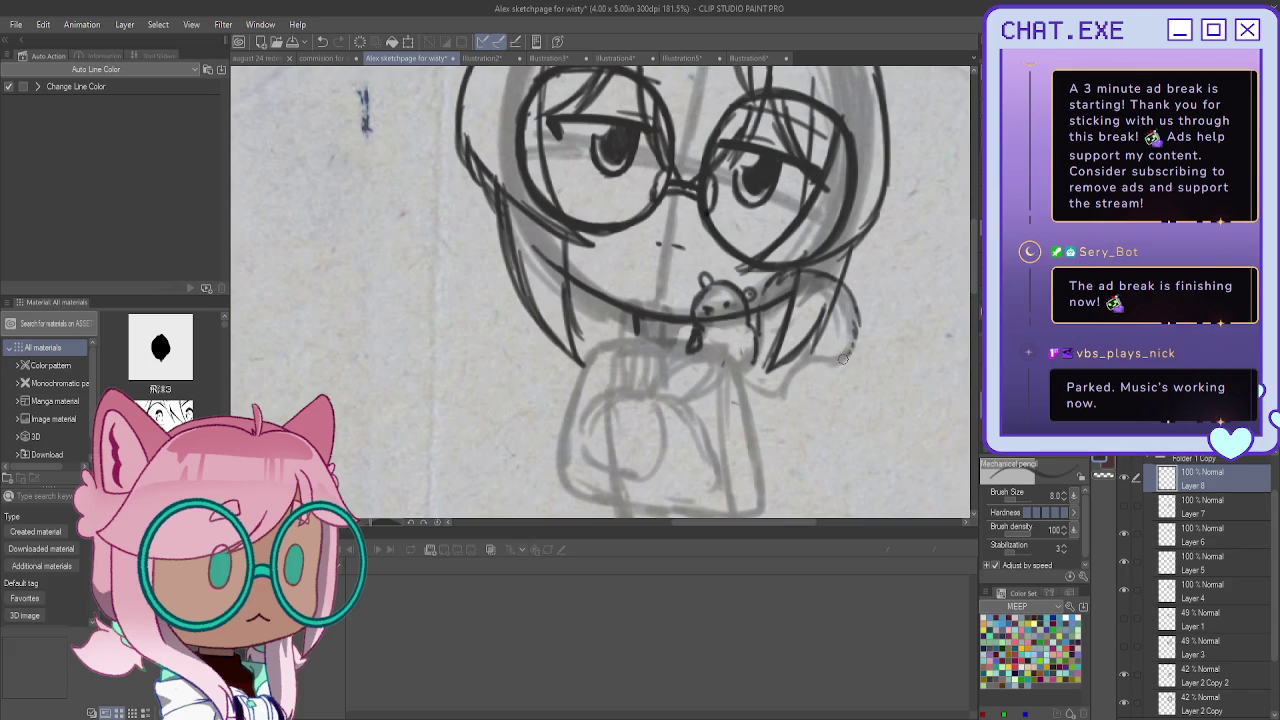
left_click_drag(808, 364, 797, 336)
mouse_move(803, 364)
left_mouse_down()
mouse_move(783, 396)
mouse_move(756, 396)
mouse_move(741, 378)
left_mouse_up()
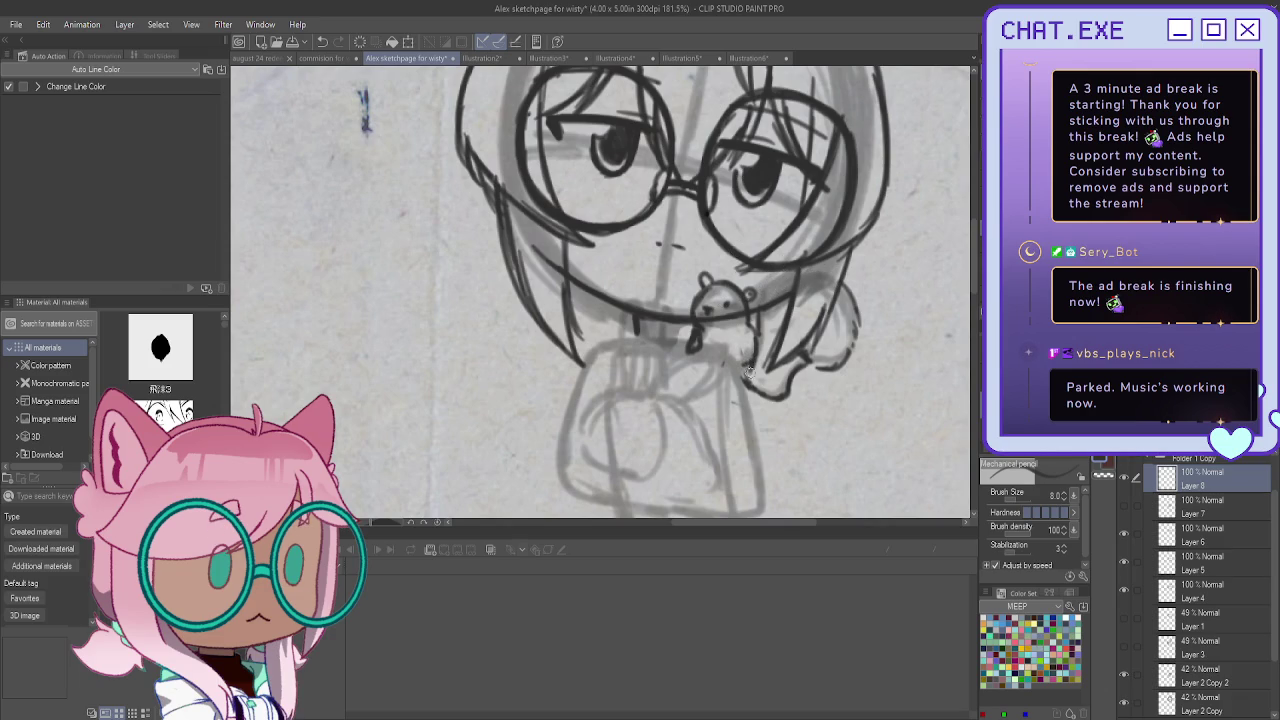
mouse_move(742, 352)
left_mouse_down()
mouse_move(732, 382)
mouse_move(720, 366)
mouse_move(722, 386)
left_mouse_up()
left_click(1125, 505)
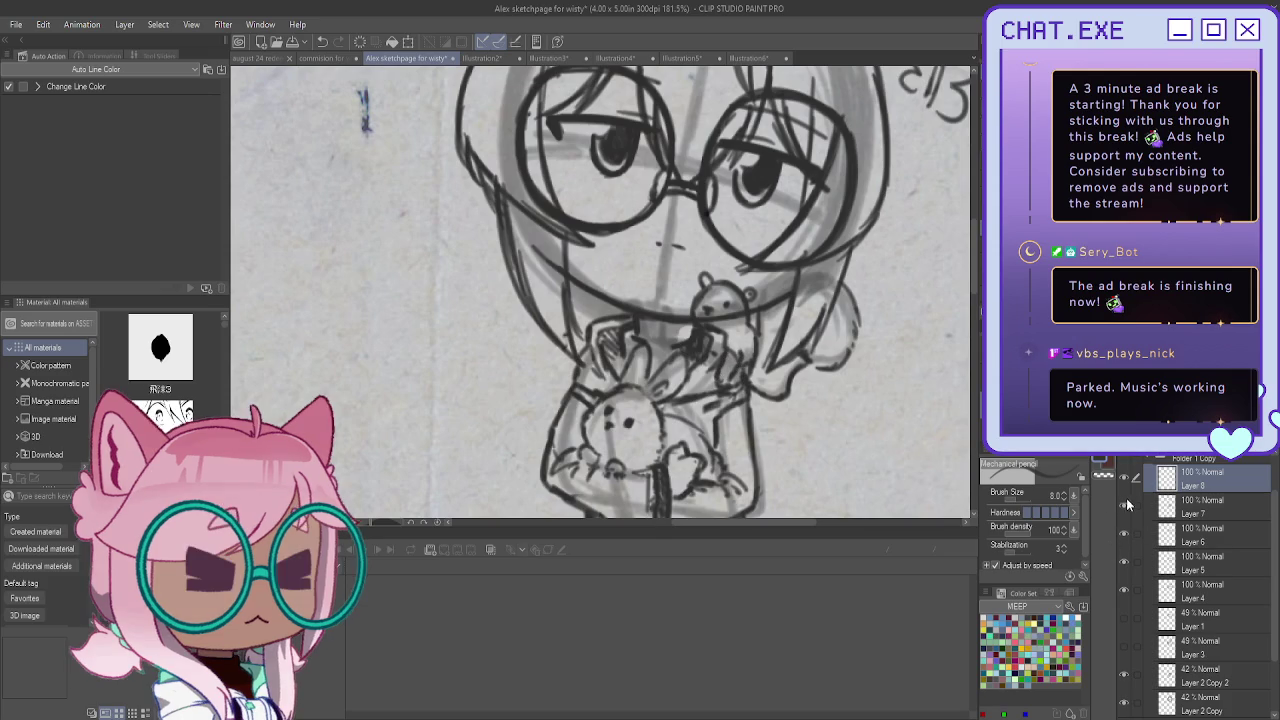
Test the bunny layer at 37% opacity, revert it, and toggle the Layer 2 Copy 2 sketch
left_click(1125, 505)
left_click(1200, 506)
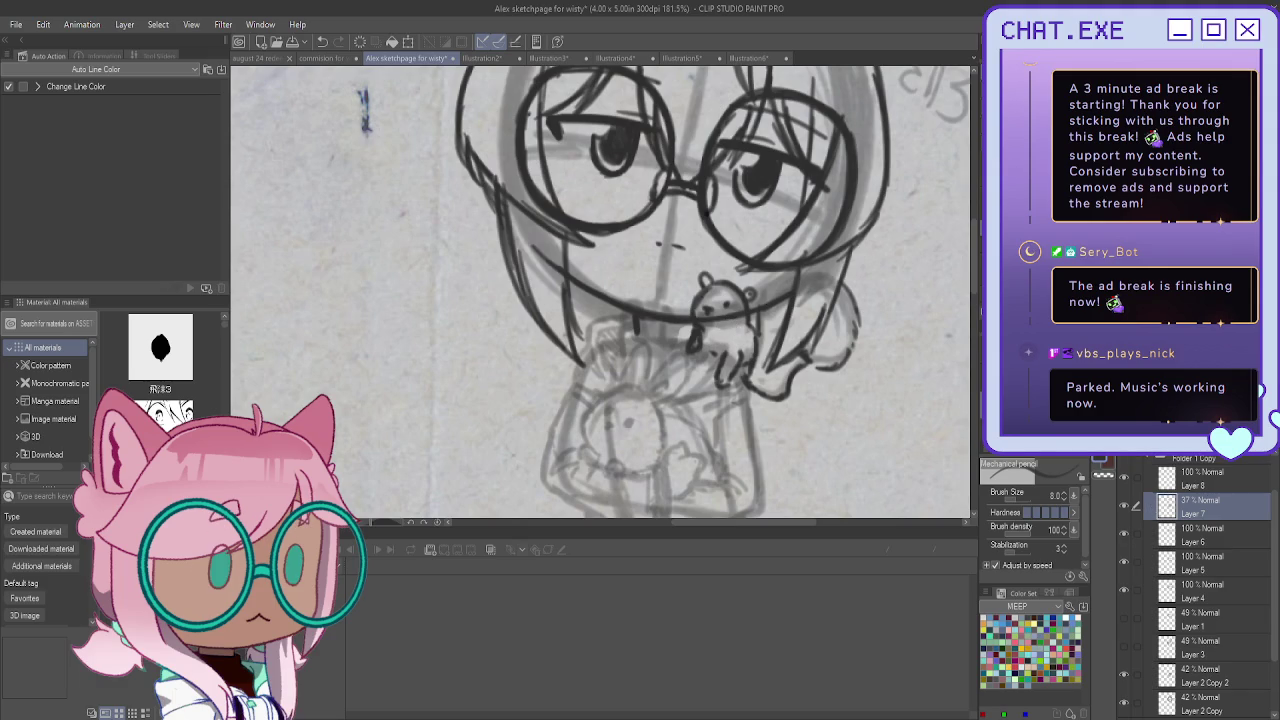
key("ctrl+z")
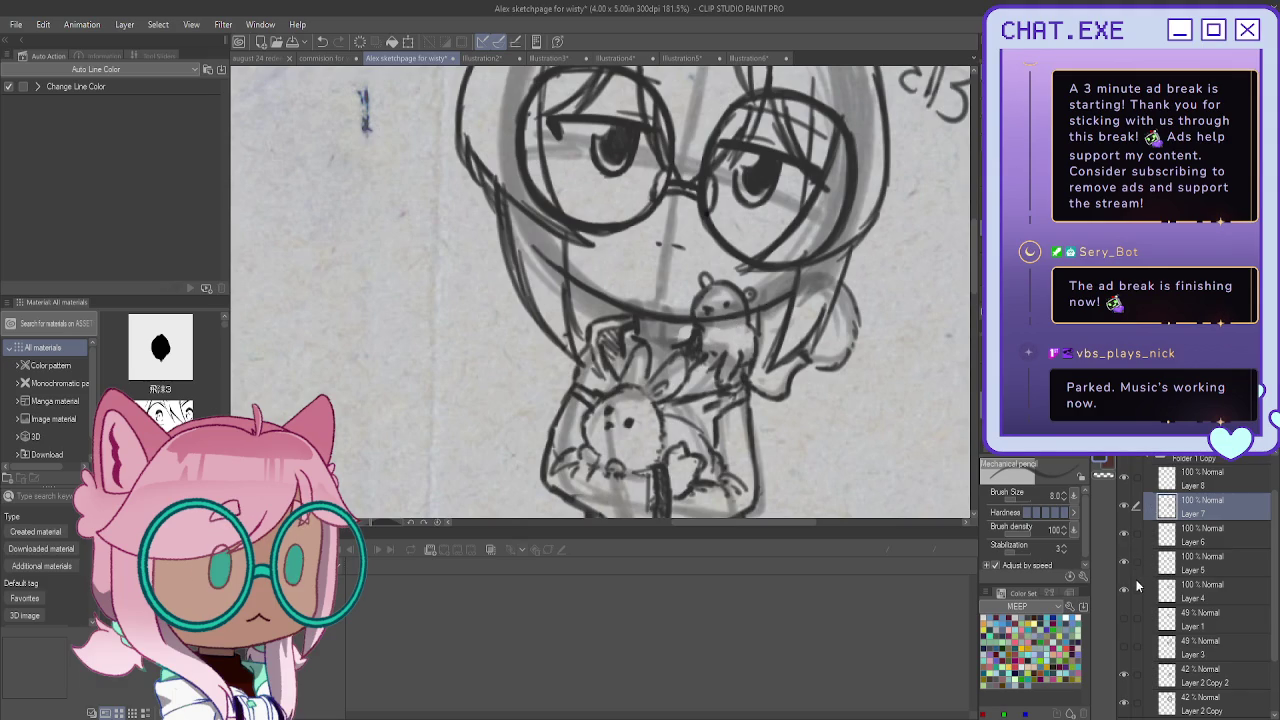
scroll(1178, 688, "down", 2)
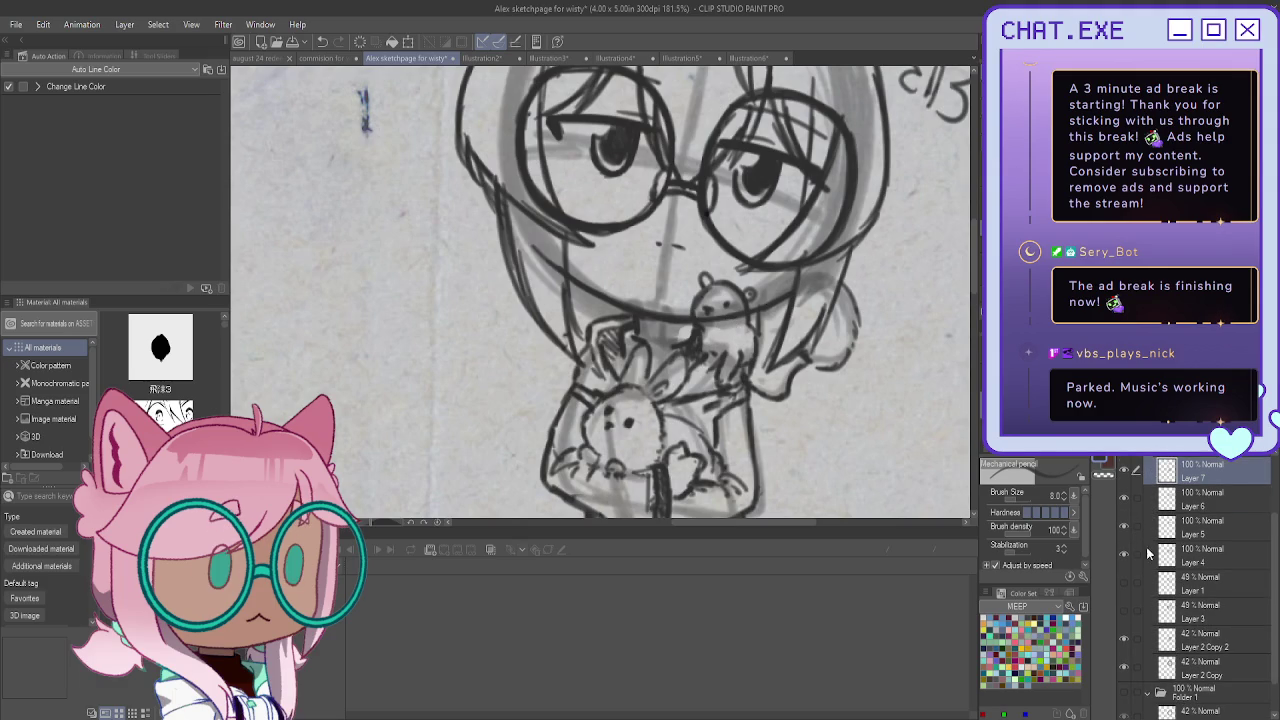
left_click(1124, 635)
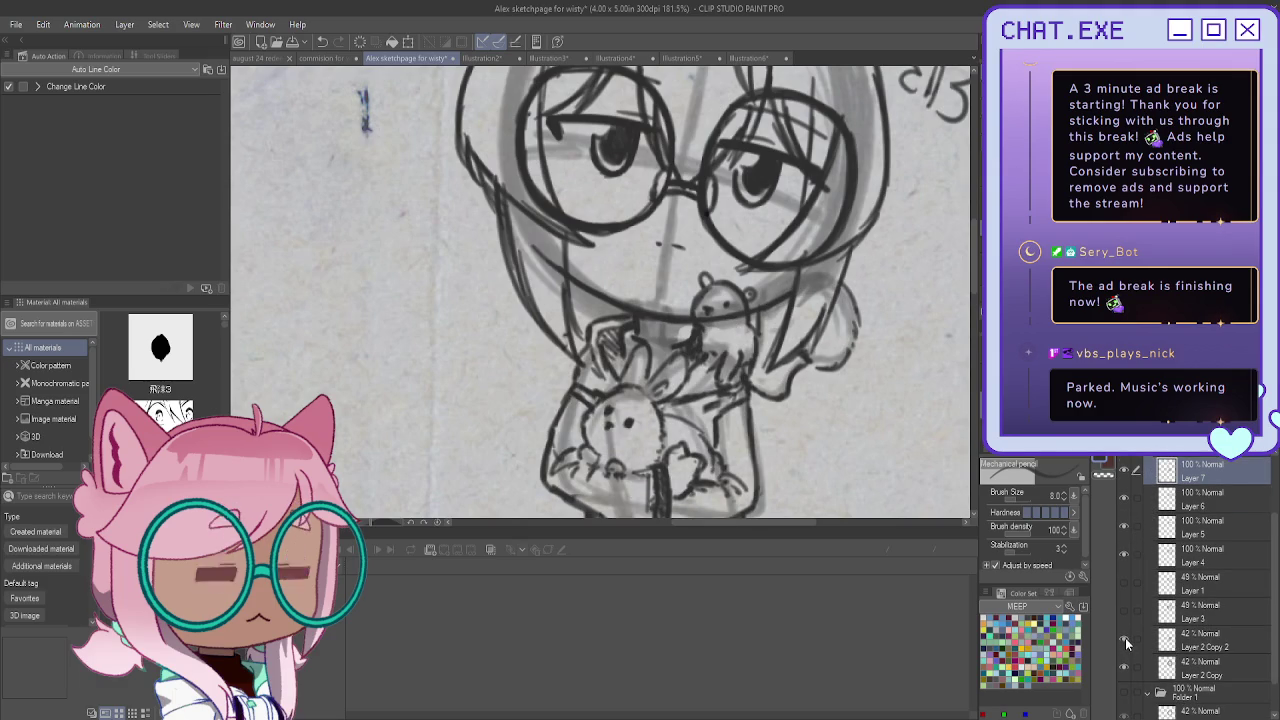
left_click(1126, 640)
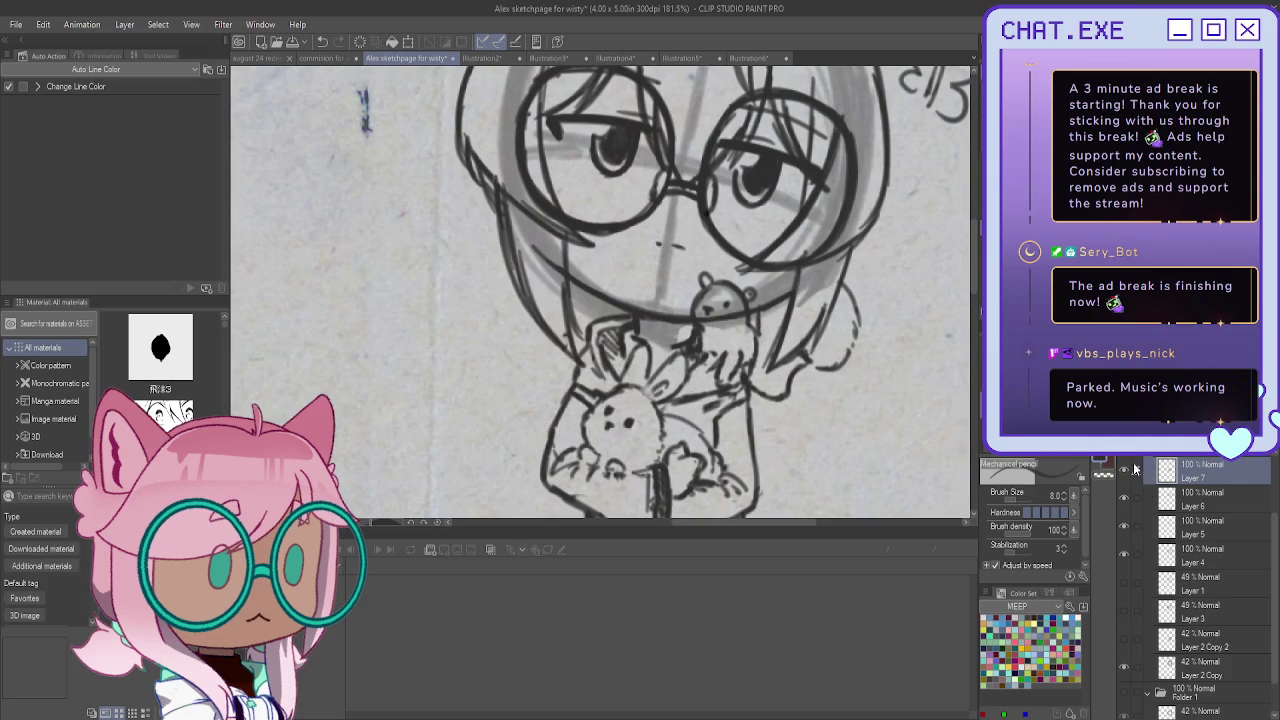
scroll(1125, 560, "up", 1)
Toggle Layer 4 and Layer 5 visibility to check them, then collapse the Folder 1 Copy group
left_click(1185, 578)
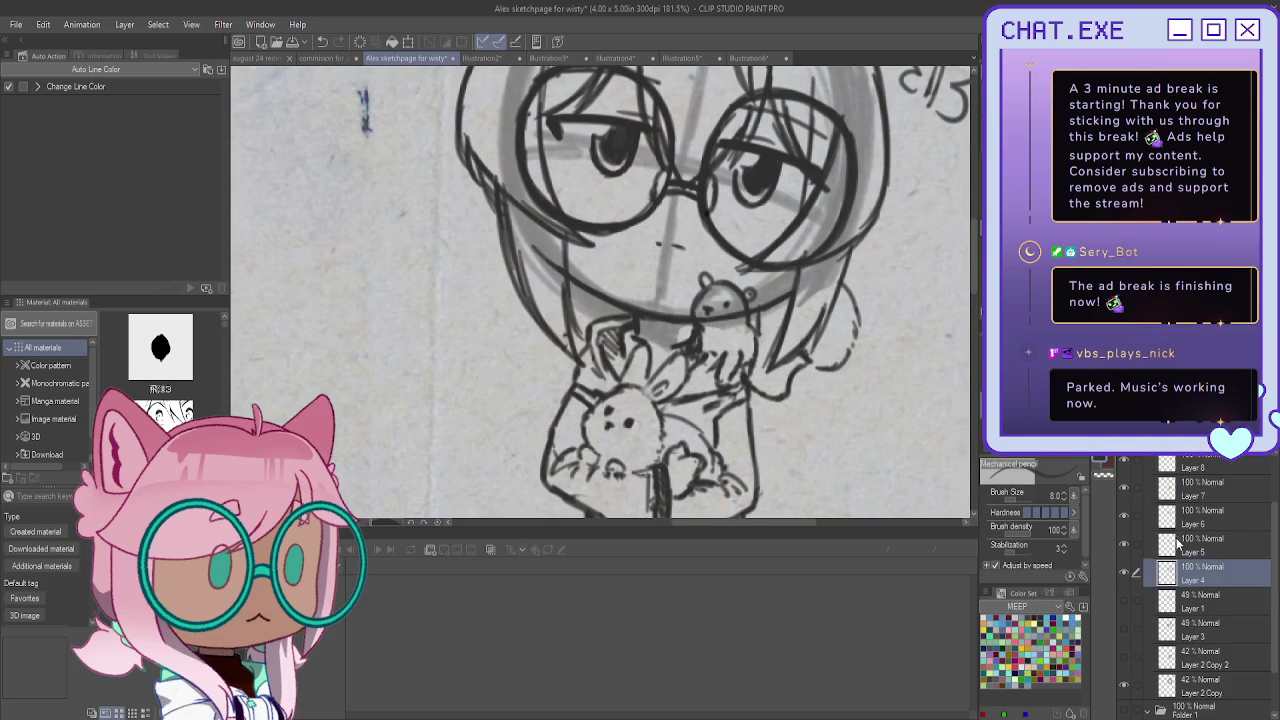
left_click(1125, 573)
left_click(1126, 548)
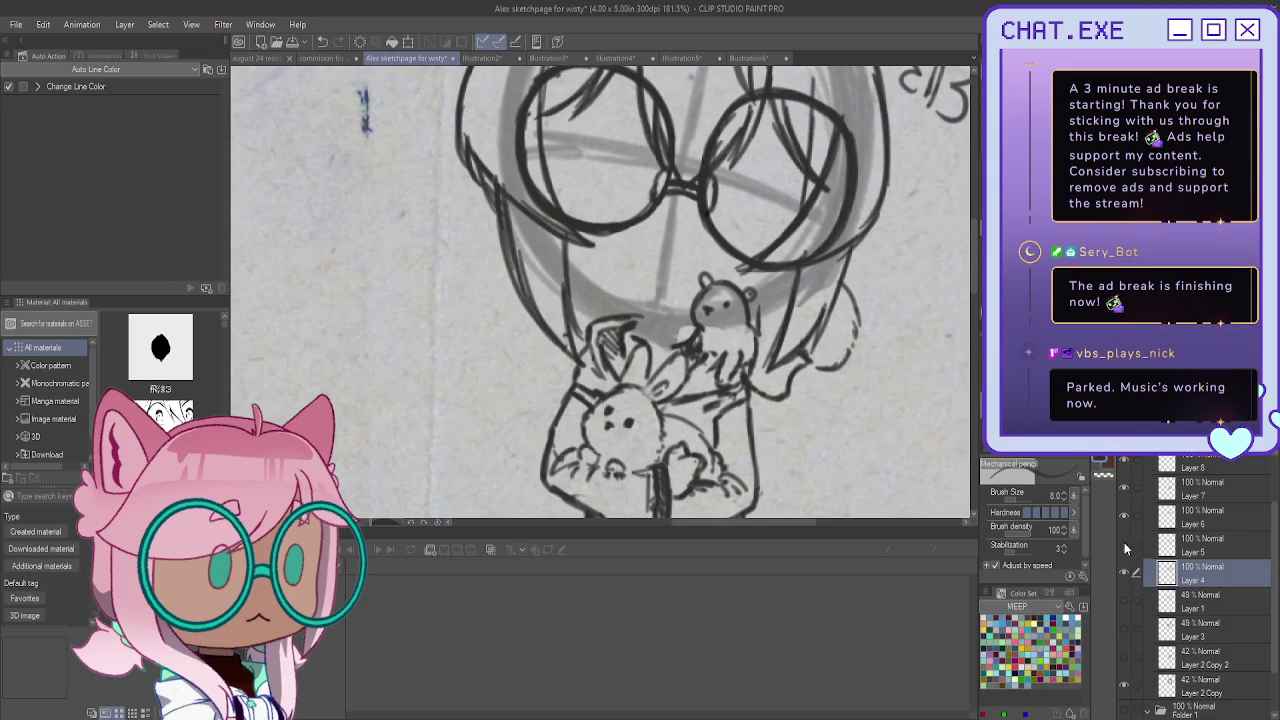
left_click(1190, 545)
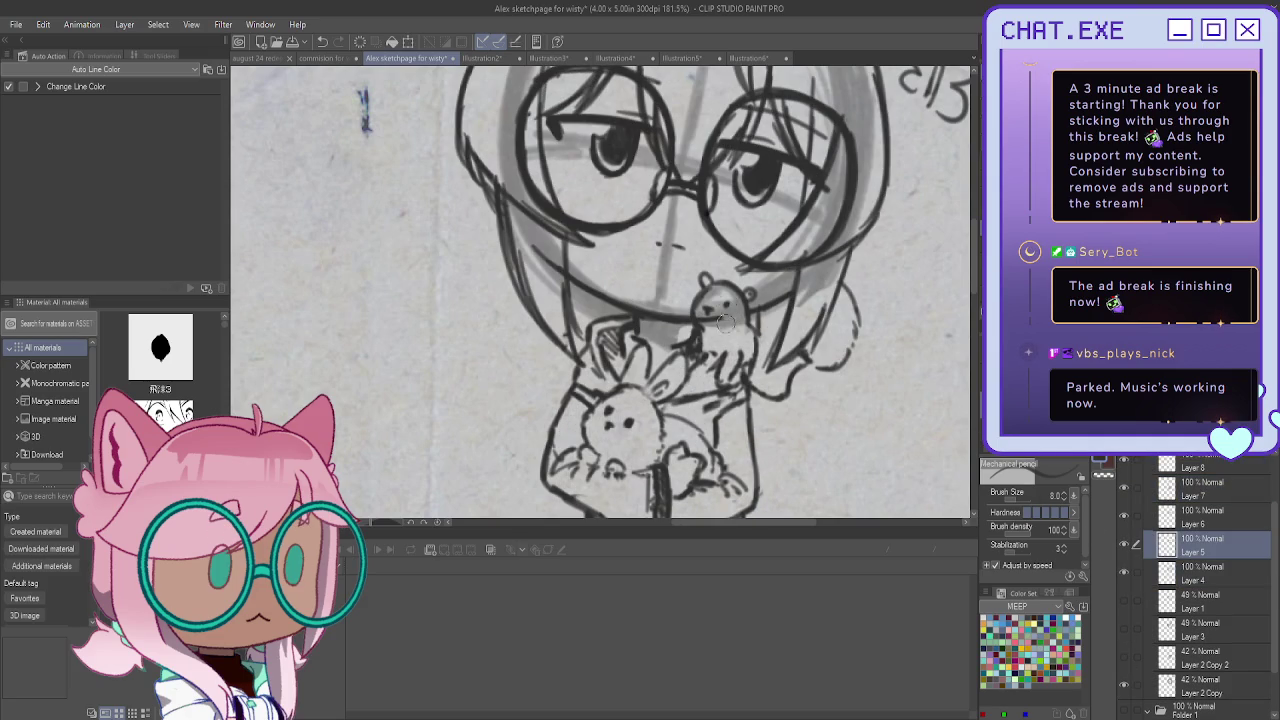
scroll(726, 324, "down", 5)
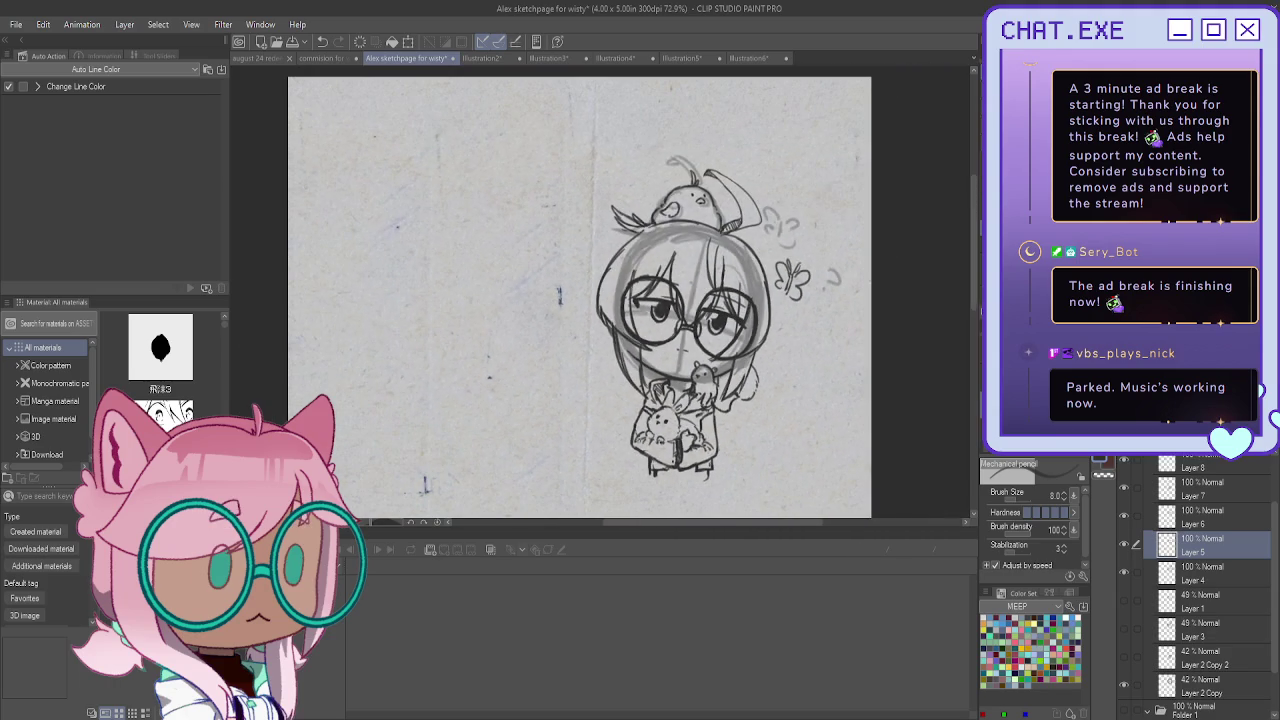
scroll(589, 289, "down", 2)
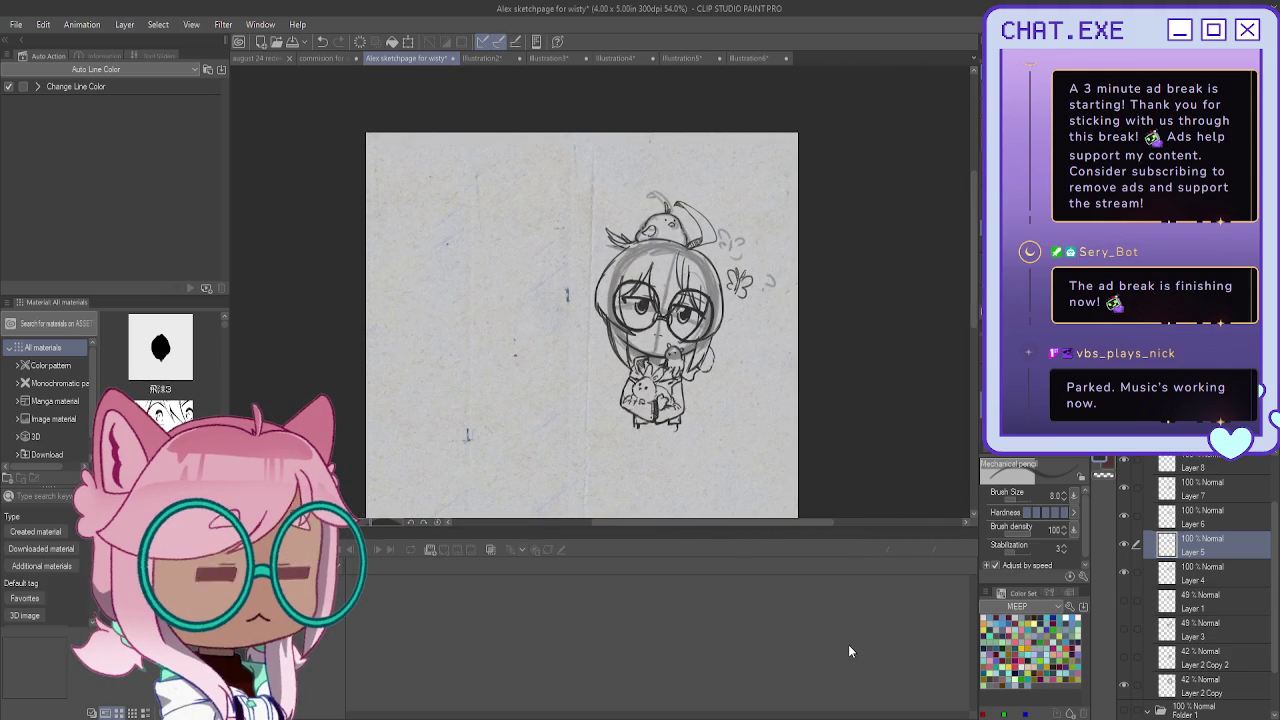
scroll(1166, 522, "up", 2)
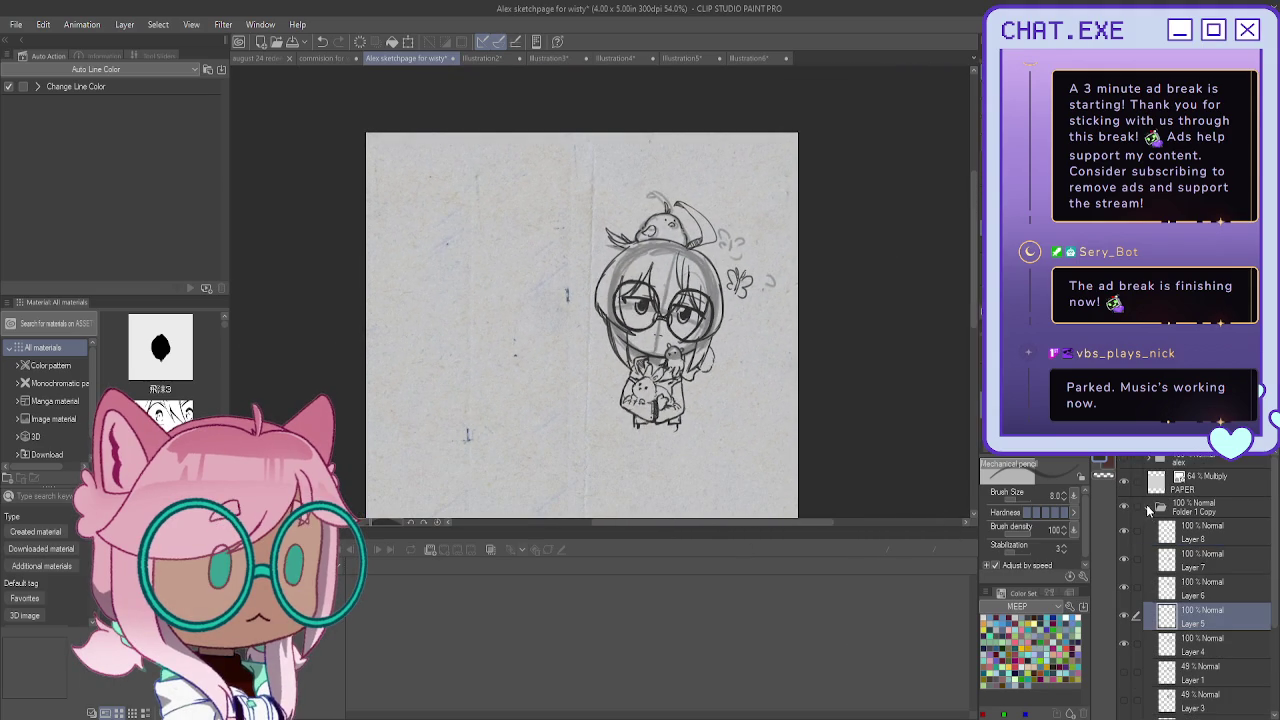
left_click(1148, 507)
left_click_drag(645, 317, 597, 267)
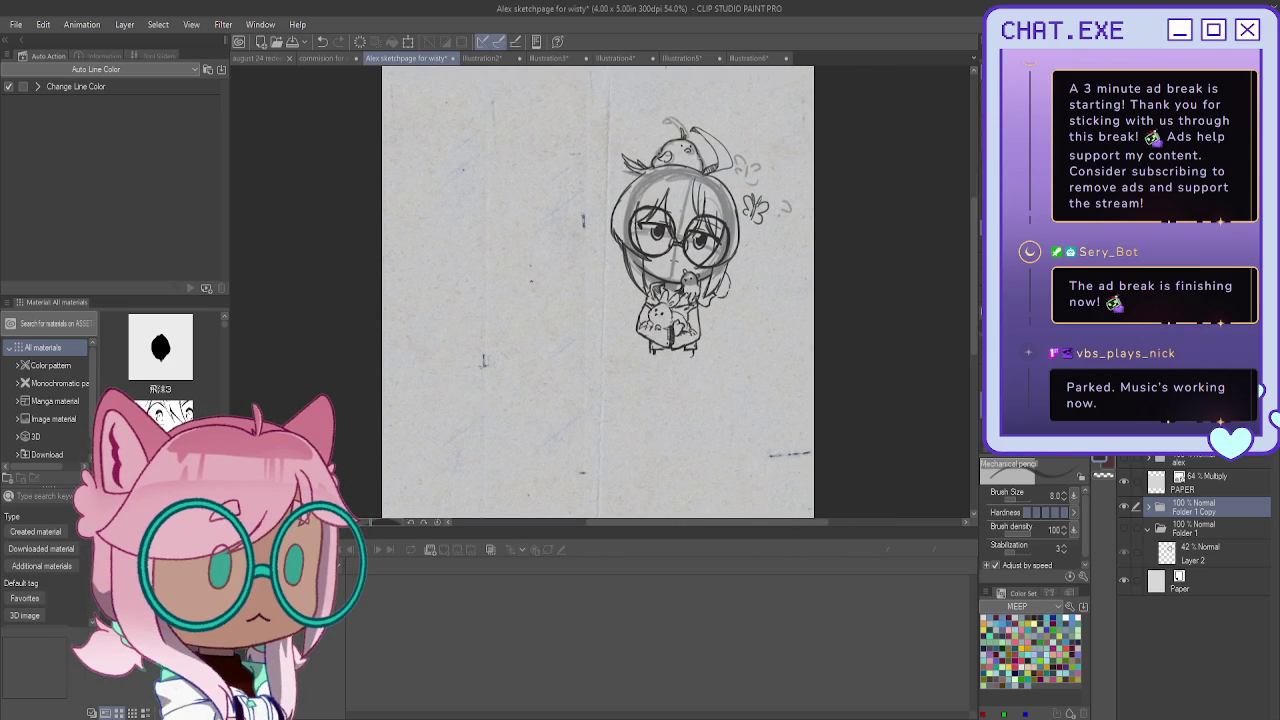
Move the inked chibi toward the page's top-left
key("k")
scroll(814, 263, "down", 1)
left_click_drag(736, 284, 589, 240)
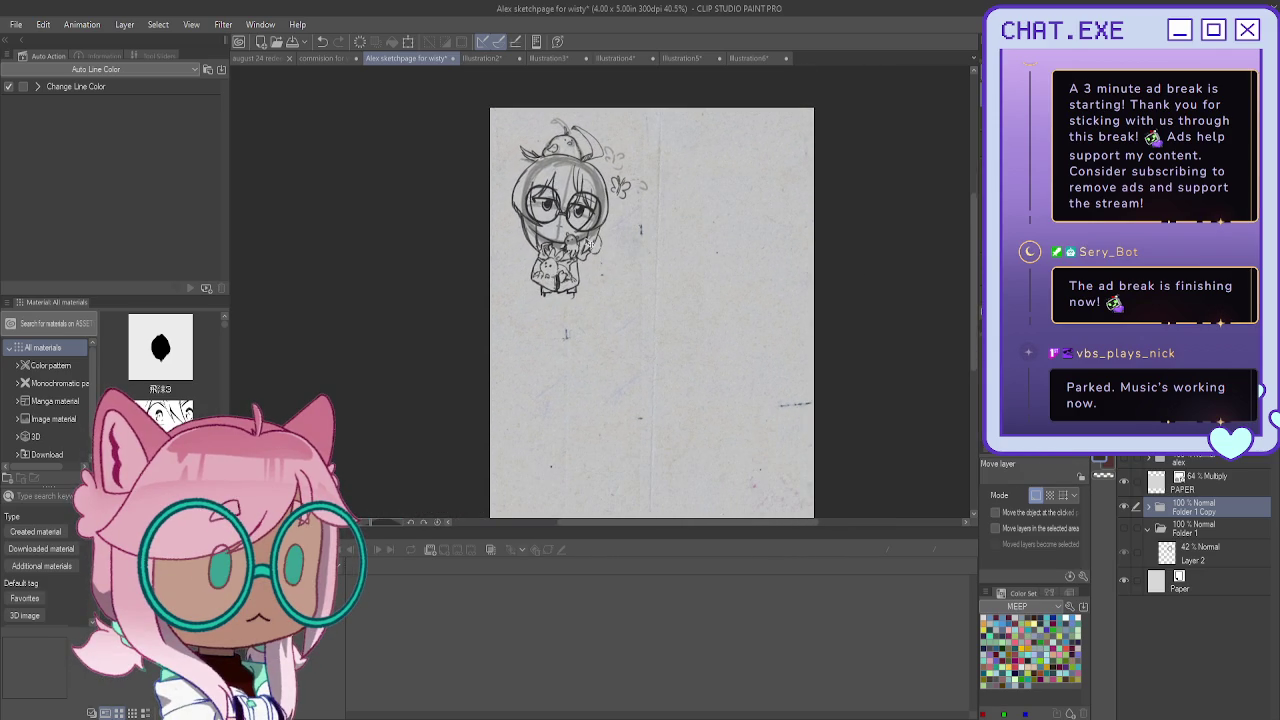
Duplicate Folder 1 as Folder 1 Copy 2 and make its grey circle visible
left_click(1209, 536)
key("ctrl+c")
key("ctrl+v")
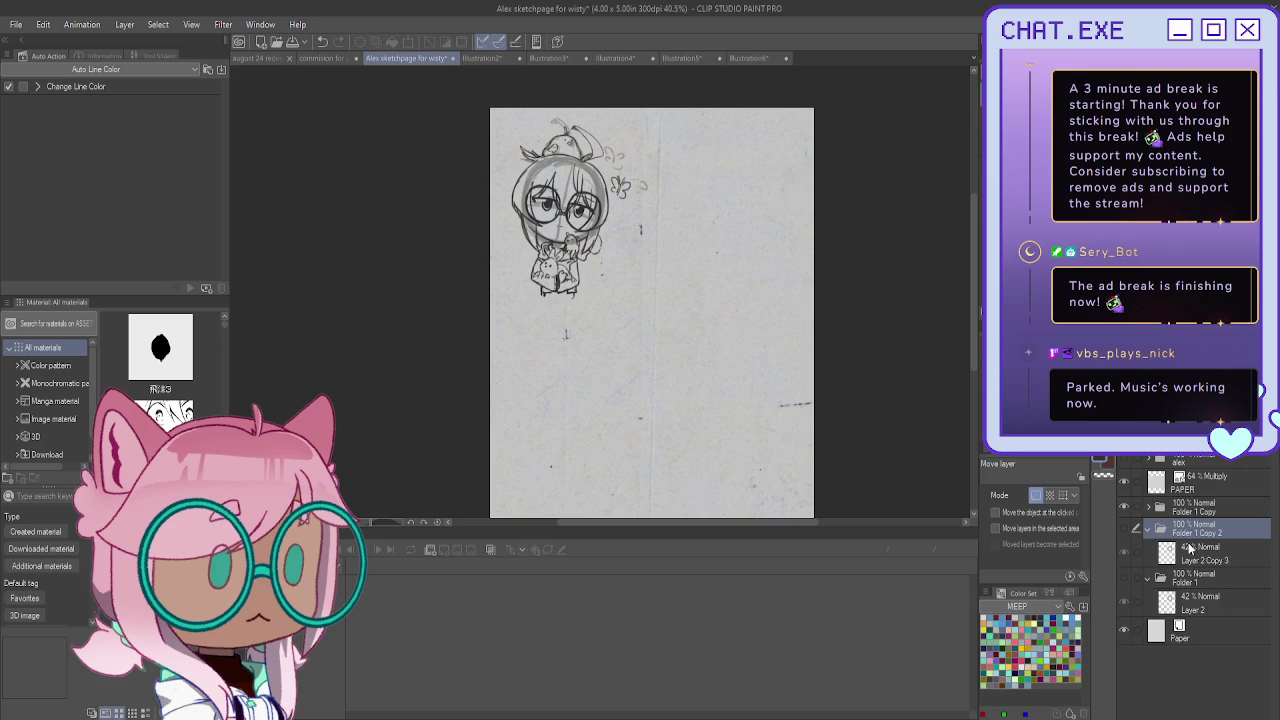
left_click(1124, 528)
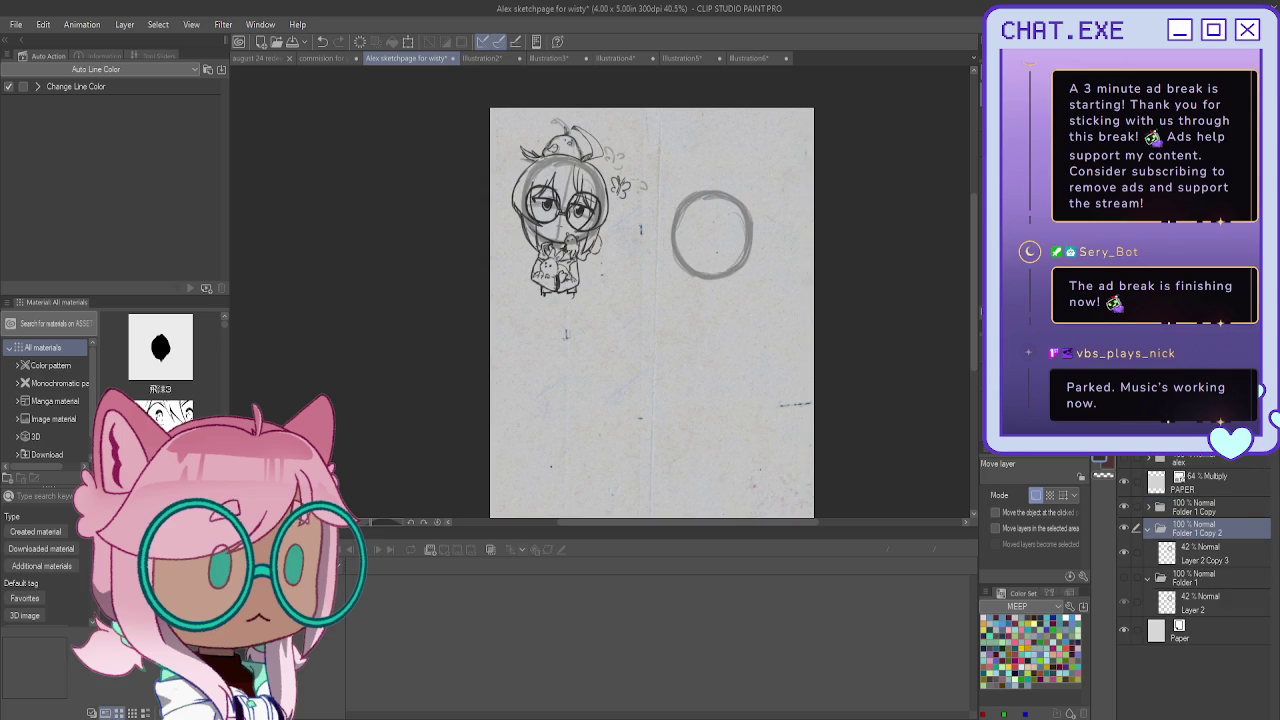
left_click_drag(650, 300, 632, 287)
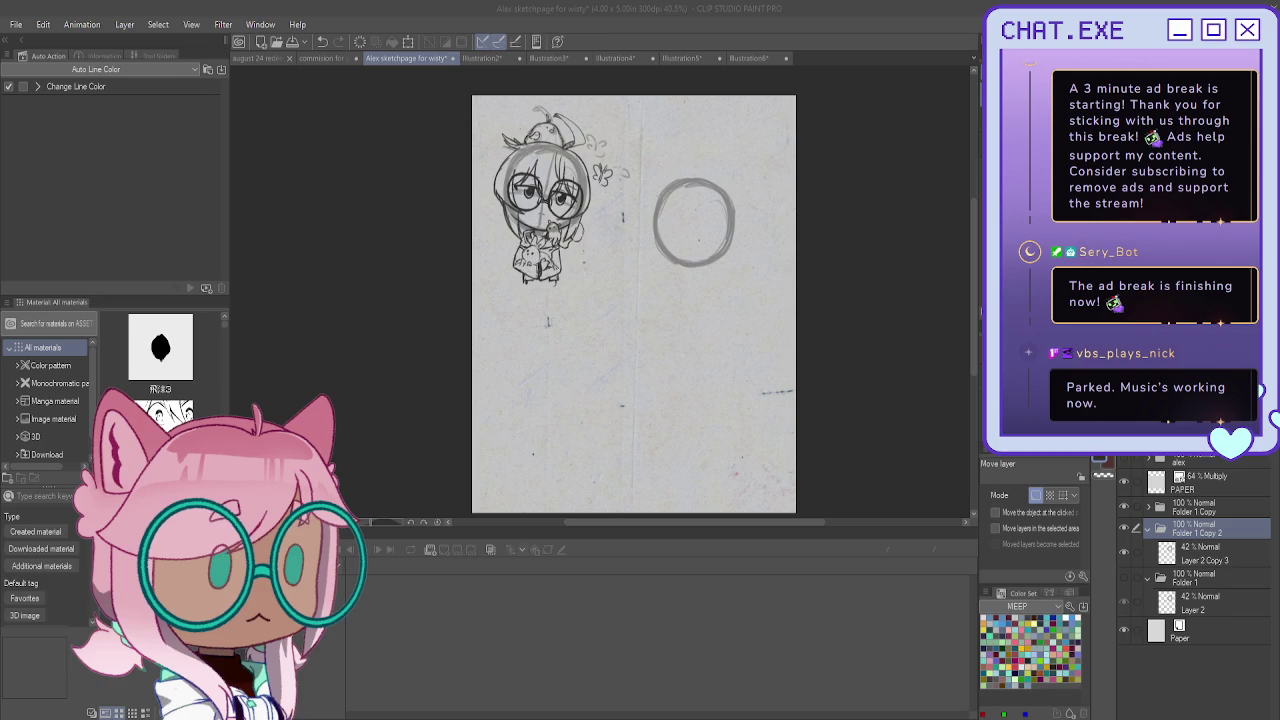
scroll(723, 211, "up", 1)
scroll(723, 211, "up", 2)
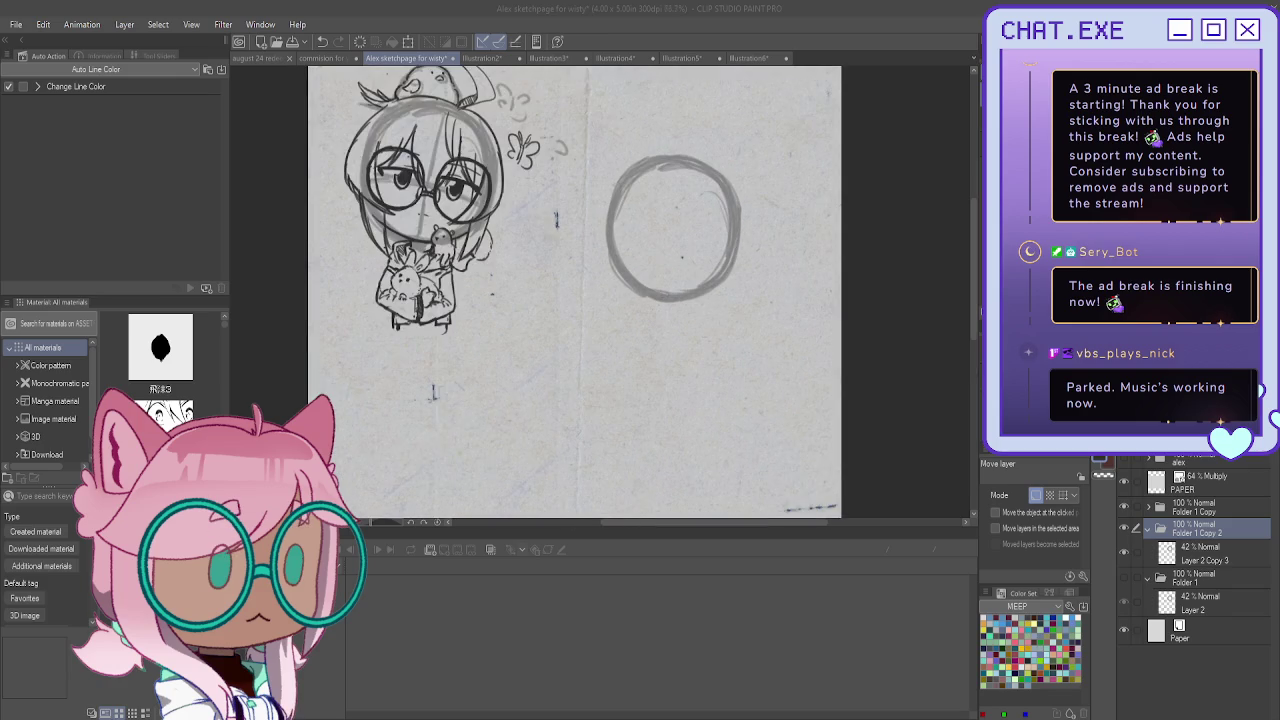
scroll(724, 220, "up", 1)
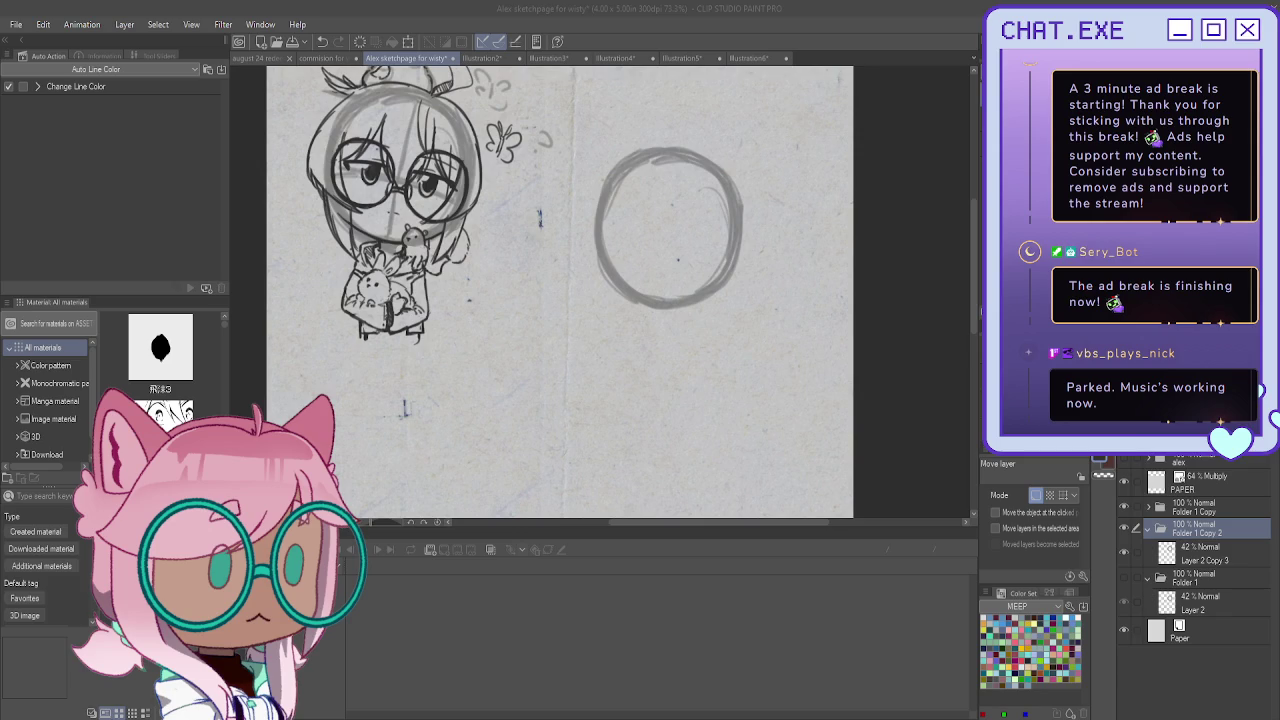
scroll(668, 210, "up", 1)
scroll(668, 210, "up", 1)
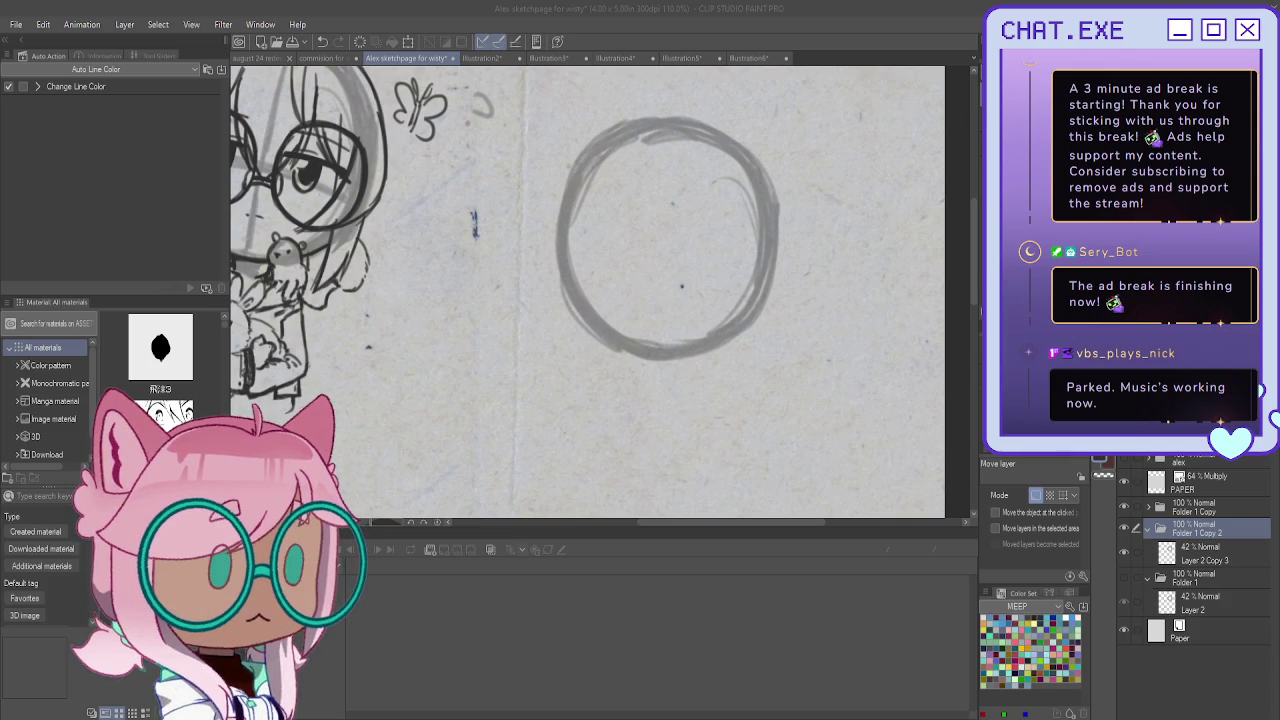
scroll(620, 290, "down", 3)
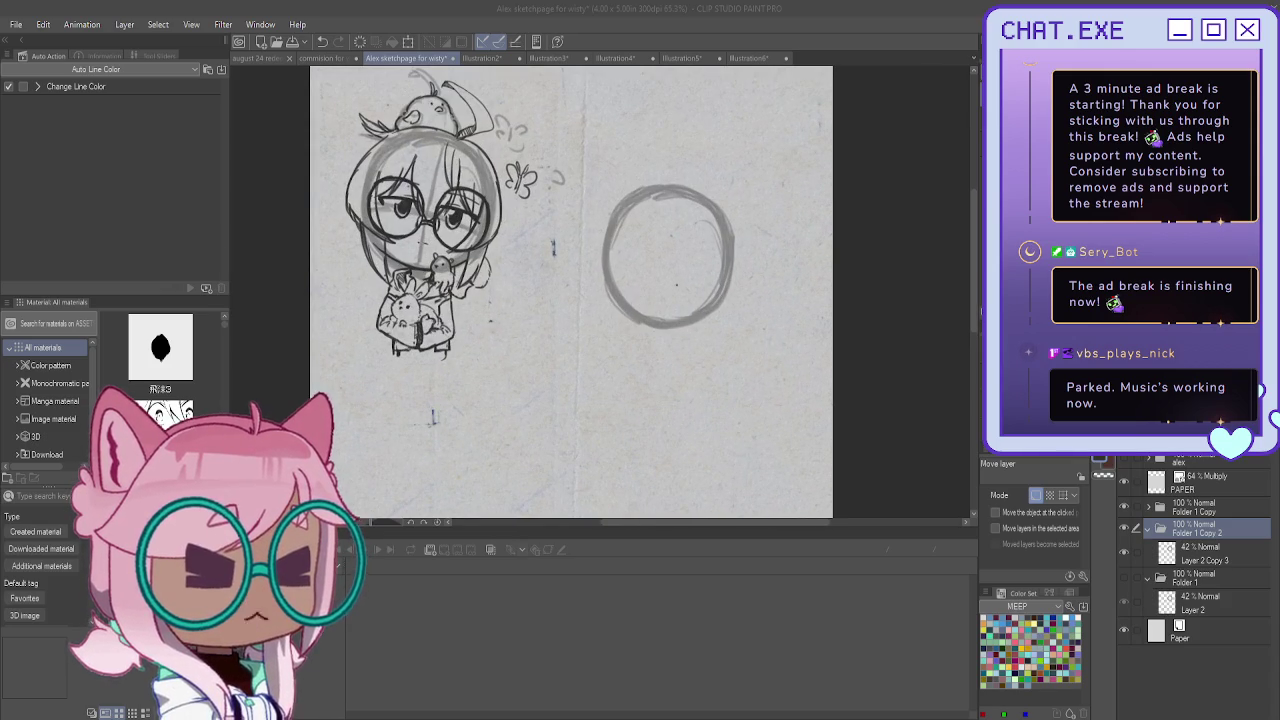
left_click_drag(873, 216, 923, 206)
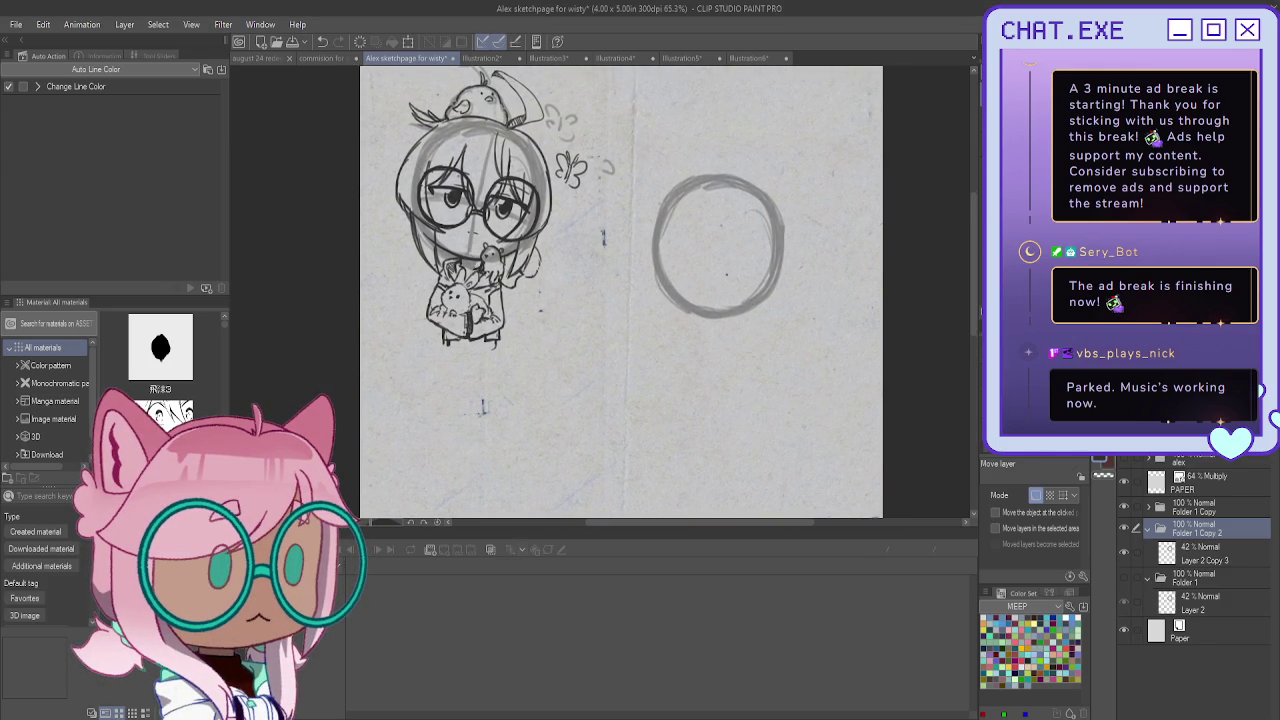
On Layer 2 Copy 3, pencil vertical and horizontal guidelines through the circle, undoing a stray stroke
key("p")
left_click(1199, 556)
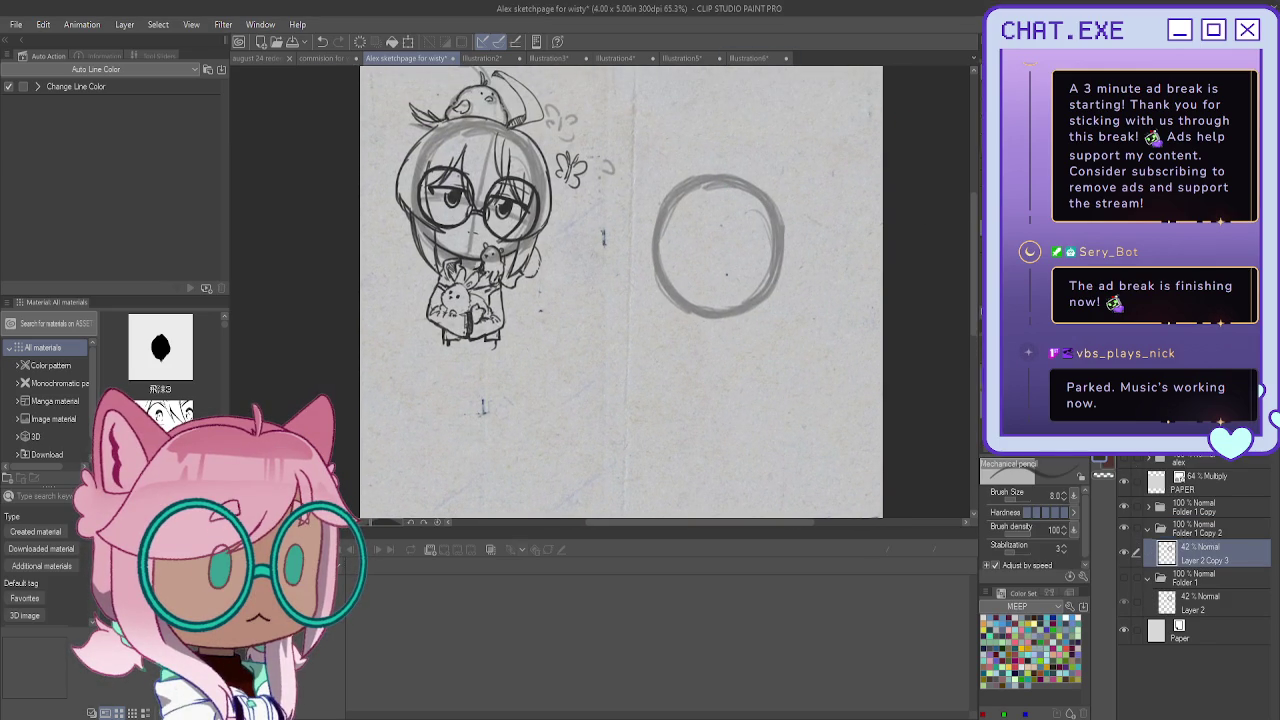
left_click_drag(732, 190, 733, 278)
left_click_drag(737, 190, 729, 308)
left_click_drag(770, 269, 667, 264)
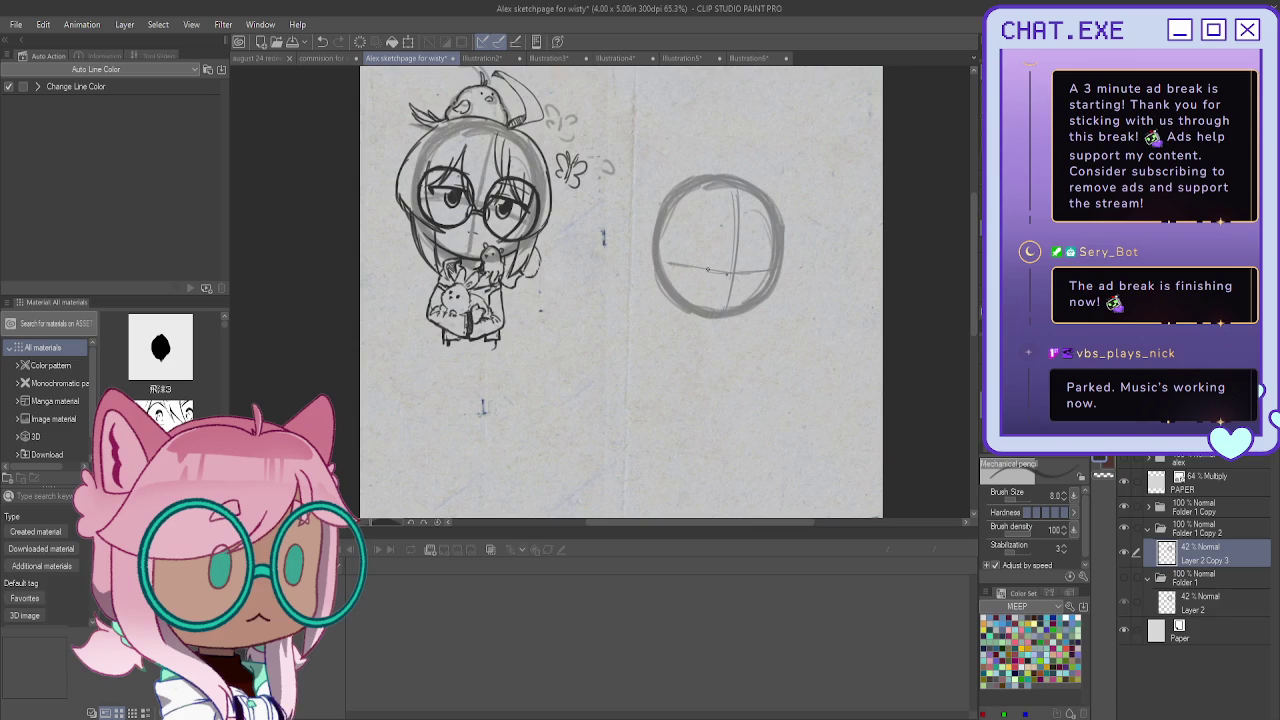
left_click_drag(724, 340, 724, 386)
key("ctrl+z")
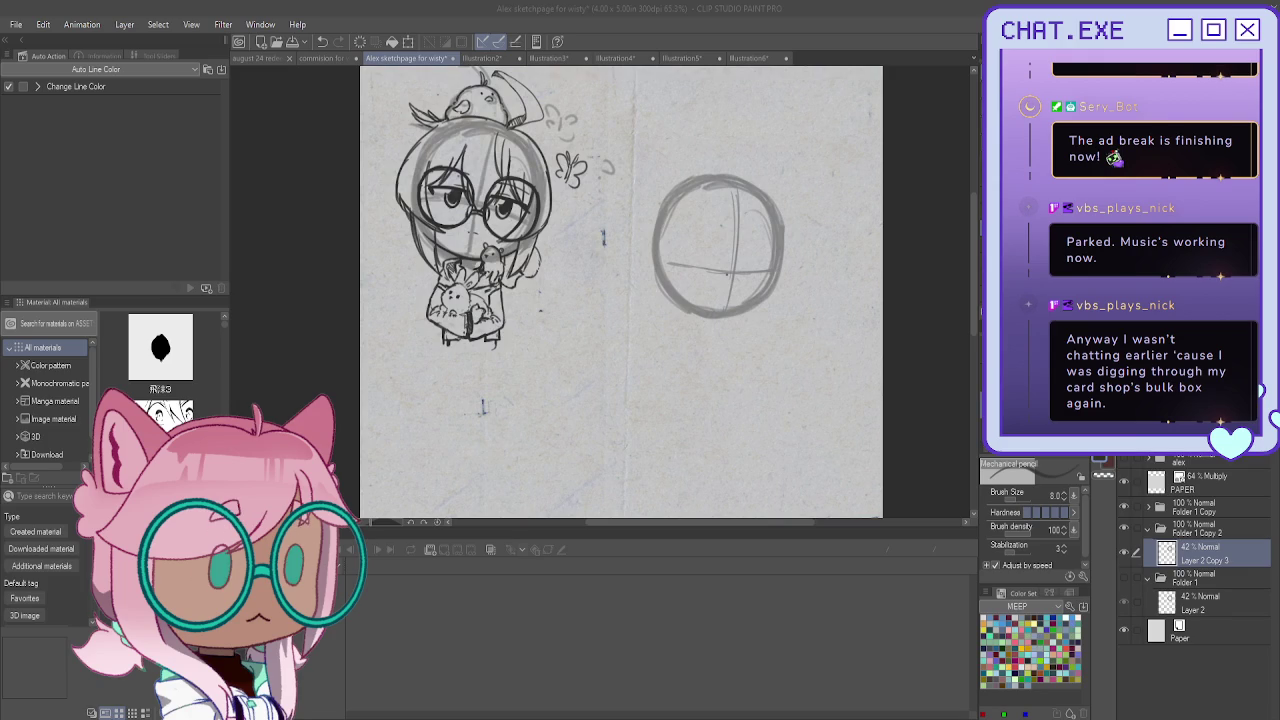
Sketch a rough box below the circle, undoing and redrawing its sides
mouse_move(706, 340)
left_mouse_down()
mouse_move(744, 336)
mouse_move(695, 346)
mouse_move(700, 412)
left_mouse_up()
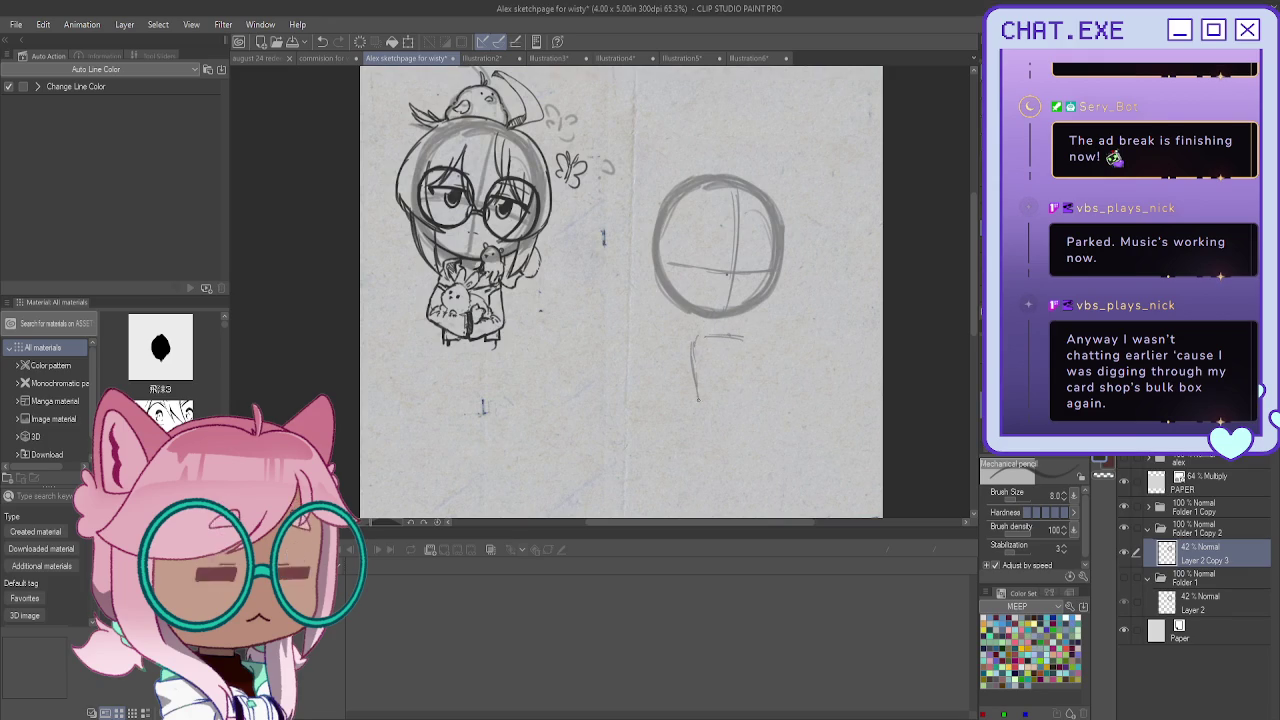
mouse_move(742, 339)
left_mouse_down()
mouse_move(747, 408)
mouse_move(757, 399)
mouse_move(731, 458)
mouse_move(737, 425)
left_mouse_up()
key("ctrl+z")
key("ctrl+z")
mouse_move(743, 372)
left_mouse_down()
mouse_move(746, 395)
mouse_move(727, 408)
left_mouse_up()
mouse_move(745, 342)
left_mouse_down()
mouse_move(745, 424)
mouse_move(710, 420)
mouse_move(697, 382)
left_mouse_up()
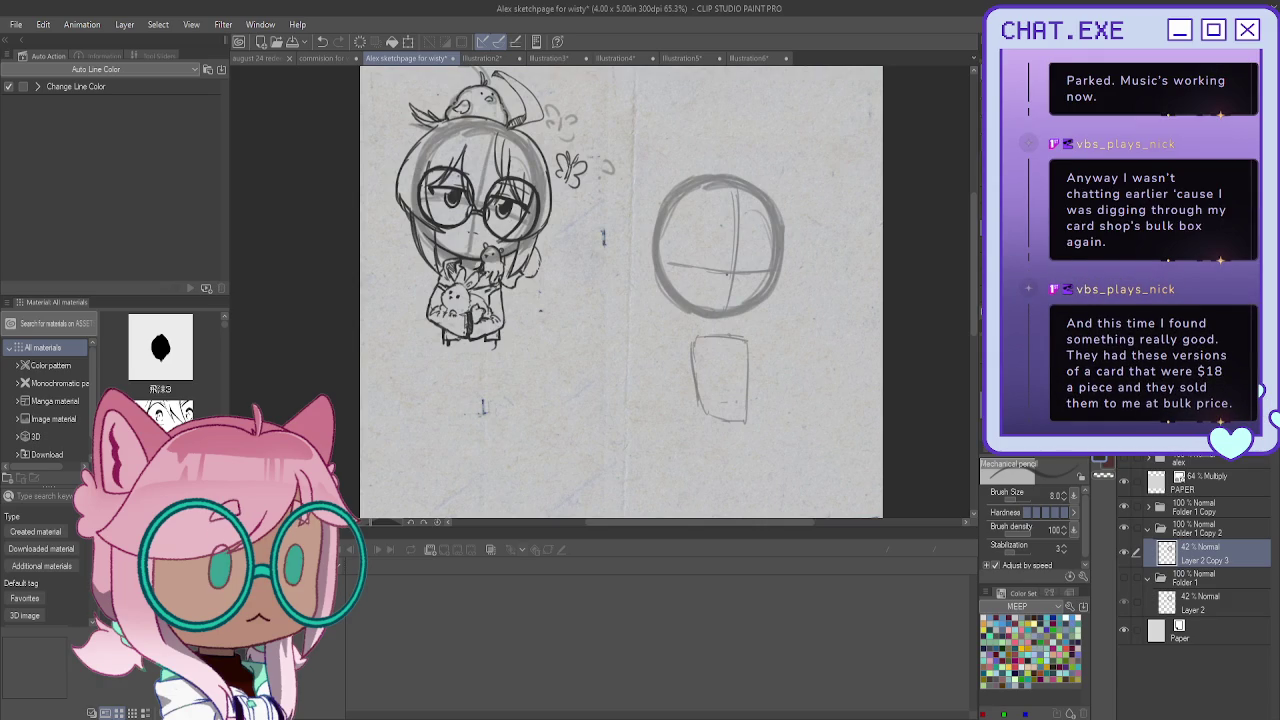
Erase the box sketch below the circle and add a new blank Layer 9
mouse_move(748, 352)
left_mouse_down()
mouse_move(746, 430)
mouse_move(728, 335)
left_mouse_up()
left_click_drag(746, 425, 691, 388)
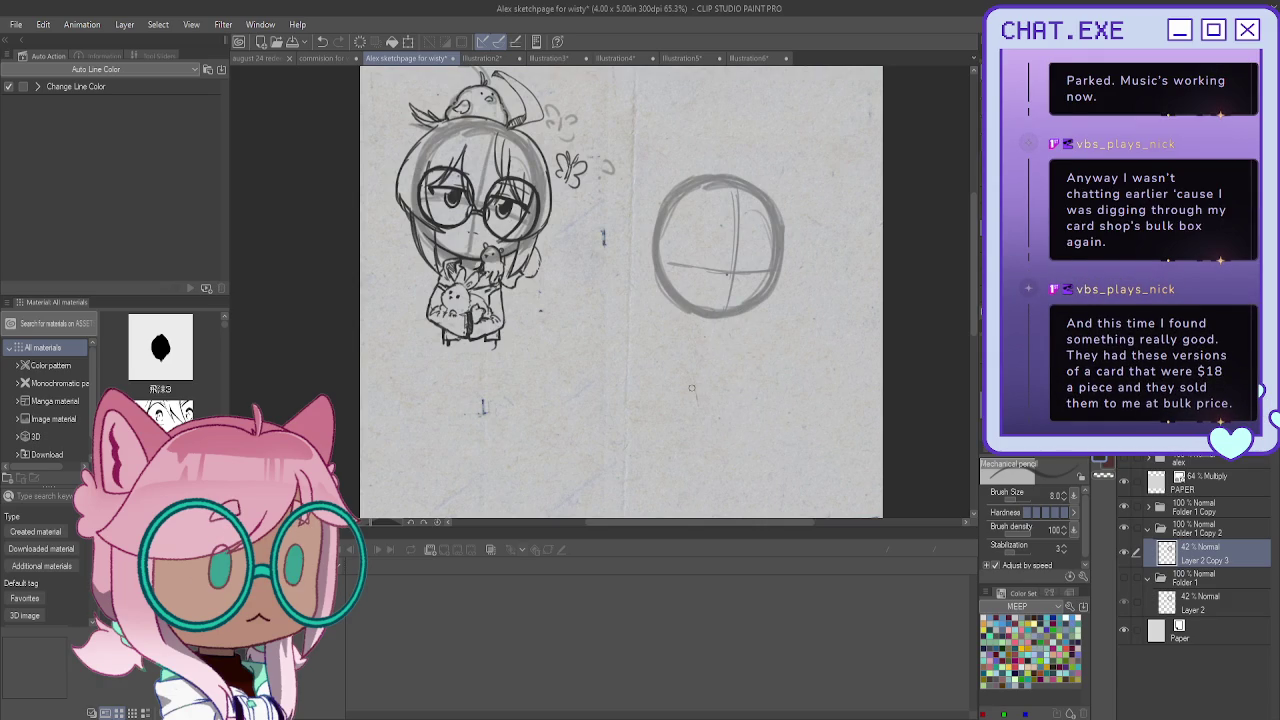
key("ctrl+shift+n")
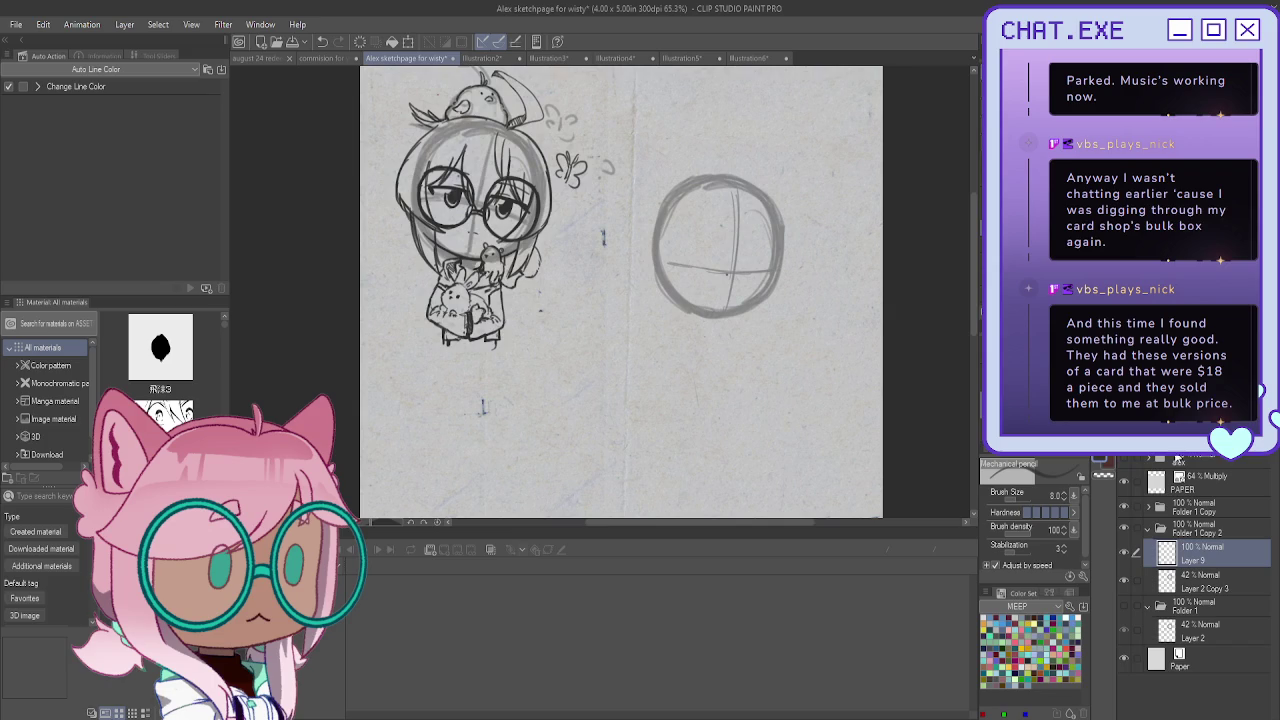
Set Layer 9 opacity to 49%, draw a long diagonal line and reposition it with Free Transform
left_click_drag(1250, 440, 1190, 440)
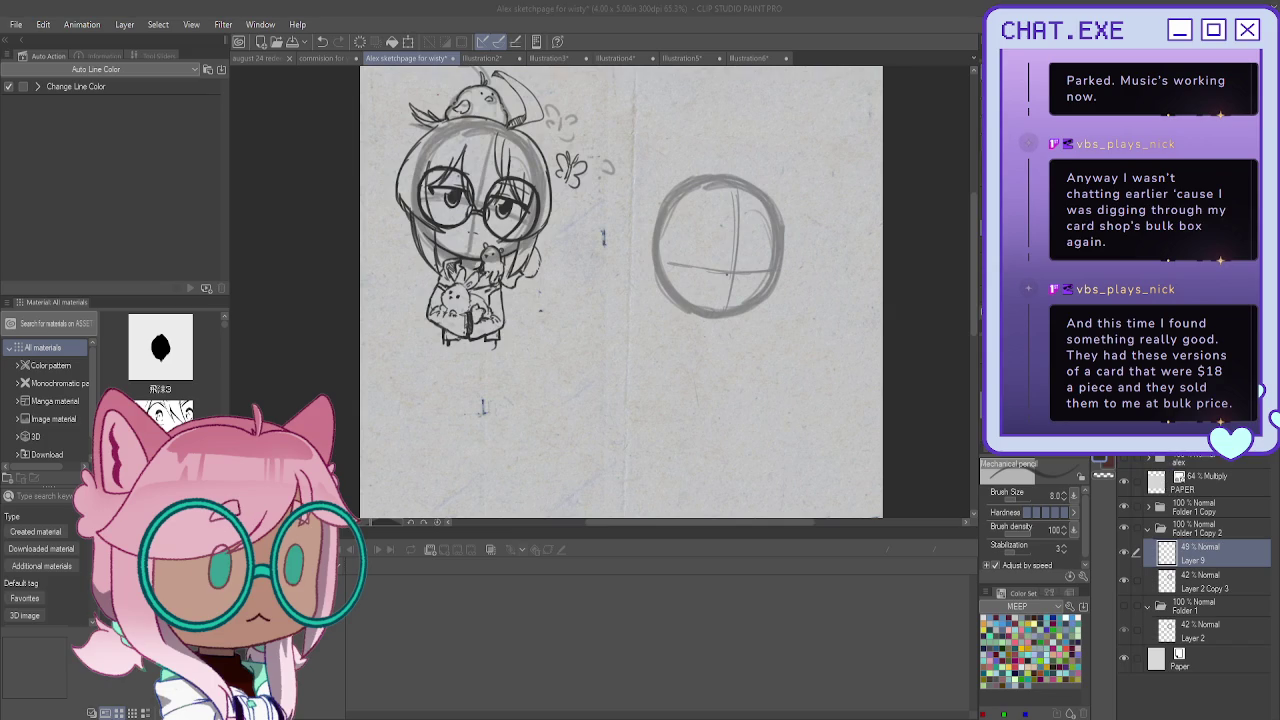
left_click_drag(640, 318, 882, 438)
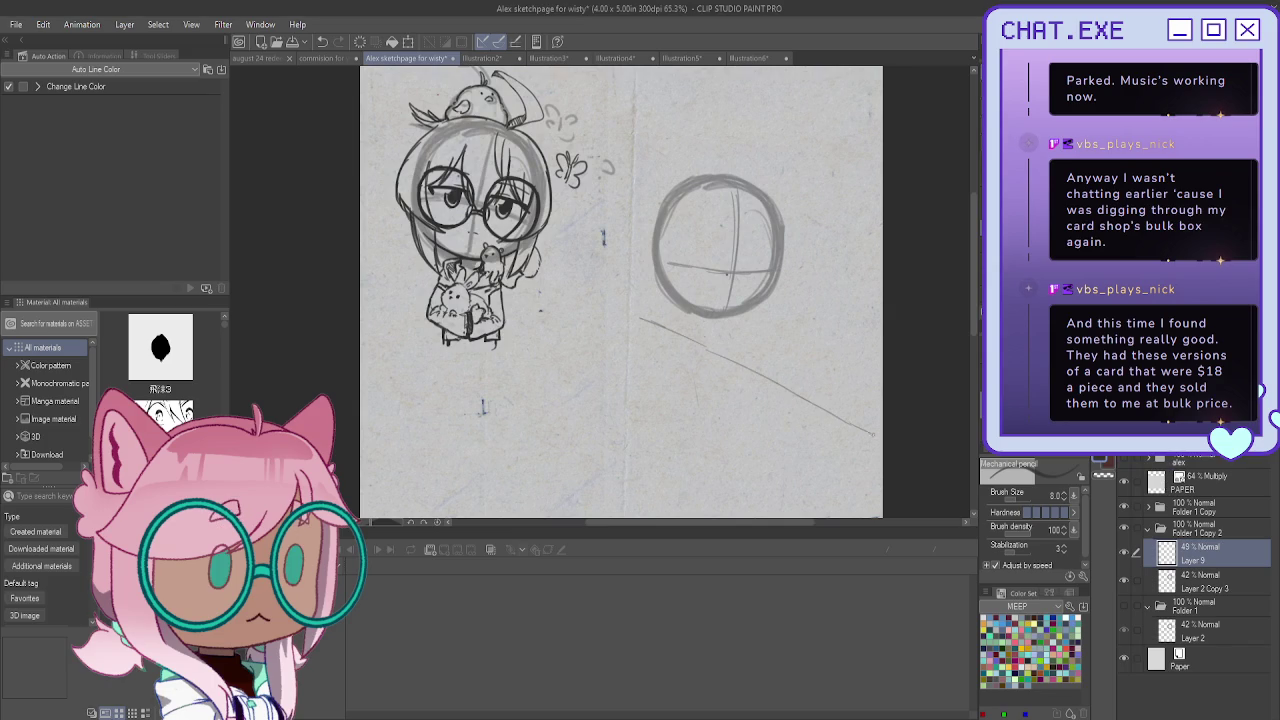
mouse_move(654, 318)
left_mouse_down()
mouse_move(631, 312)
mouse_move(882, 440)
mouse_move(558, 332)
left_mouse_up()
key("ctrl+t")
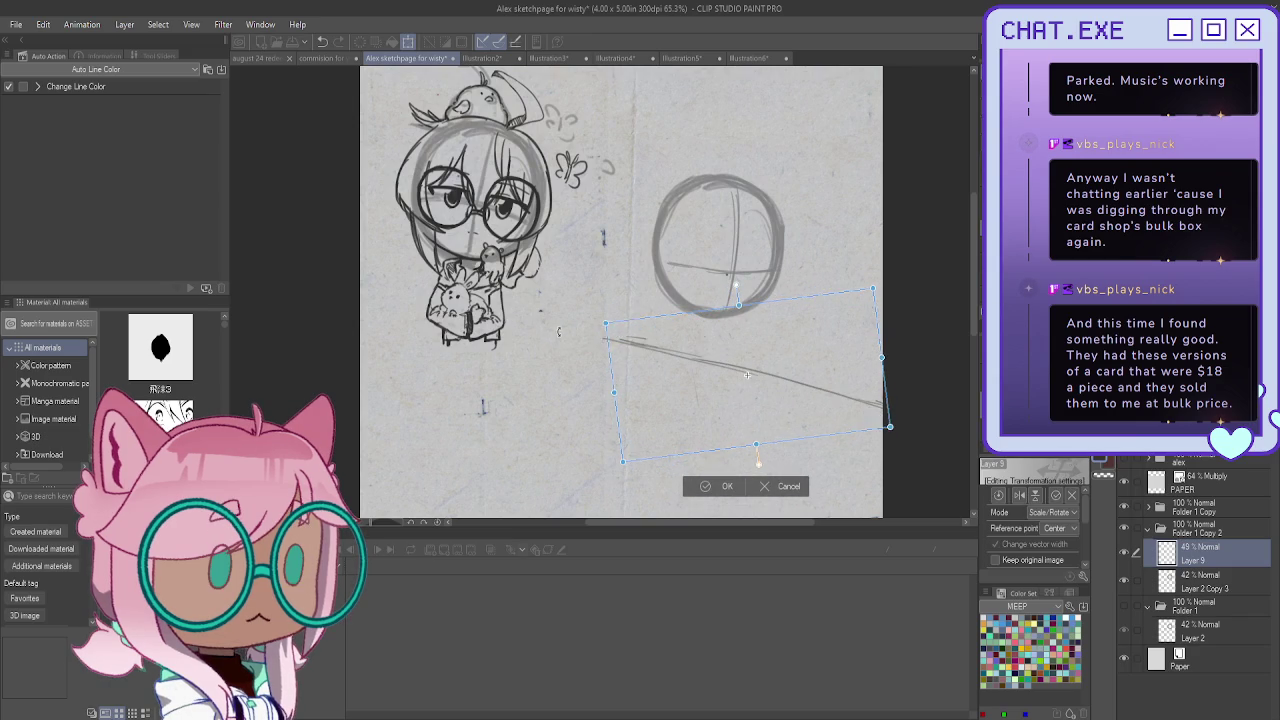
left_click_drag(712, 401, 717, 387)
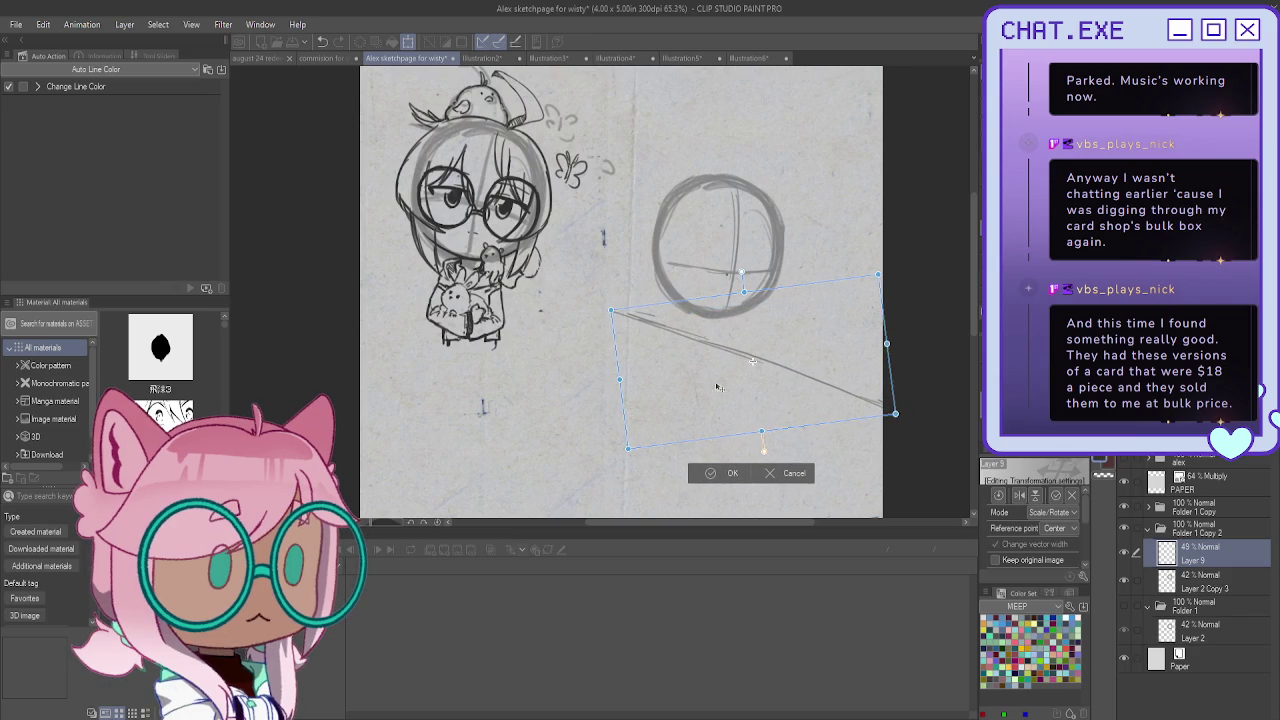
left_click(712, 473)
Scribble small shapes and short strokes beside the diagonal line, undoing the last dash
scroll(644, 292, "up", 3)
scroll(644, 292, "up", 1)
mouse_move(674, 333)
left_mouse_down()
mouse_move(687, 346)
mouse_move(654, 329)
mouse_move(647, 342)
mouse_move(688, 350)
mouse_move(680, 360)
left_mouse_up()
left_click_drag(619, 308, 640, 332)
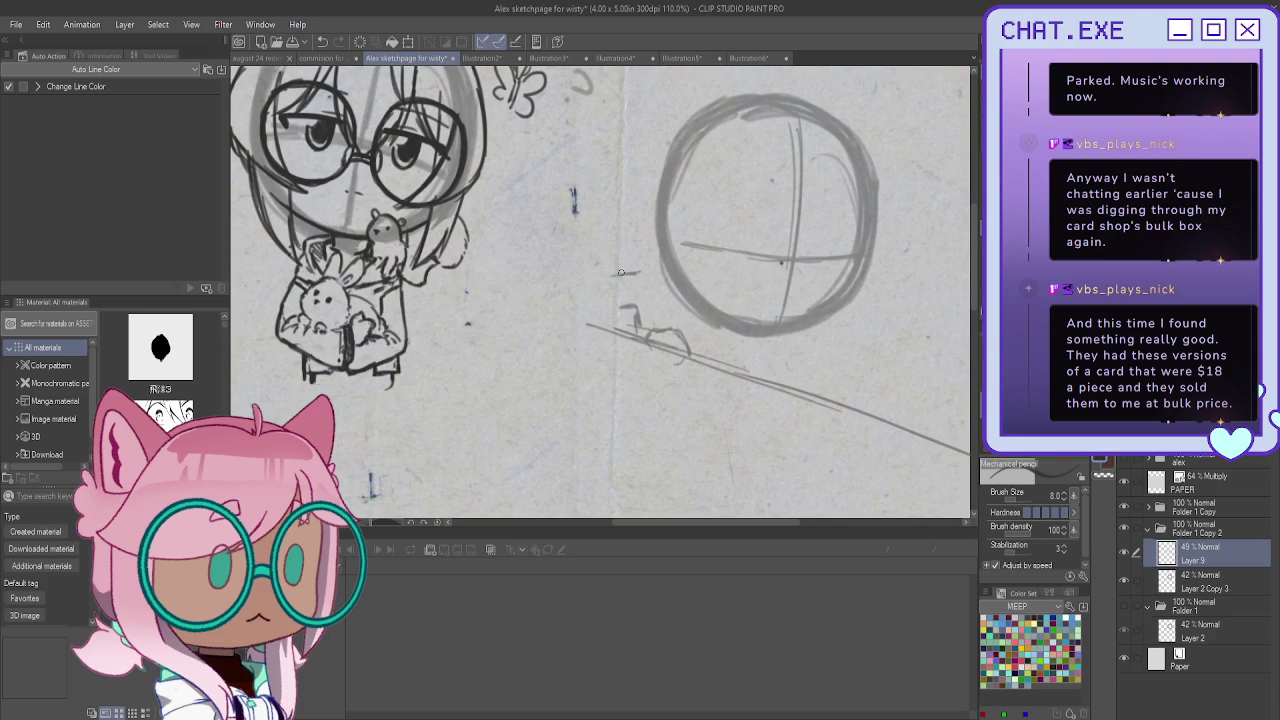
key("ctrl+z")
Add curved strokes, then delete Layer 9 and replace it with a new blank layer
mouse_move(611, 316)
left_mouse_down()
mouse_move(630, 306)
mouse_move(606, 284)
mouse_move(583, 292)
mouse_move(626, 304)
mouse_move(580, 318)
mouse_move(622, 306)
mouse_move(648, 342)
mouse_move(629, 313)
mouse_move(600, 320)
mouse_move(606, 344)
mouse_move(724, 389)
mouse_move(717, 415)
left_mouse_up()
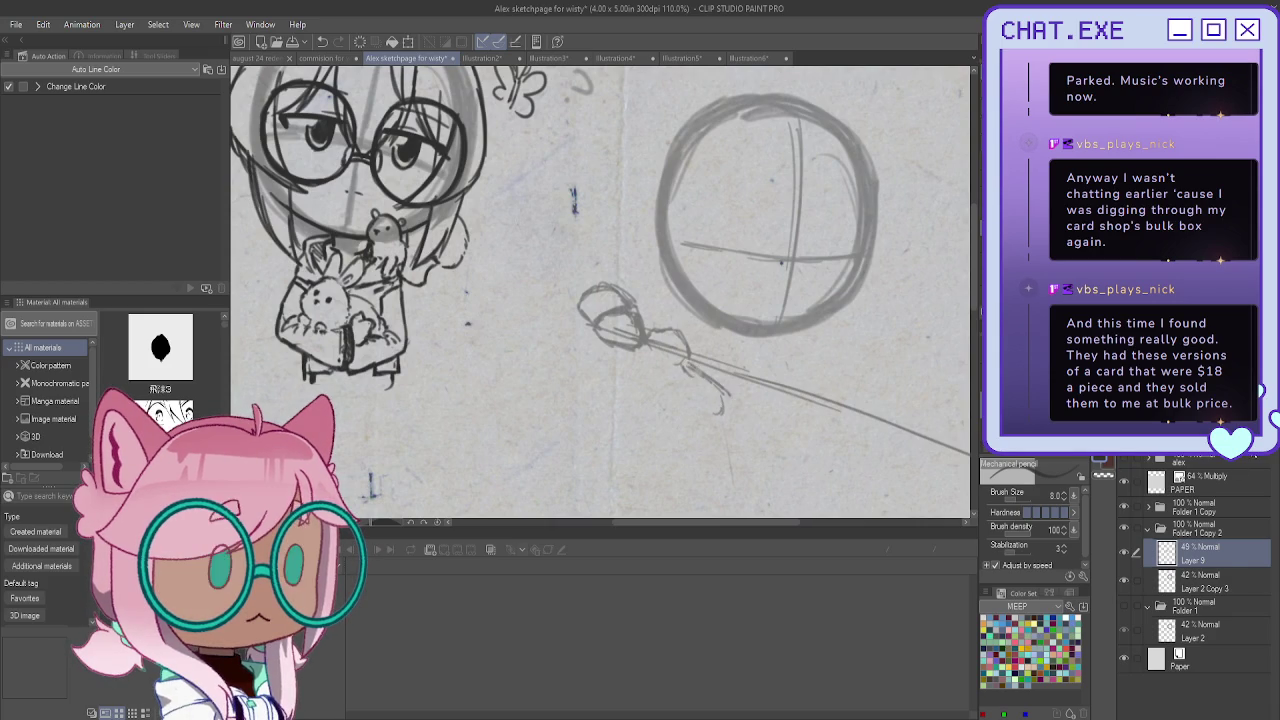
key("Delete")
key("ctrl+shift+n")
Glance at the Theo commission page and return to the Alex sketchpage
scroll(654, 345, "down", 3)
scroll(654, 345, "down", 1)
scroll(655, 345, "up", 1)
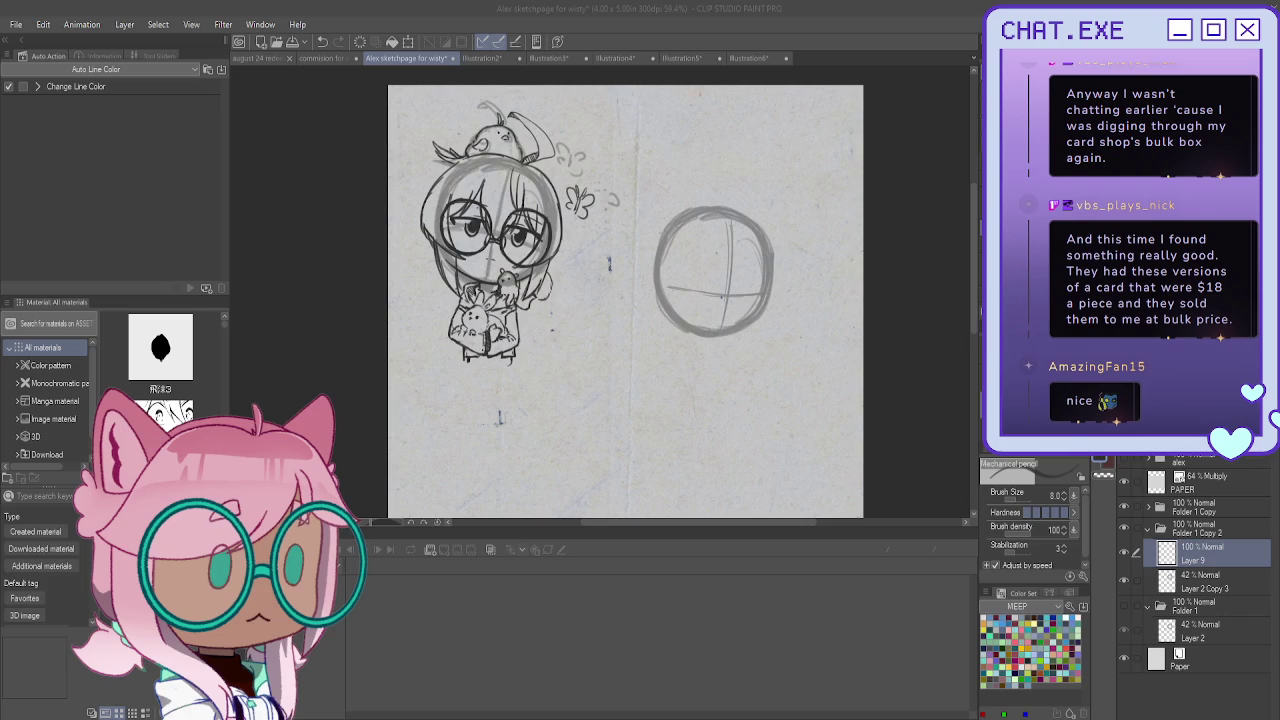
left_click(324, 58)
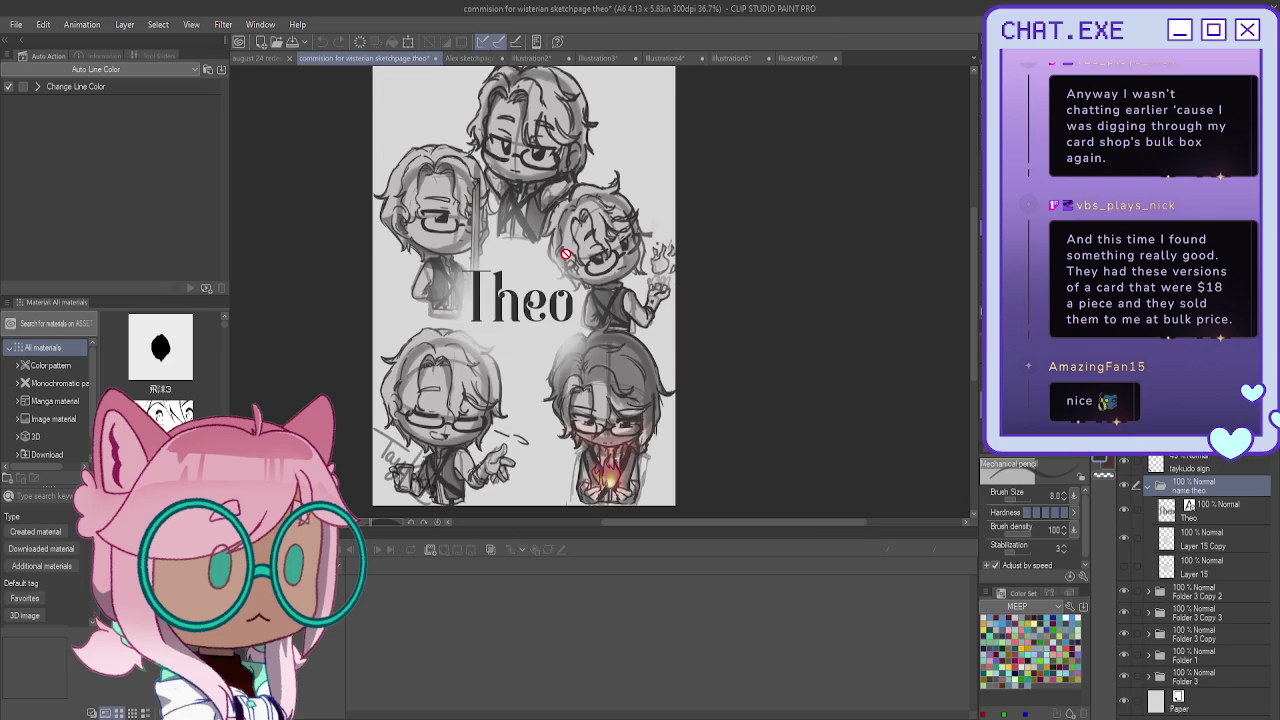
left_click(463, 58)
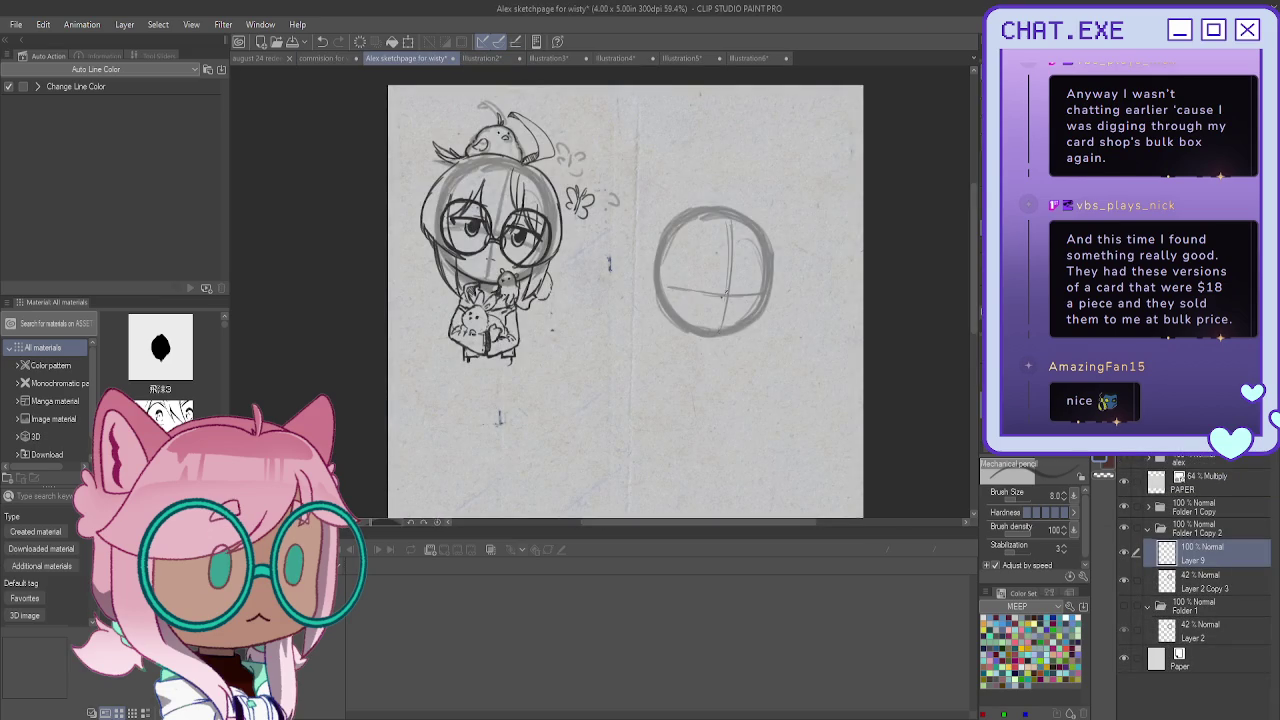
Sketch body strokes below the circle, then erase and redraw the circle's guidelines on the guide layer
mouse_move(704, 357)
left_mouse_down()
mouse_move(738, 351)
mouse_move(698, 394)
mouse_move(700, 434)
mouse_move(701, 416)
left_mouse_up()
mouse_move(751, 350)
left_mouse_down()
mouse_move(753, 398)
mouse_move(756, 350)
mouse_move(700, 356)
mouse_move(738, 354)
mouse_move(701, 441)
mouse_move(693, 378)
left_mouse_up()
key("alt+bracketleft")
key("Delete")
left_click_drag(727, 309, 668, 290)
mouse_move(722, 218)
left_mouse_down()
mouse_move(724, 316)
mouse_move(701, 294)
mouse_move(672, 292)
left_mouse_up()
Sketch the right box beside the circle and darken its sides and bottom outline
mouse_move(728, 337)
left_mouse_down()
mouse_move(727, 361)
mouse_move(714, 352)
mouse_move(725, 437)
mouse_move(756, 396)
mouse_move(754, 424)
mouse_move(732, 435)
left_mouse_up()
mouse_move(793, 281)
left_mouse_down()
mouse_move(838, 273)
mouse_move(848, 308)
mouse_move(812, 369)
mouse_move(788, 346)
mouse_move(789, 364)
left_mouse_up()
mouse_move(852, 280)
left_mouse_down()
mouse_move(854, 350)
mouse_move(792, 372)
left_mouse_up()
left_click_drag(790, 290, 788, 360)
mouse_move(790, 362)
left_mouse_down()
mouse_move(808, 380)
mouse_move(834, 368)
left_mouse_up()
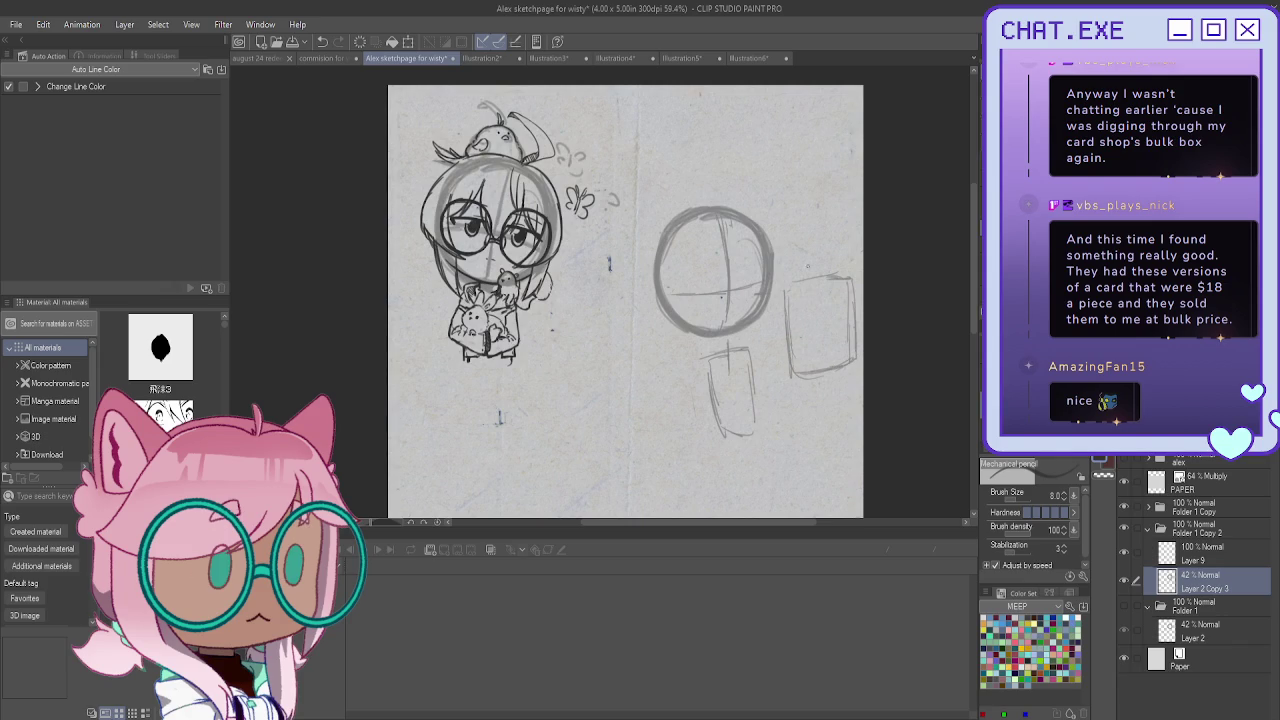
Sketch a small box on top of the right box and add detail strokes below
left_click_drag(842, 216, 840, 256)
left_click_drag(844, 194, 842, 226)
left_click_drag(842, 254, 822, 270)
mouse_move(838, 194)
left_mouse_down()
mouse_move(780, 200)
mouse_move(782, 270)
mouse_move(828, 266)
left_mouse_up()
mouse_move(827, 378)
left_mouse_down()
mouse_move(826, 356)
mouse_move(847, 381)
mouse_move(831, 387)
mouse_move(824, 353)
mouse_move(835, 356)
mouse_move(810, 396)
left_mouse_up()
left_click_drag(736, 352, 784, 376)
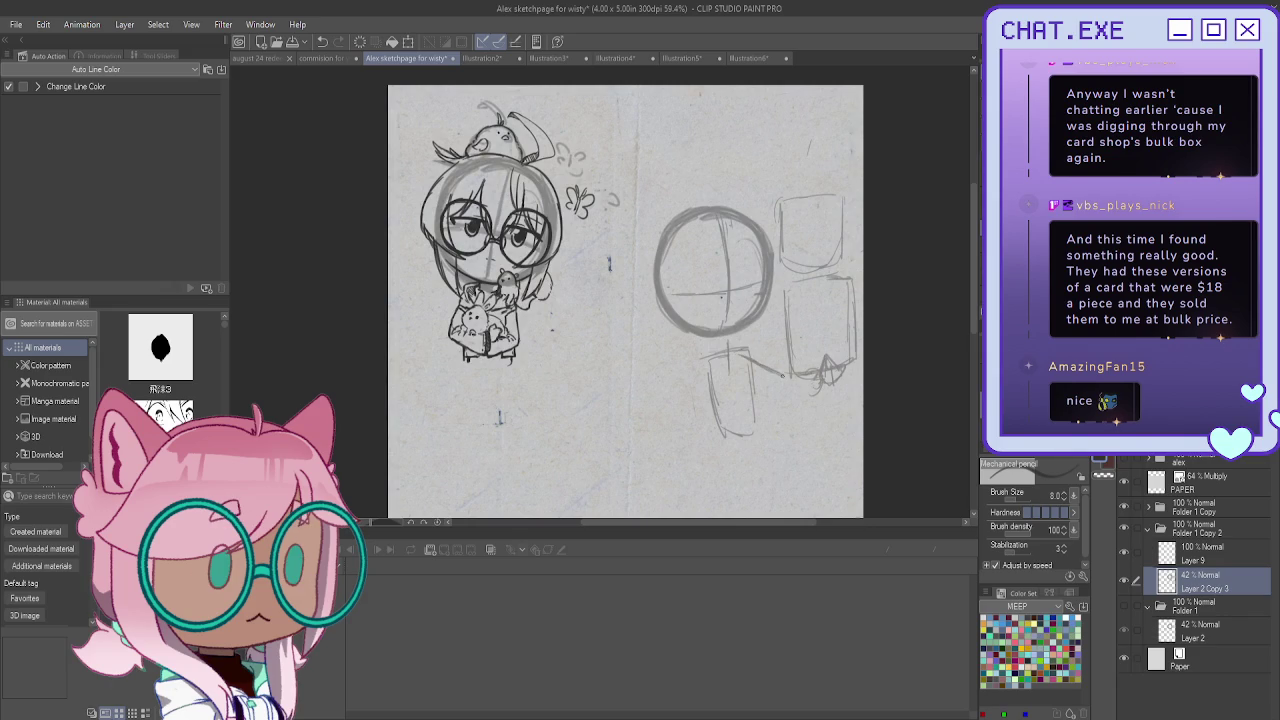
Erase stray strokes around the lower box, undoing one erase
left_click_drag(848, 285, 848, 362)
mouse_move(856, 315)
left_mouse_down()
mouse_move(848, 357)
mouse_move(815, 375)
mouse_move(796, 366)
mouse_move(794, 296)
left_mouse_up()
key("ctrl+z")
key("ctrl+z")
key("ctrl+z")
key("ctrl+z")
key("ctrl+z")
left_click_drag(808, 375, 767, 360)
Lasso the right-side boxes and transform them left against the circle onto Layer 2 Copy 4, then deselect
key("m")
mouse_move(808, 142)
left_mouse_down()
mouse_move(781, 270)
mouse_move(806, 141)
left_mouse_up()
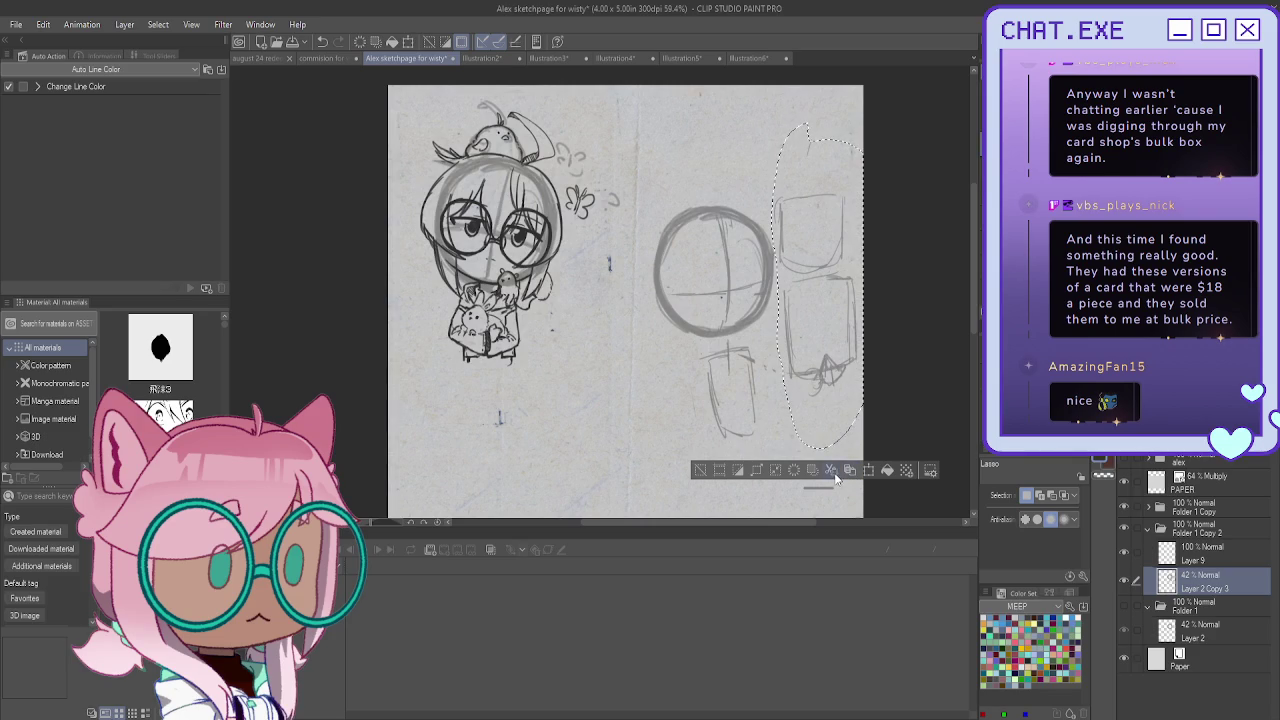
left_click(849, 470)
left_click_drag(821, 289, 801, 314)
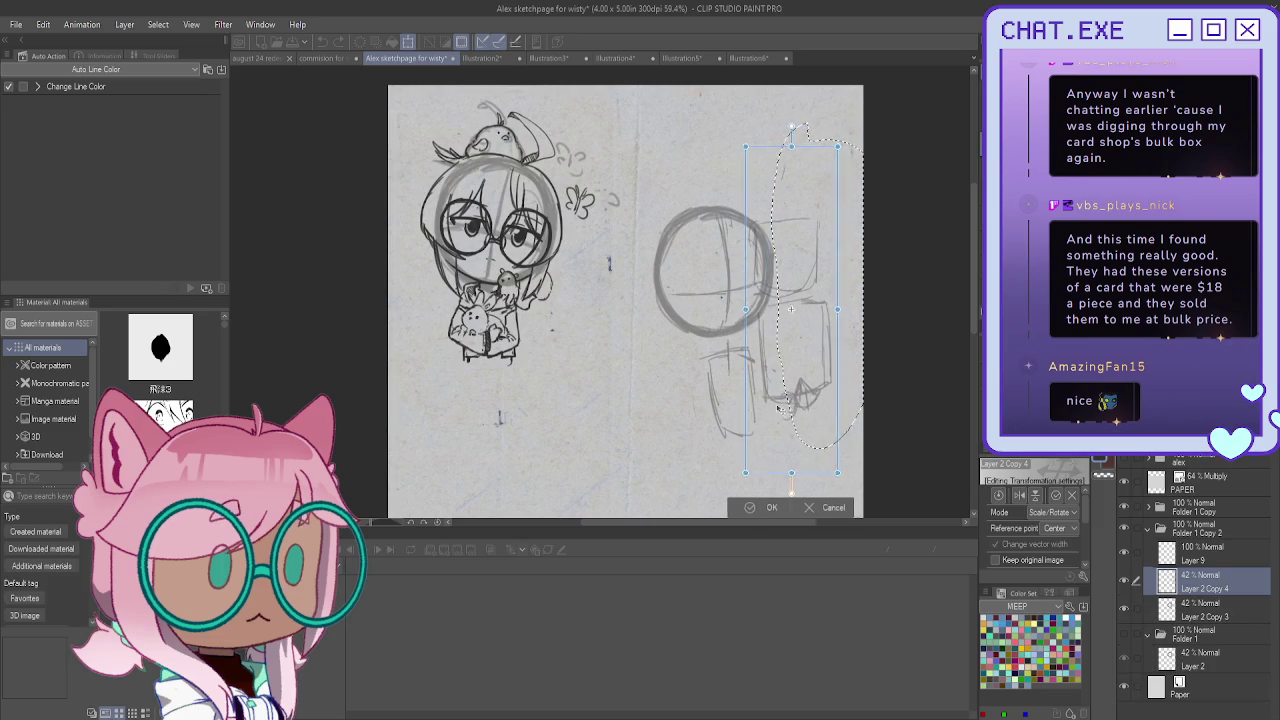
left_click_drag(789, 413, 773, 428)
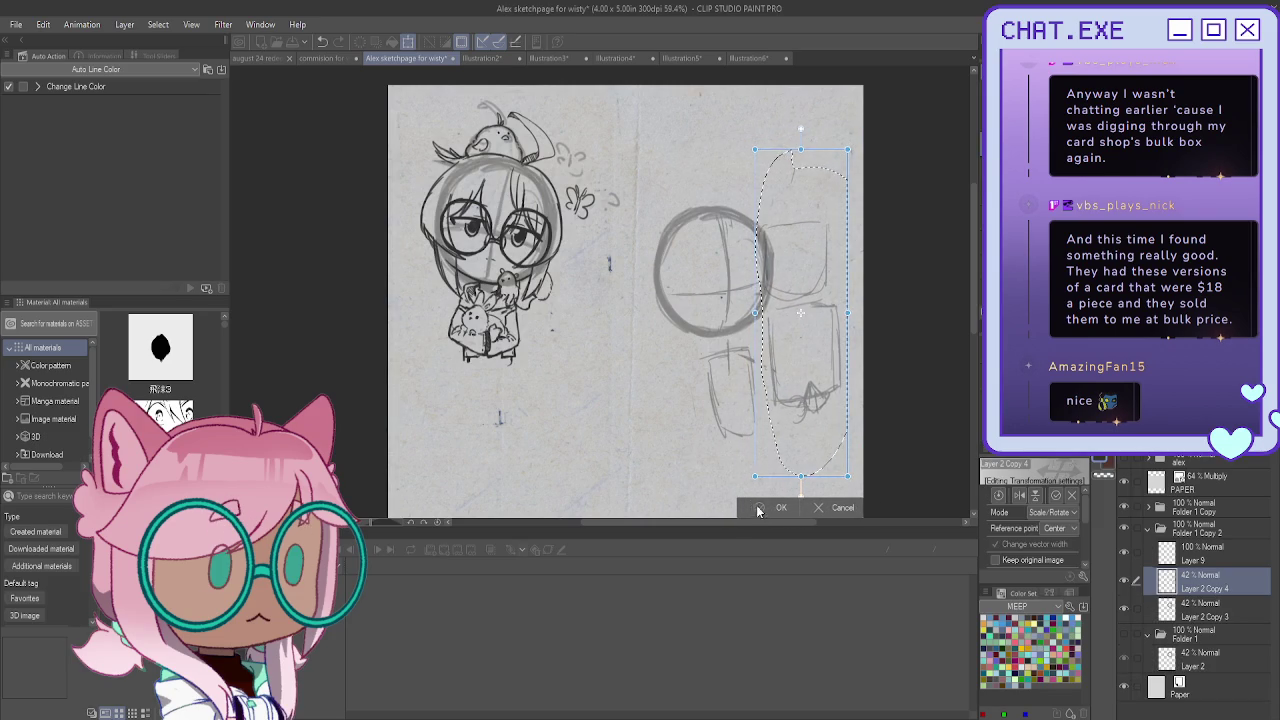
left_click(760, 507)
left_click(704, 493)
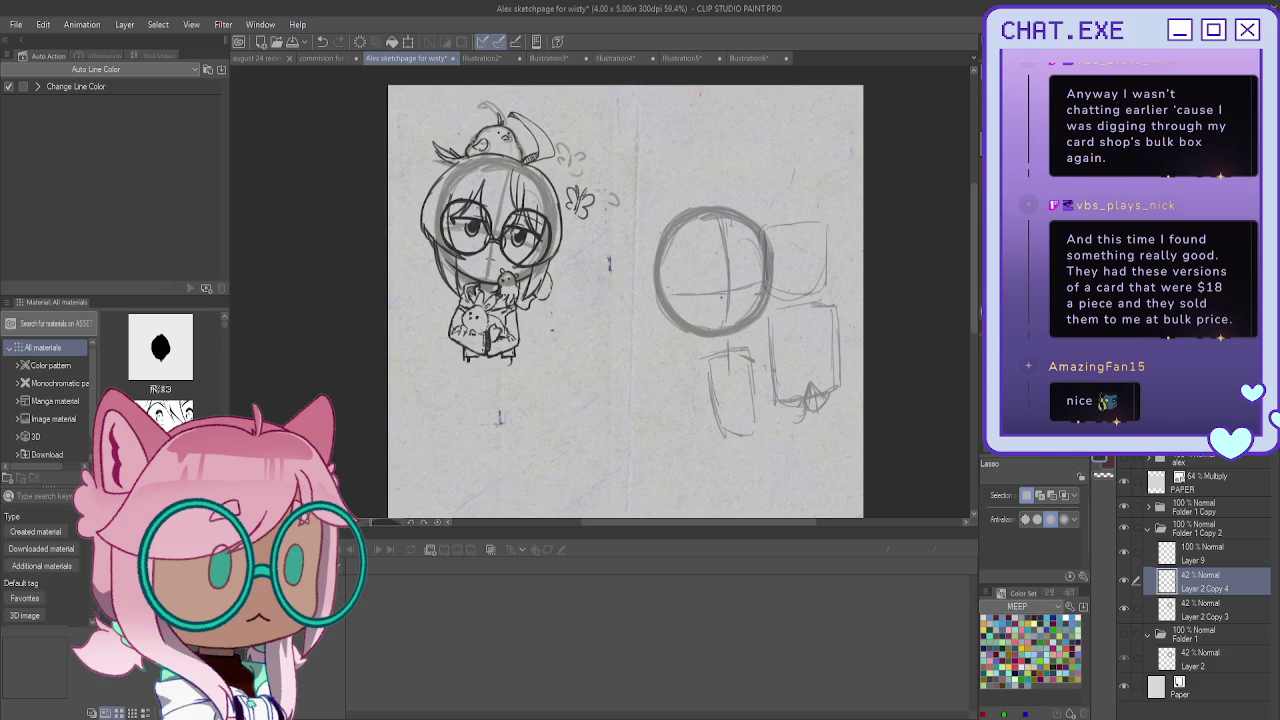
Pencil over the right and upper-right box edges and the lower-left box's top edge
key("p")
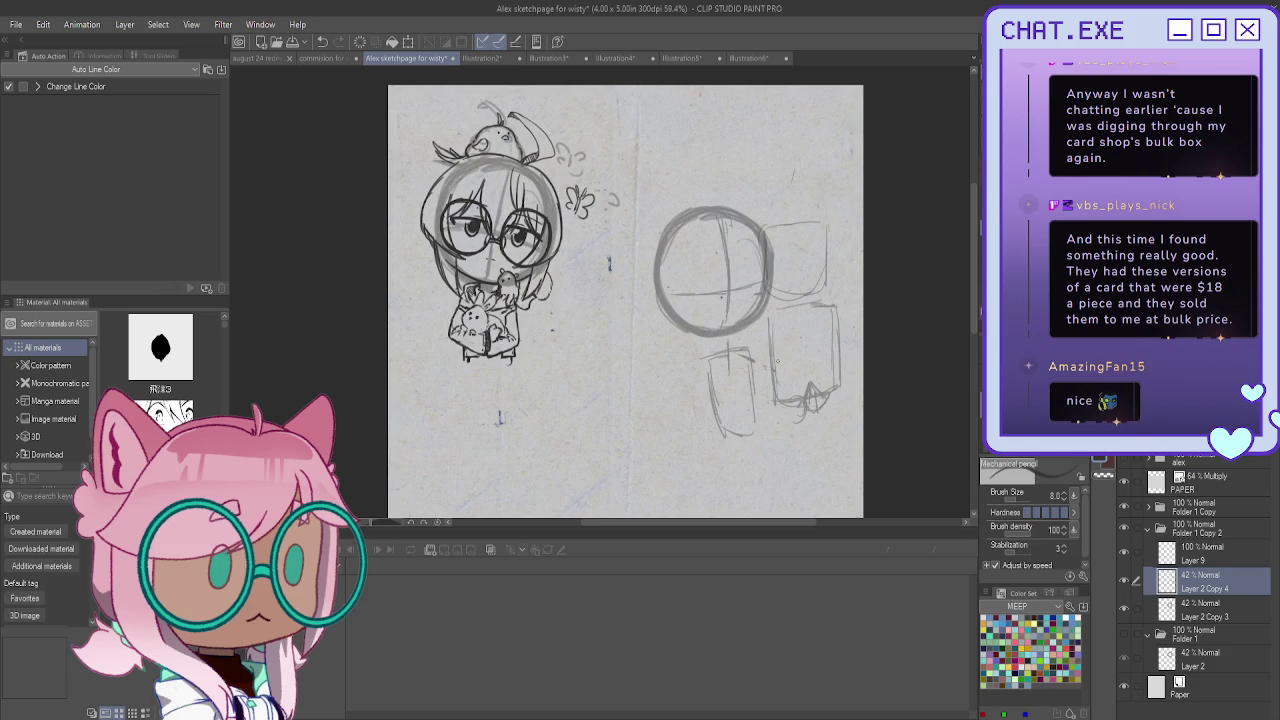
scroll(801, 293, "up", 1)
mouse_move(840, 304)
left_mouse_down()
mouse_move(846, 376)
mouse_move(846, 360)
left_mouse_up()
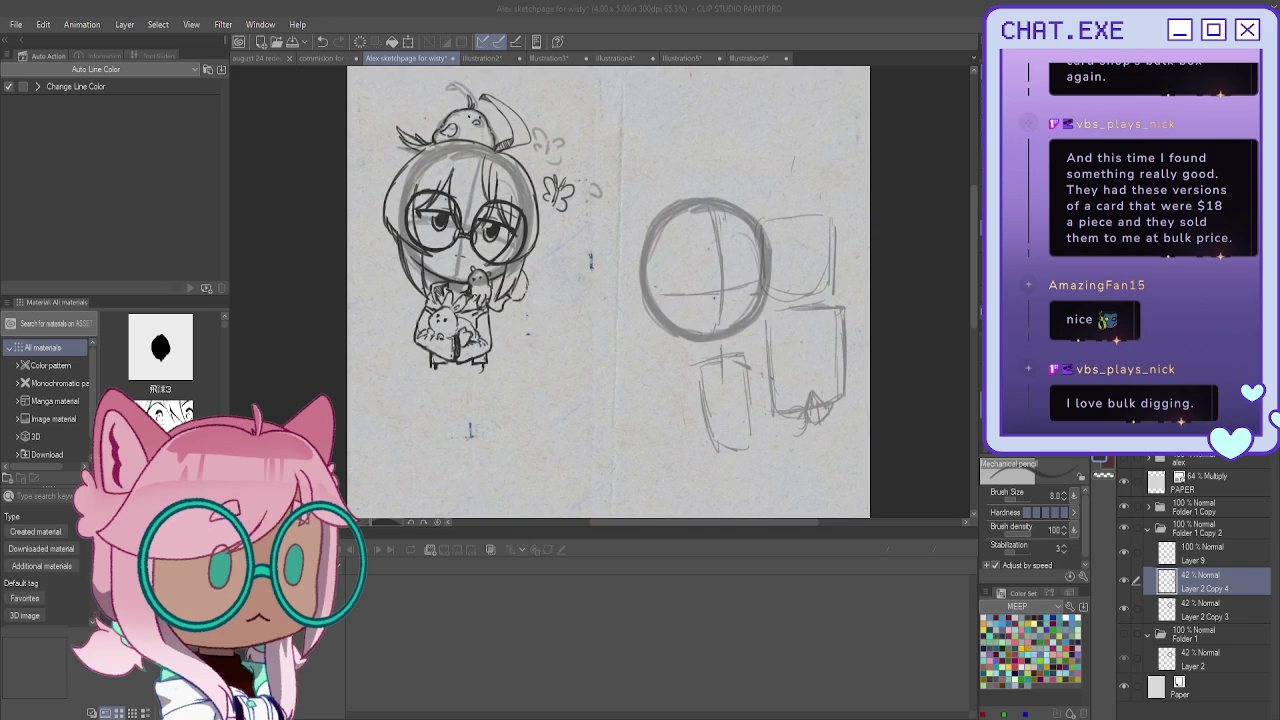
mouse_move(770, 316)
left_mouse_down()
mouse_move(828, 310)
mouse_move(802, 314)
mouse_move(772, 414)
left_mouse_up()
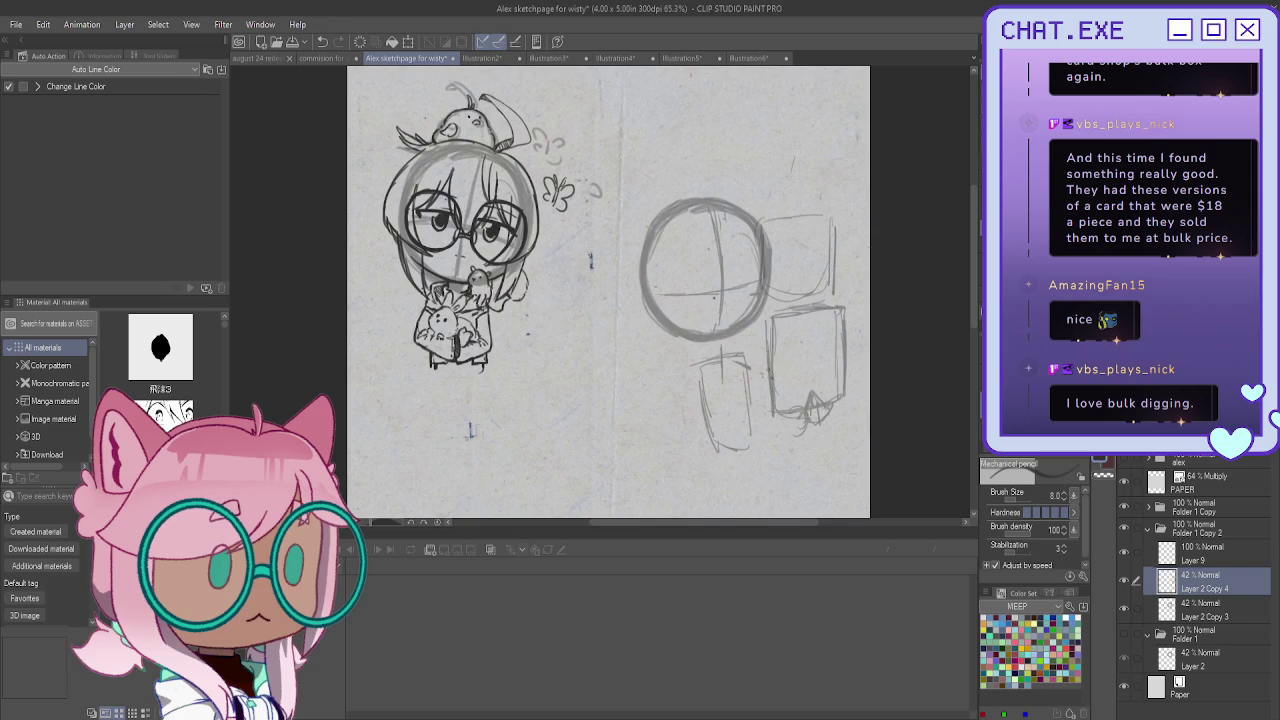
mouse_move(814, 296)
left_mouse_down()
mouse_move(776, 293)
mouse_move(831, 306)
left_mouse_up()
mouse_move(834, 222)
left_mouse_down()
mouse_move(764, 228)
mouse_move(767, 414)
mouse_move(750, 414)
left_mouse_up()
mouse_move(746, 354)
left_mouse_down()
mouse_move(746, 386)
mouse_move(704, 358)
left_mouse_up()
mouse_move(720, 358)
left_mouse_down()
mouse_move(694, 362)
mouse_move(716, 368)
mouse_move(694, 370)
mouse_move(712, 440)
mouse_move(750, 396)
mouse_move(750, 412)
mouse_move(730, 398)
mouse_move(798, 406)
left_mouse_up()
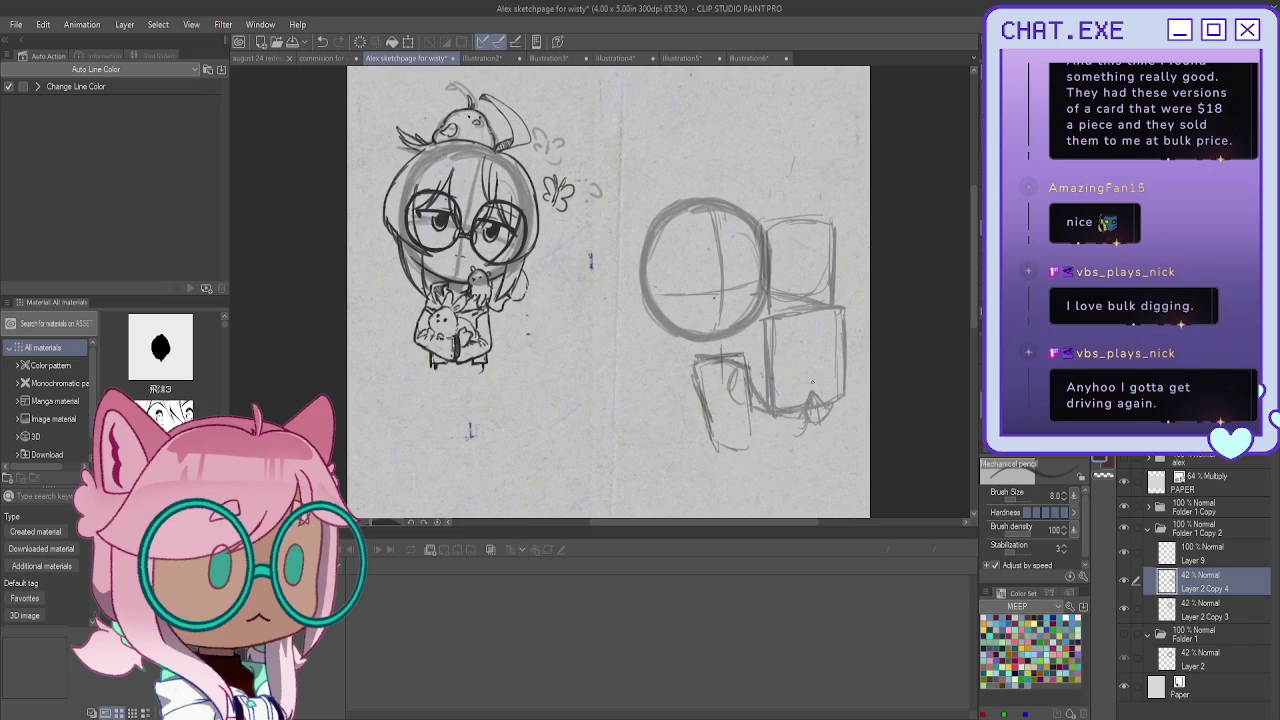
Erase the messy scribble under the lower box and redo short strokes on the box edges
mouse_move(828, 406)
left_mouse_down()
mouse_move(822, 422)
mouse_move(788, 426)
mouse_move(792, 409)
mouse_move(770, 406)
mouse_move(760, 436)
left_mouse_up()
left_click_drag(733, 370, 747, 377)
left_click_drag(804, 420, 768, 432)
key("ctrl+z")
key("ctrl+z")
key("ctrl+z")
key("ctrl+z")
mouse_move(798, 410)
left_mouse_down()
mouse_move(834, 399)
mouse_move(818, 403)
left_mouse_up()
left_click_drag(742, 329, 756, 325)
mouse_move(770, 230)
left_mouse_down()
mouse_move(798, 222)
mouse_move(776, 258)
mouse_move(832, 273)
left_mouse_up()
Darken the upper-right box's top edge and the lower box's bottom corners and edge
mouse_move(827, 217)
left_mouse_down()
mouse_move(837, 207)
mouse_move(733, 192)
left_mouse_up()
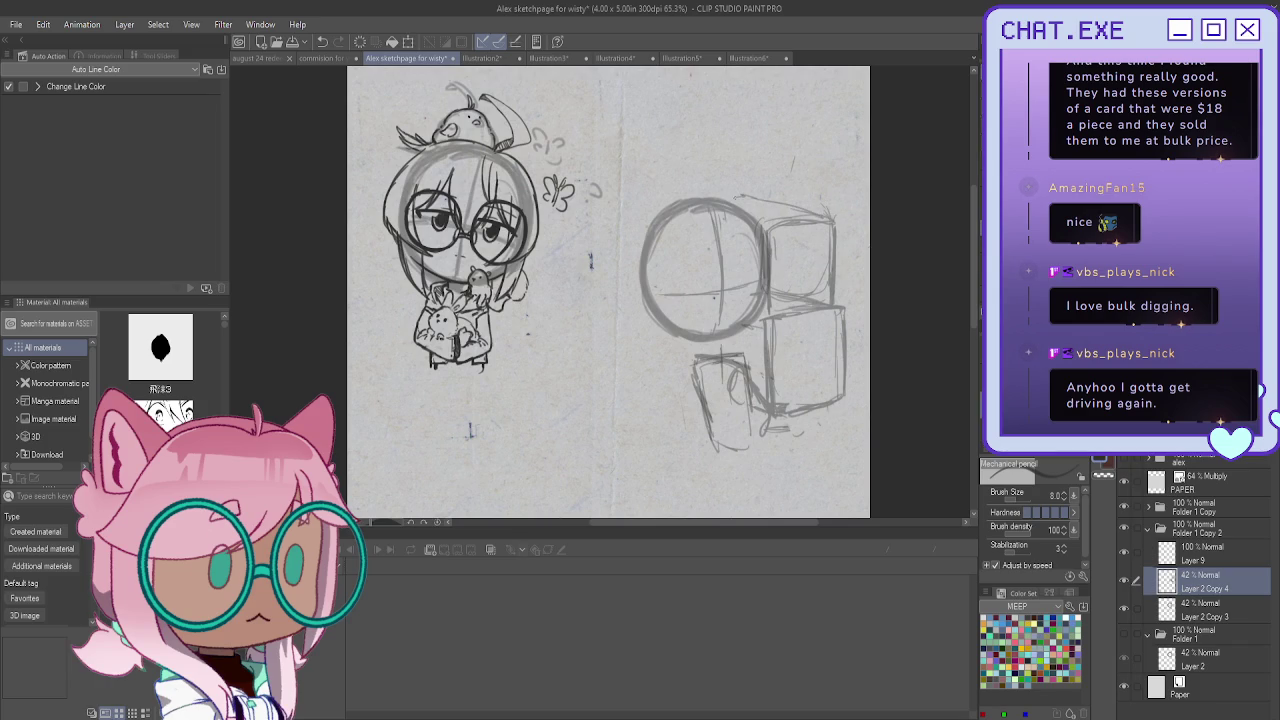
left_click_drag(810, 211, 752, 200)
left_click_drag(820, 219, 766, 201)
left_click_drag(758, 398, 736, 422)
mouse_move(810, 410)
left_mouse_down()
mouse_move(794, 427)
mouse_move(816, 400)
mouse_move(812, 418)
left_mouse_up()
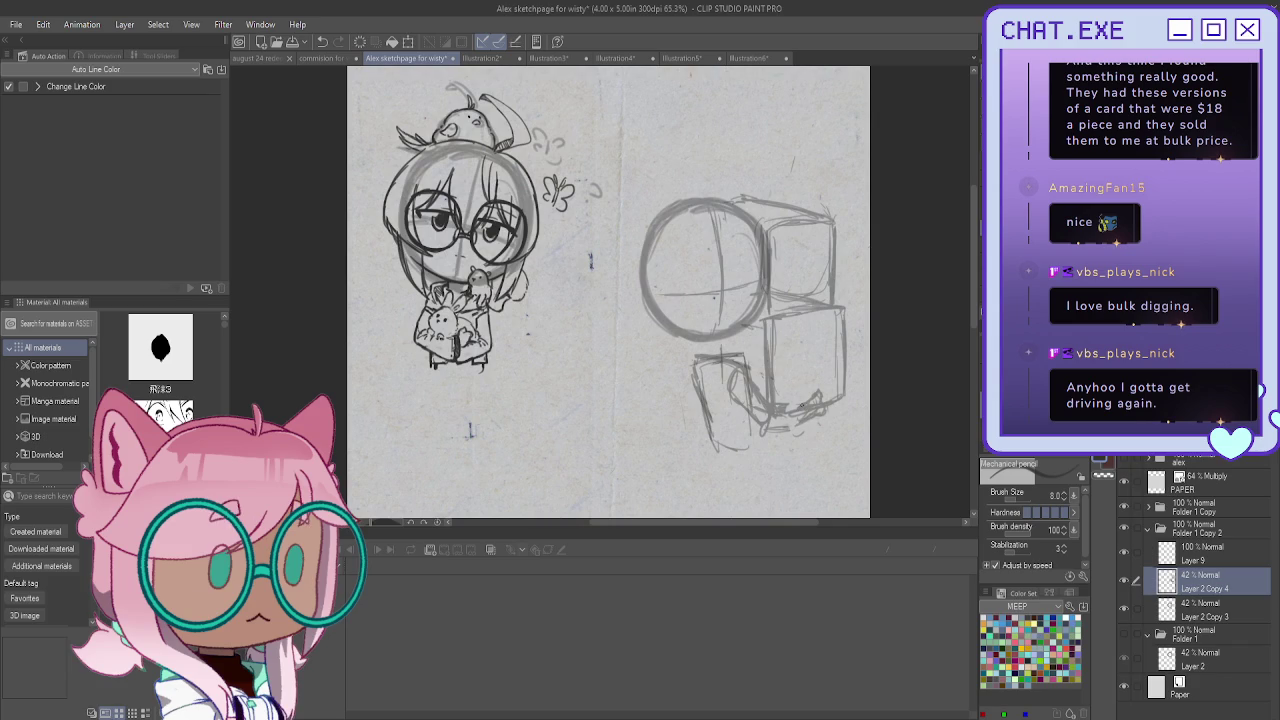
left_click_drag(808, 412, 770, 428)
left_click_drag(774, 424, 734, 426)
Add strokes to the lower box's left and bottom edges, undoing a diagonal stroke
mouse_move(764, 376)
left_mouse_down()
mouse_move(744, 408)
mouse_move(766, 430)
left_mouse_up()
key("ctrl+z")
left_click_drag(692, 364, 697, 386)
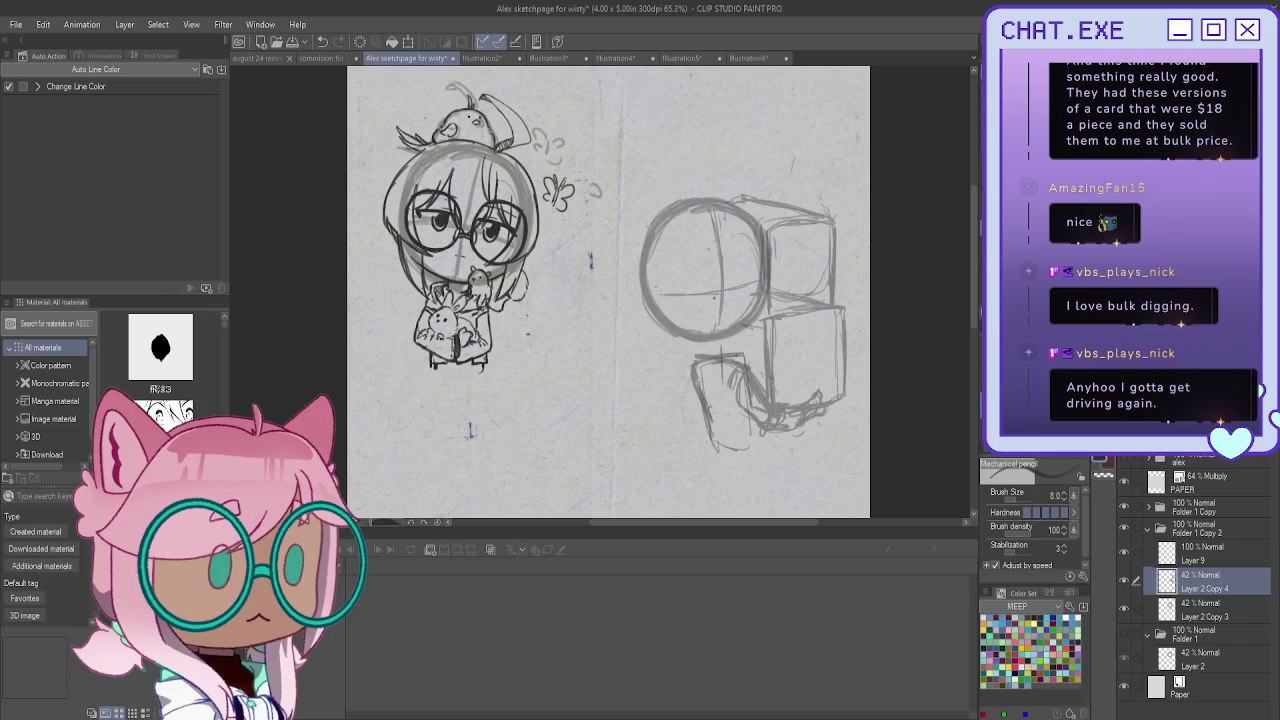
left_click_drag(724, 450, 756, 442)
key("alt+bracketright")
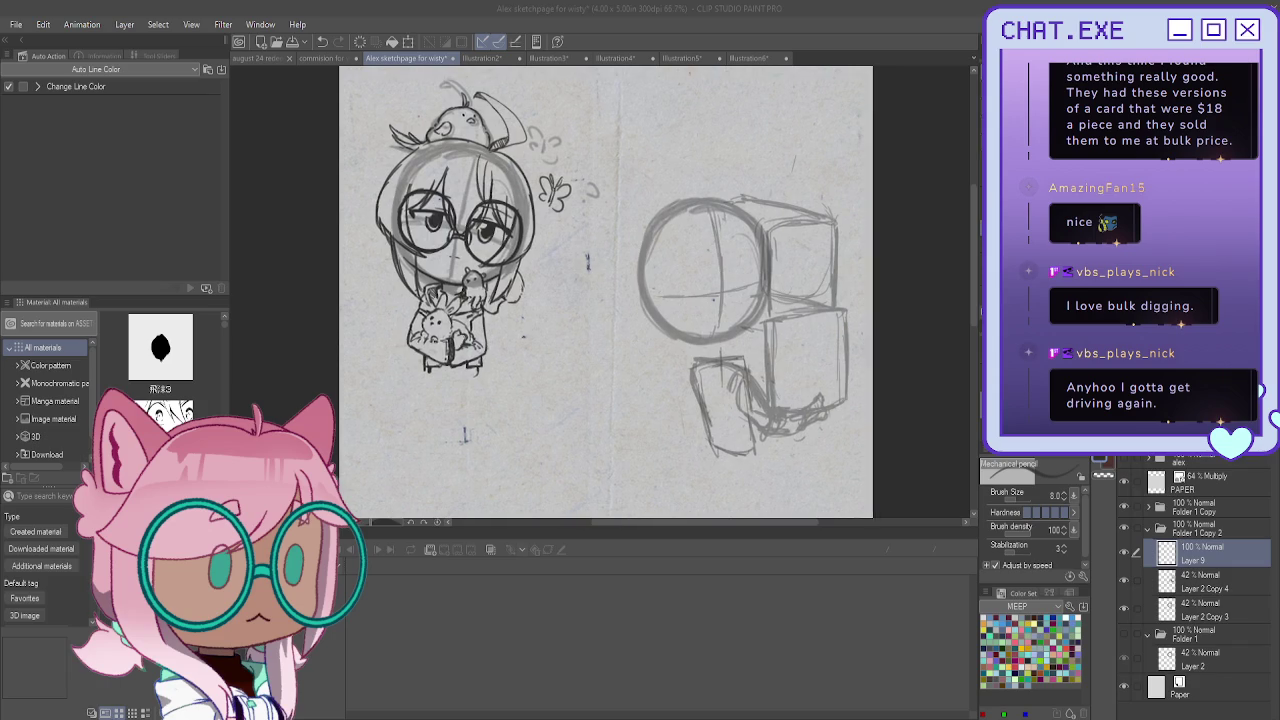
Ink the head's cheek and jaw contour along the circle edge, checking with a mirrored view
scroll(700, 290, "up", 3)
scroll(700, 290, "up", 1)
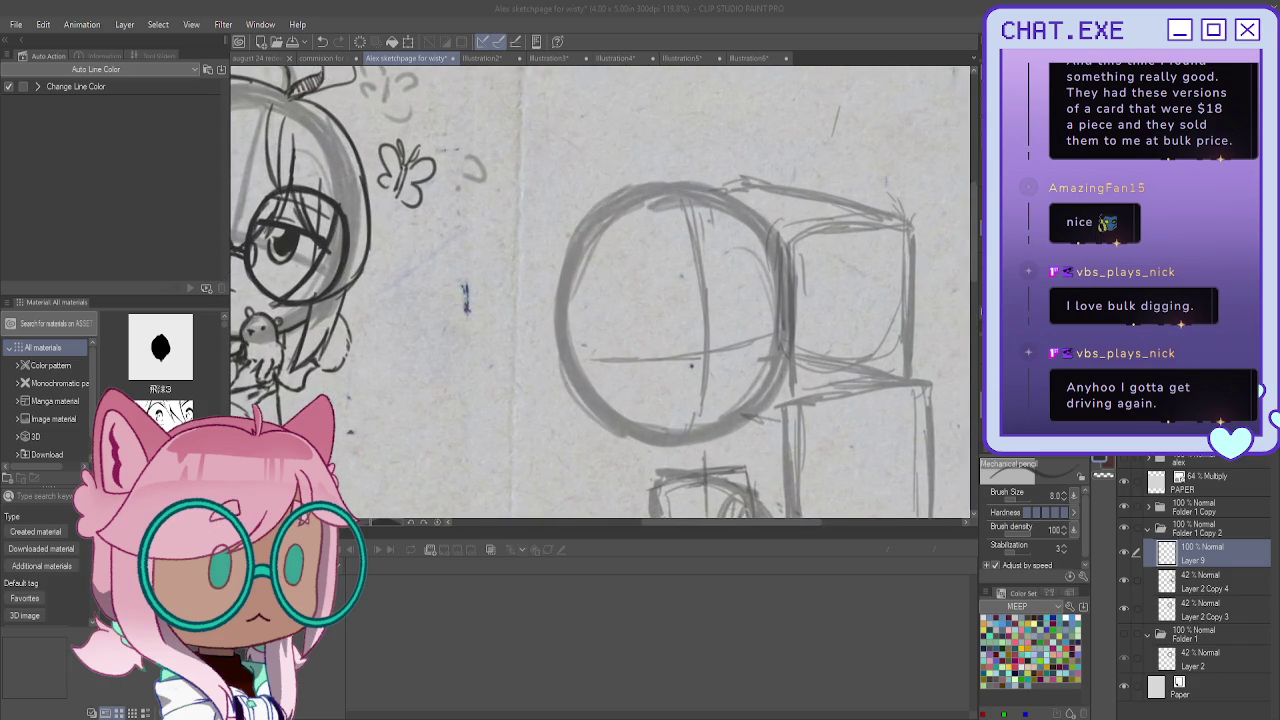
mouse_move(778, 239)
left_mouse_down()
mouse_move(800, 366)
mouse_move(762, 418)
left_mouse_up()
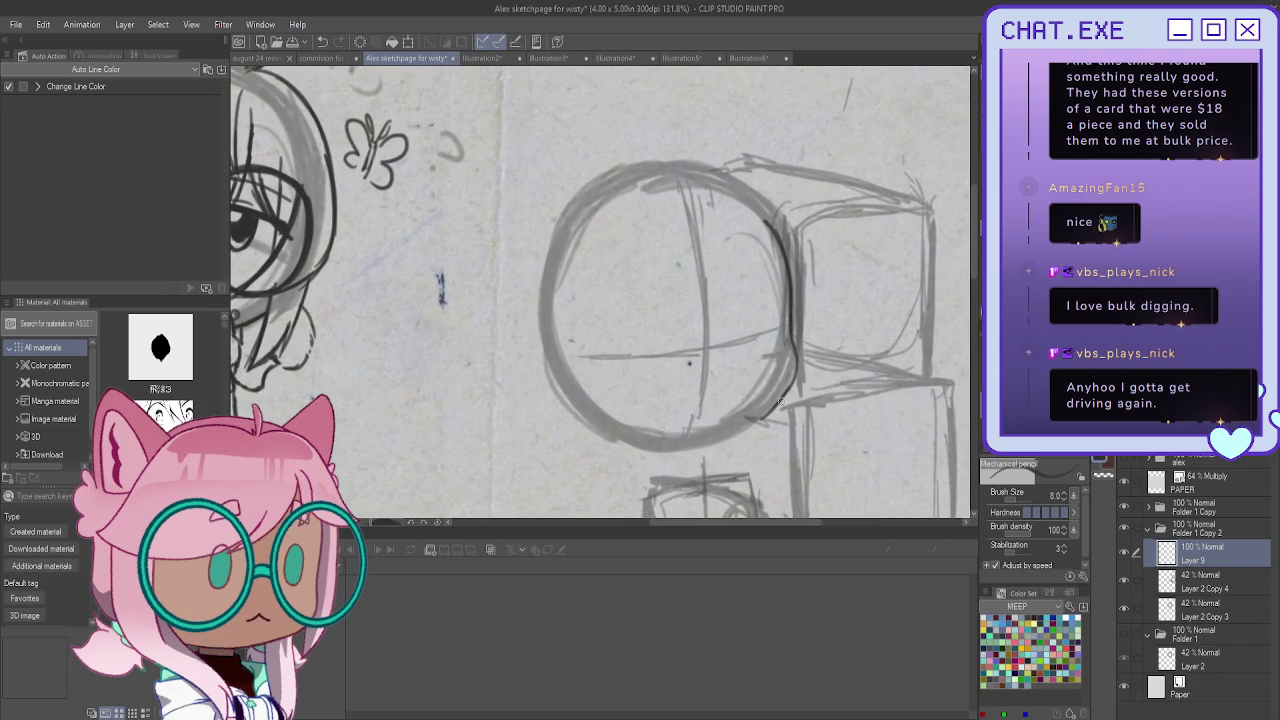
left_click_drag(792, 340, 762, 418)
key("h")
left_click_drag(404, 350, 446, 431)
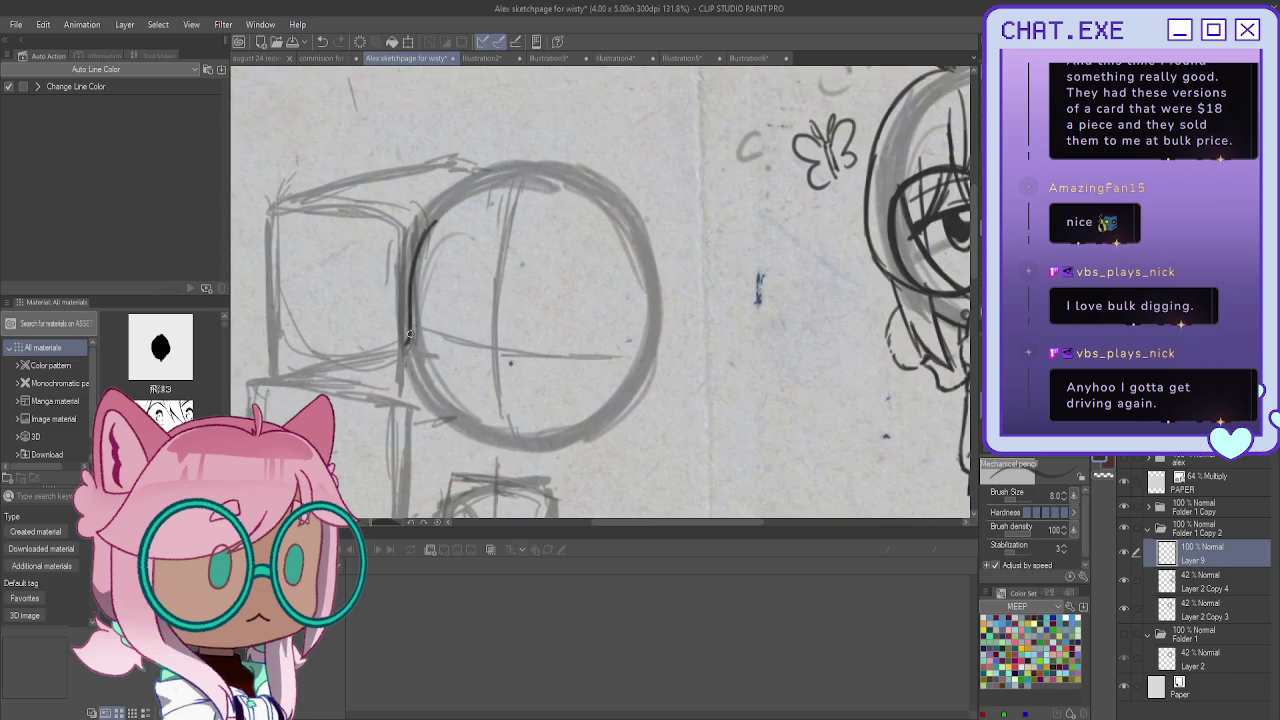
mouse_move(409, 329)
left_mouse_down()
mouse_move(402, 372)
mouse_move(505, 440)
mouse_move(418, 400)
mouse_move(466, 434)
left_mouse_up()
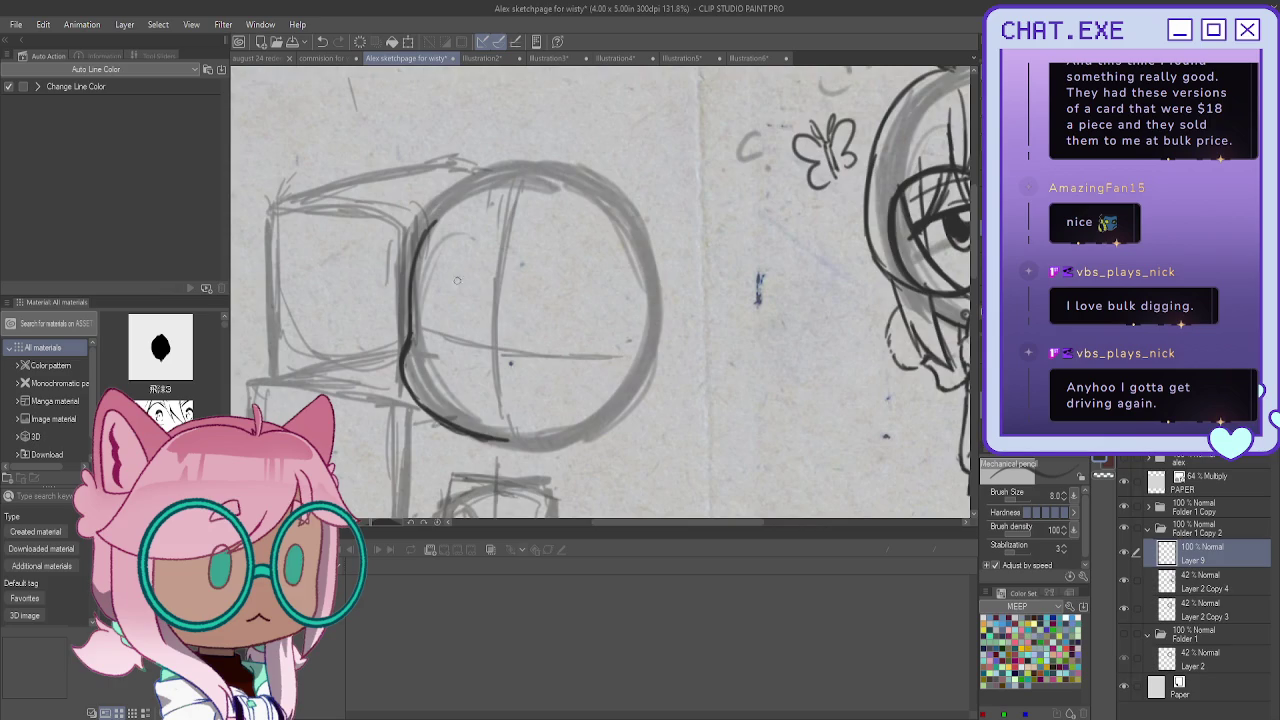
Ink the eye lash lines, an eyebrow and the start of a pupil
scroll(425, 313, "up", 2)
left_click_drag(430, 314, 468, 322)
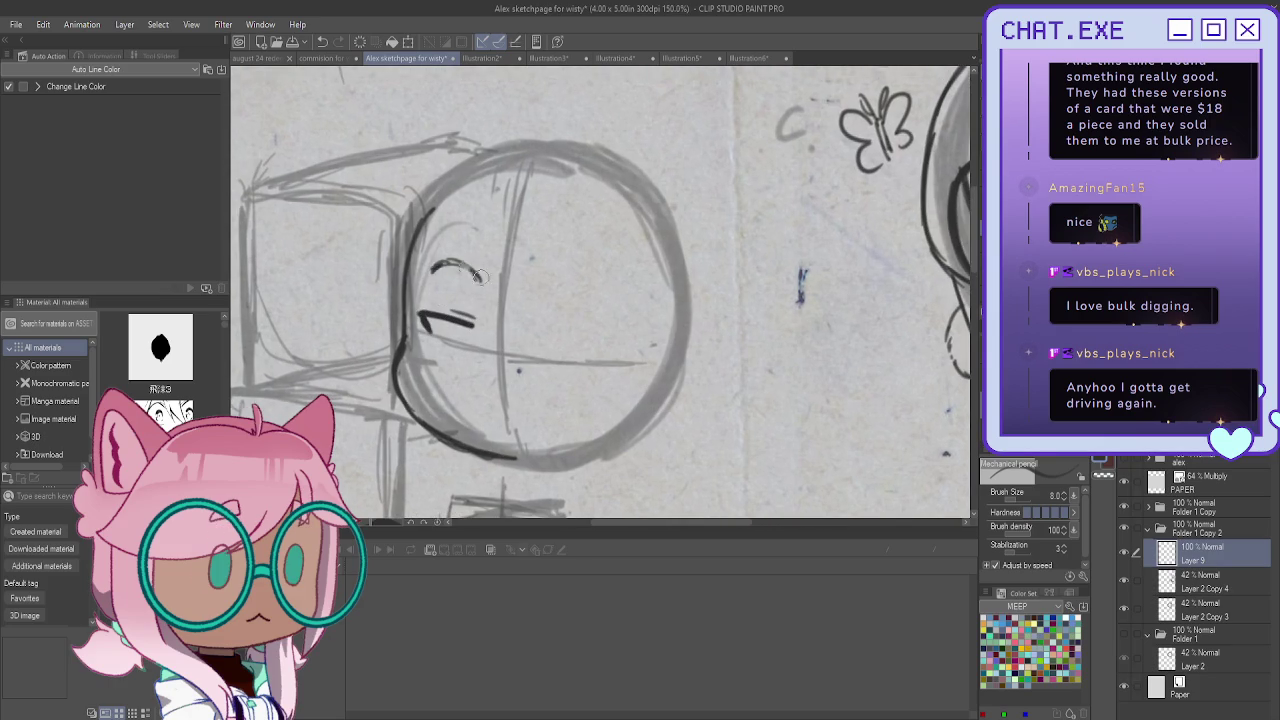
left_click_drag(428, 284, 600, 309)
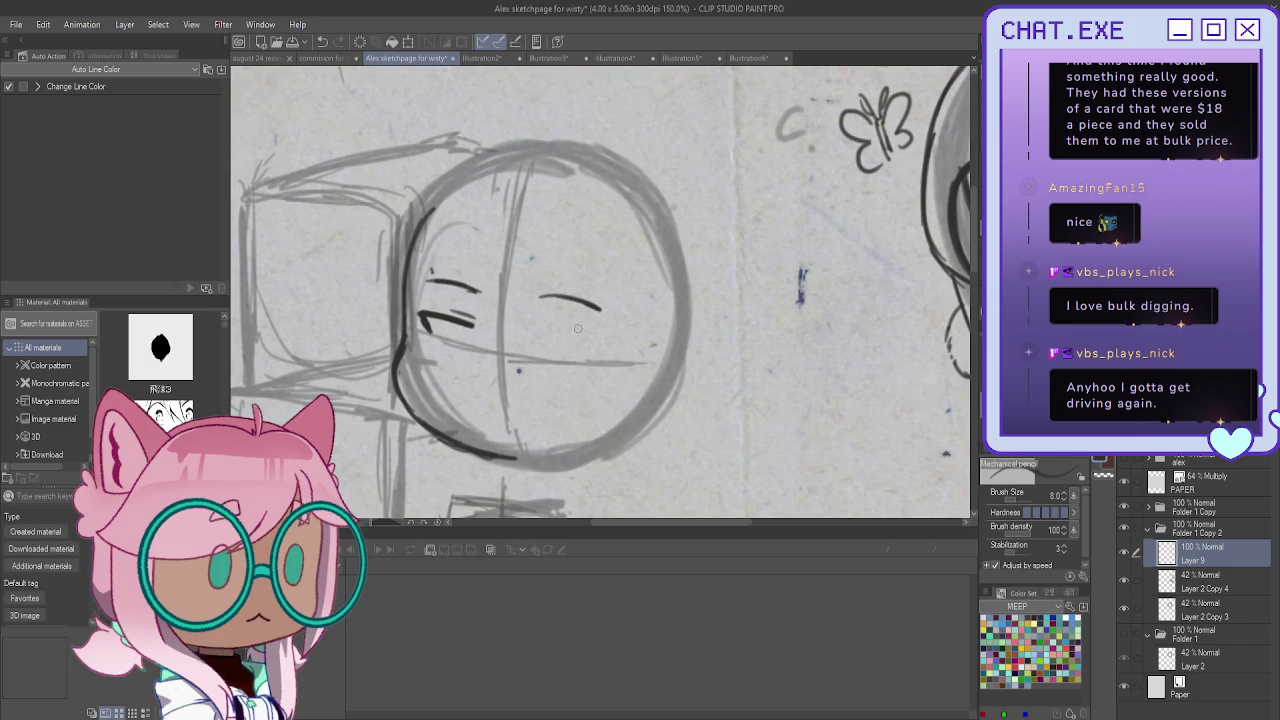
left_click_drag(530, 333, 607, 340)
mouse_move(451, 320)
left_mouse_down()
mouse_move(455, 354)
mouse_move(463, 330)
left_mouse_up()
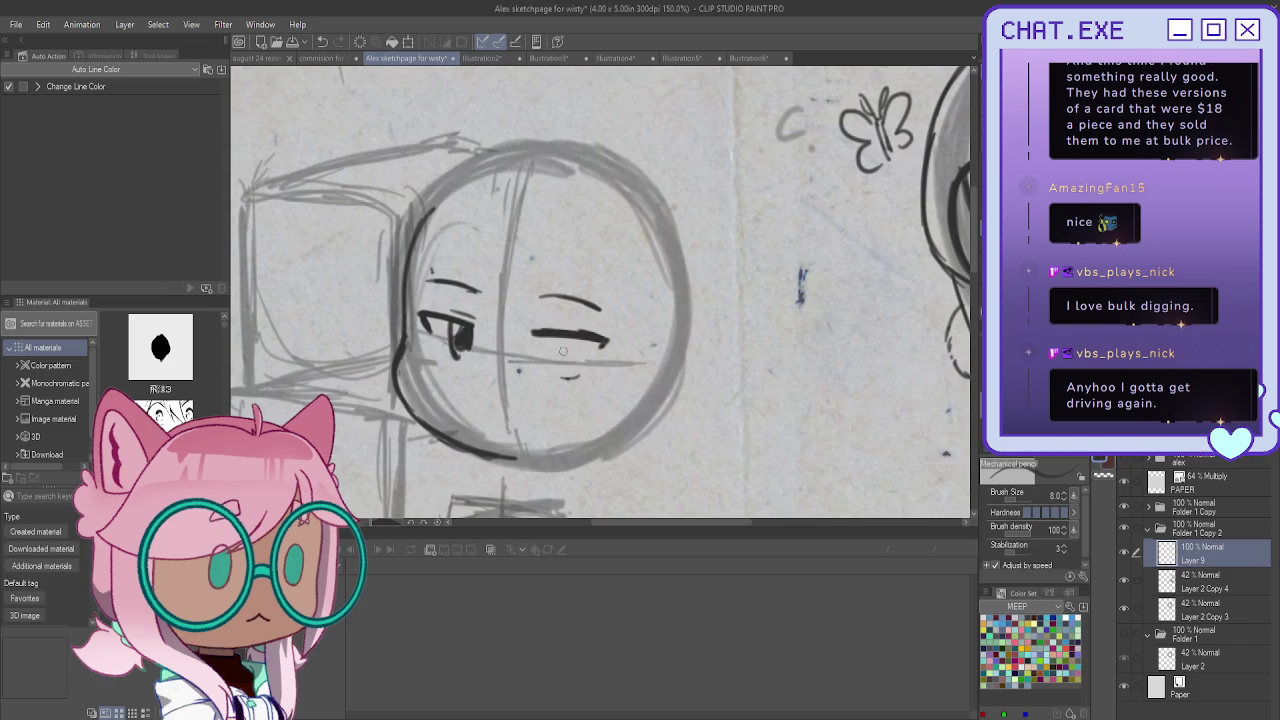
Flip the canvas view back and draw the pupil shape under the lash line
scroll(581, 305, "down", 2)
scroll(590, 300, "up", 1)
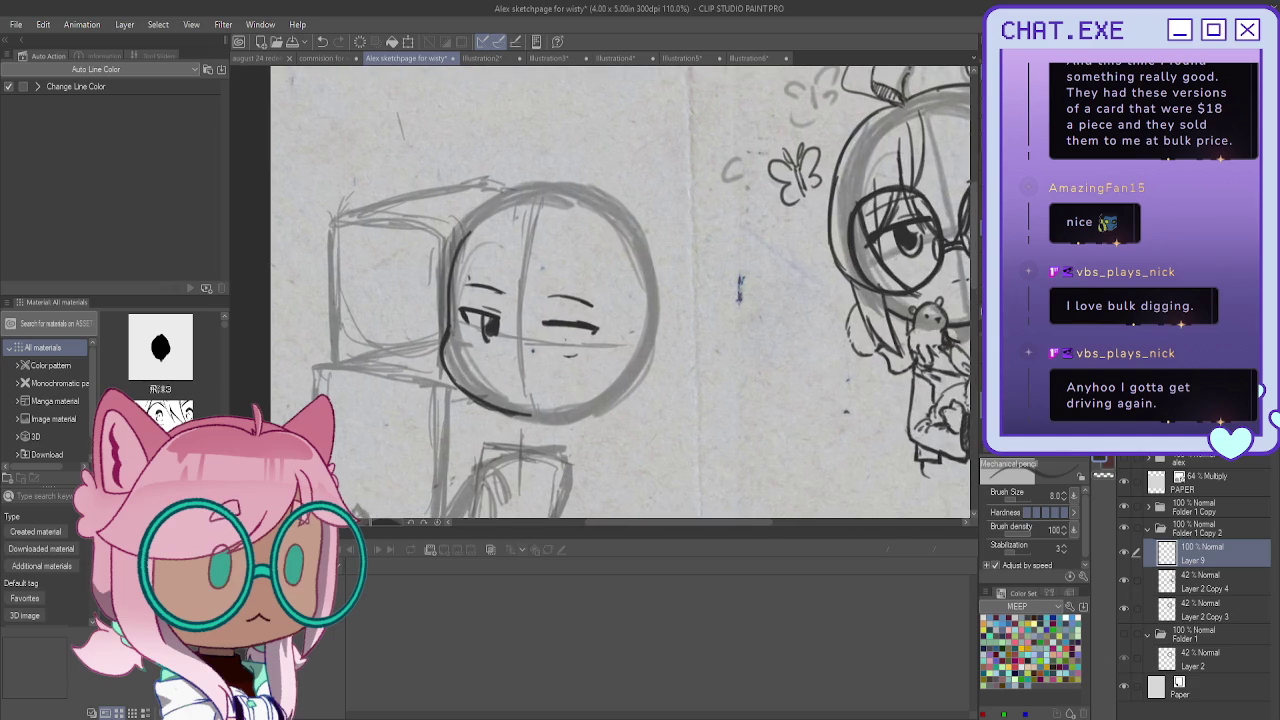
key("h")
scroll(640, 325, "up", 1)
scroll(640, 328, "up", 1)
scroll(640, 329, "up", 2)
mouse_move(640, 328)
left_mouse_down()
mouse_move(632, 382)
mouse_move(606, 370)
left_mouse_up()
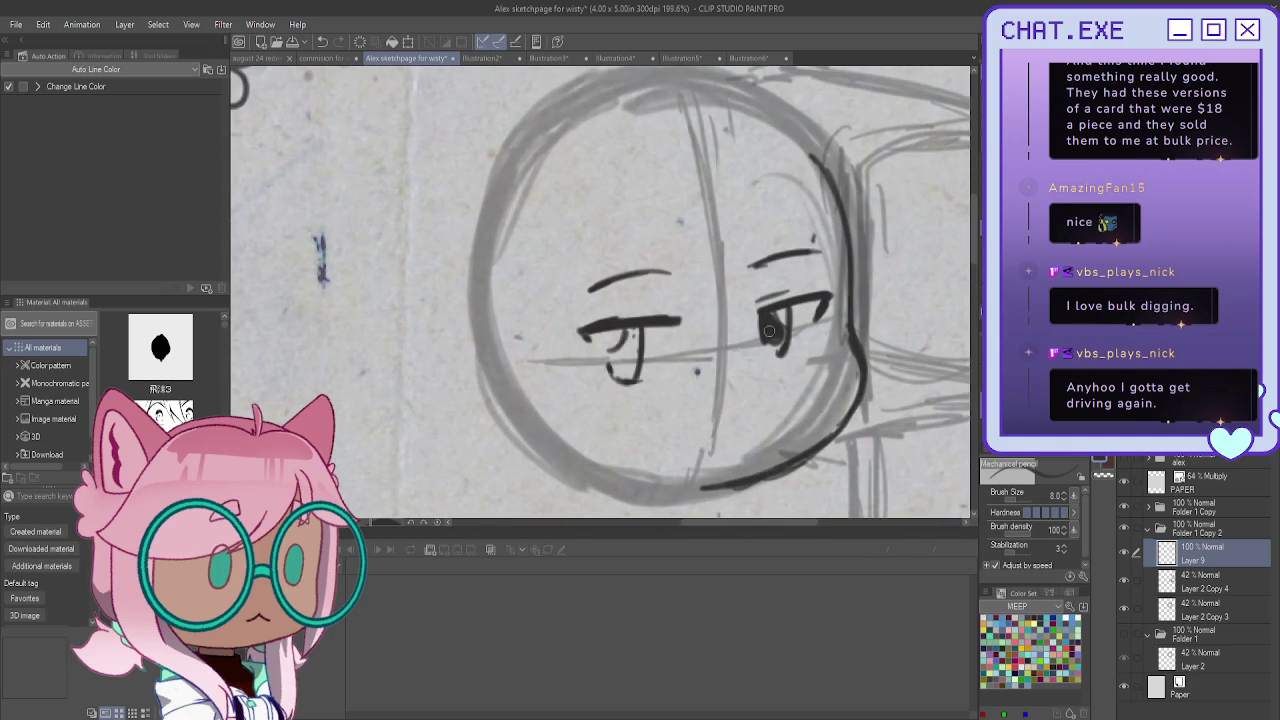
Fill both pupils dark and rework the eye's lash line
left_click_drag(769, 331, 784, 316)
mouse_move(609, 329)
left_mouse_down()
mouse_move(605, 368)
mouse_move(603, 335)
mouse_move(644, 374)
left_mouse_up()
left_click_drag(645, 341, 642, 370)
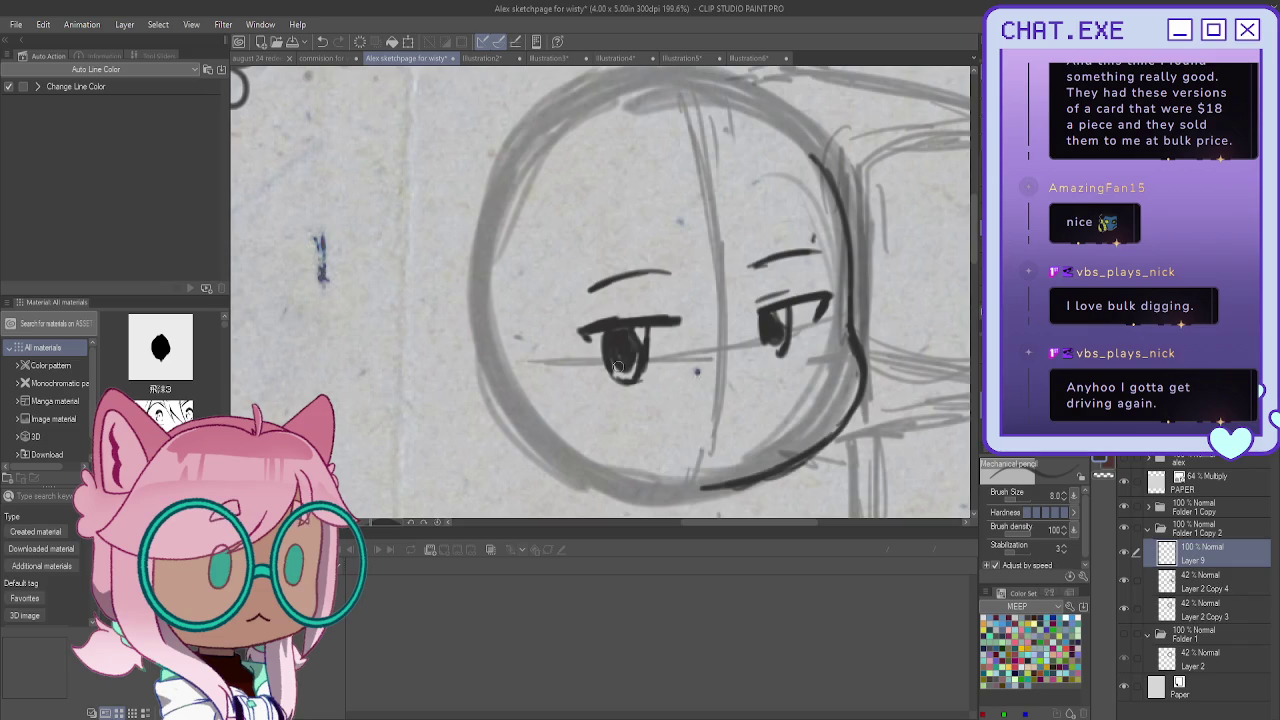
left_click_drag(645, 342, 638, 378)
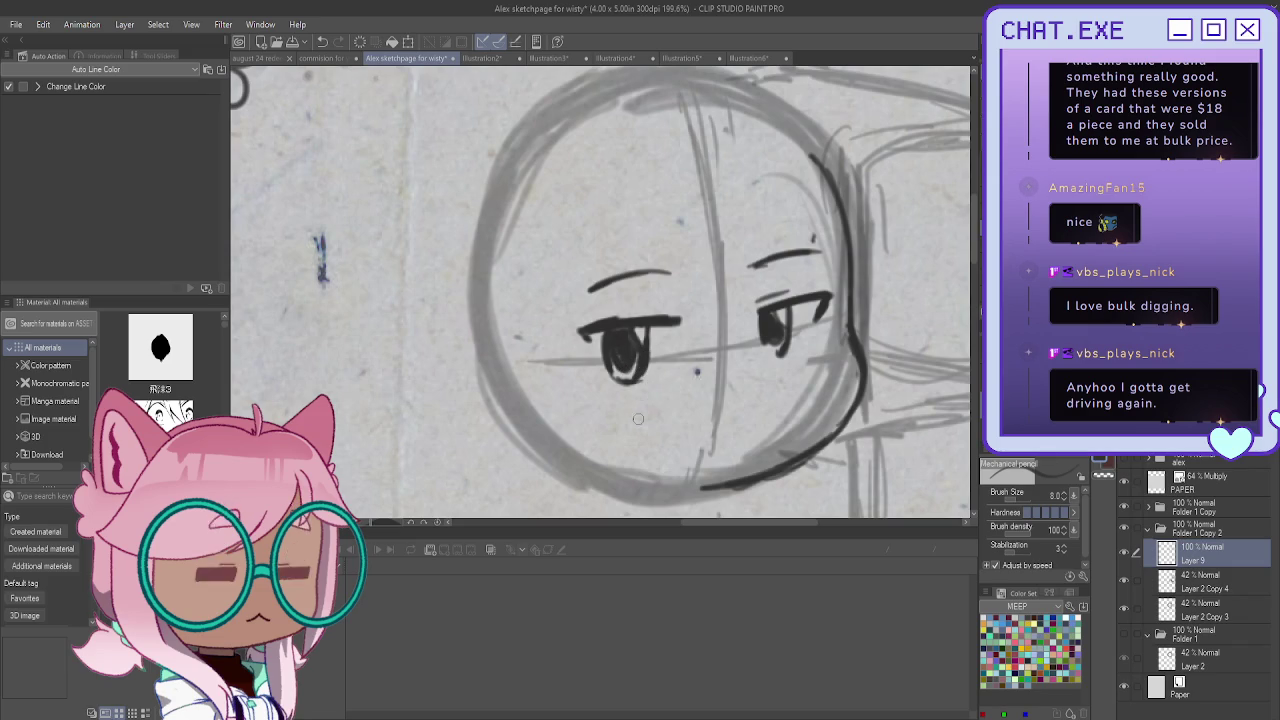
left_click_drag(645, 350, 637, 378)
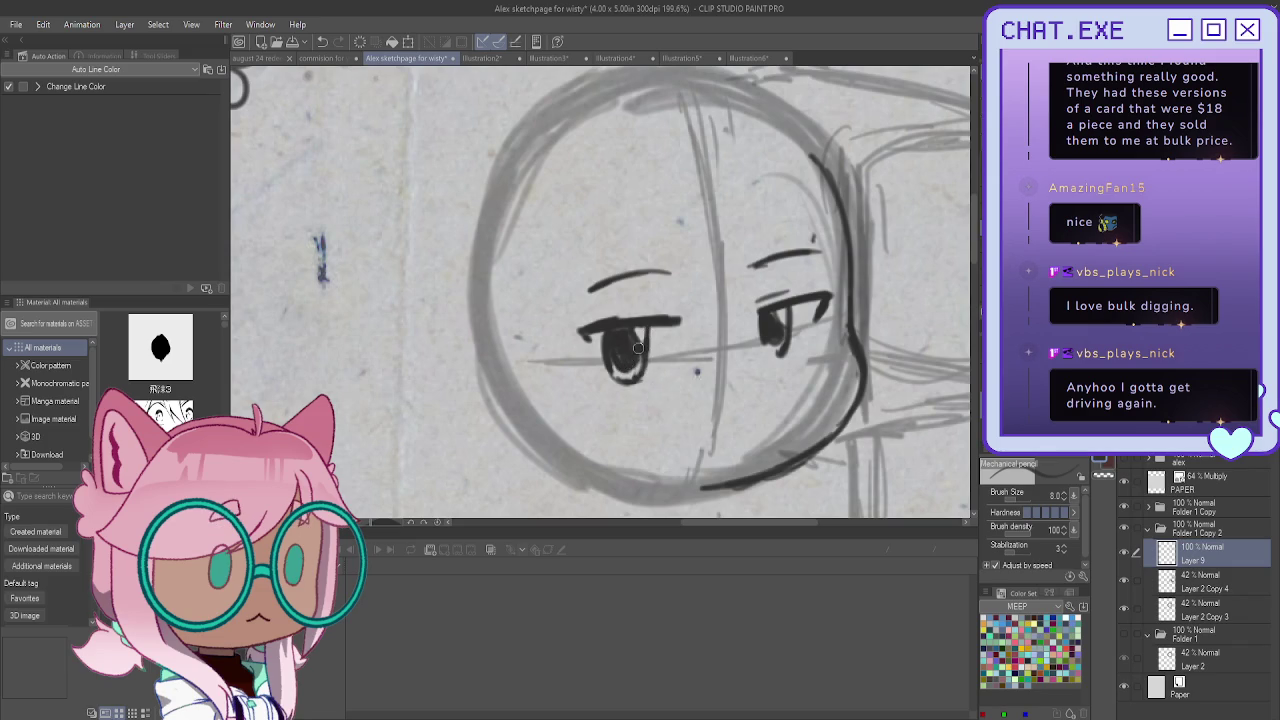
mouse_move(604, 328)
left_mouse_down()
mouse_move(606, 356)
mouse_move(596, 323)
mouse_move(680, 310)
left_mouse_up()
Add a small open mouth and recenter the face in view
scroll(676, 311, "down", 1)
mouse_move(698, 372)
left_mouse_down()
mouse_move(714, 366)
mouse_move(695, 374)
mouse_move(712, 384)
mouse_move(676, 388)
mouse_move(714, 398)
mouse_move(688, 402)
left_mouse_up()
scroll(646, 294, "down", 1)
scroll(620, 279, "up", 1)
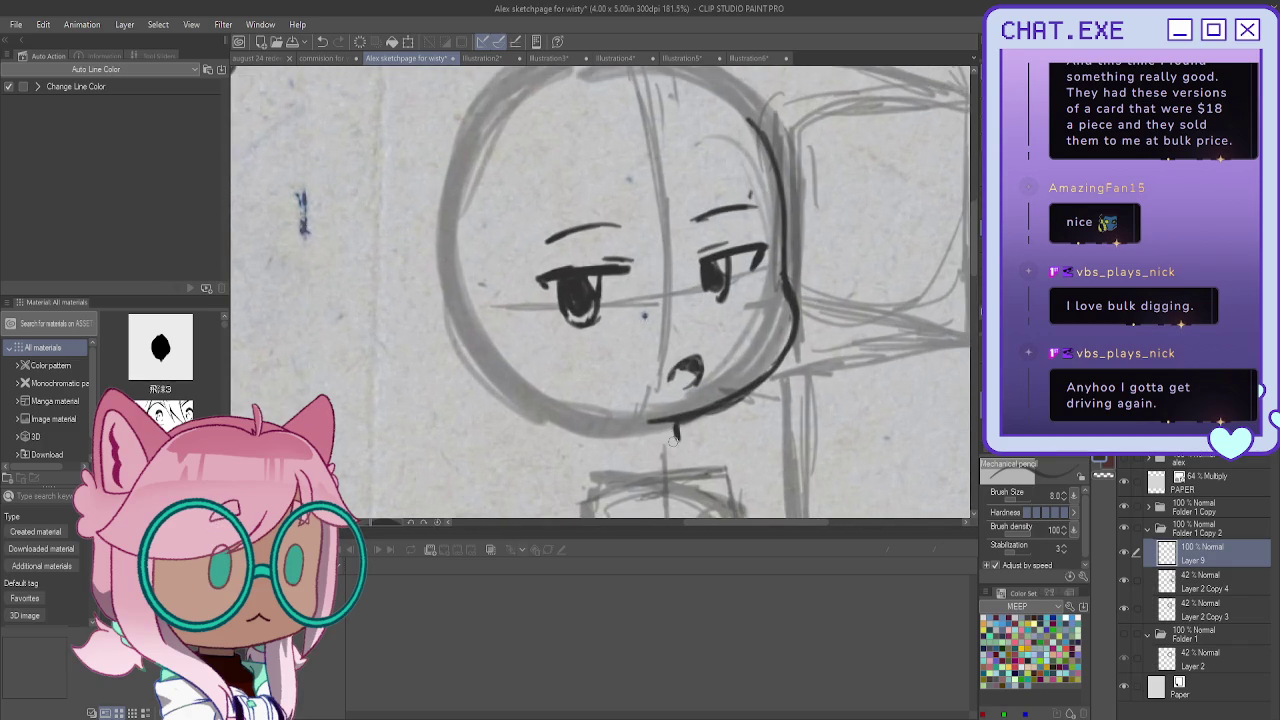
scroll(673, 441, "down", 1)
scroll(660, 432, "down", 1)
scroll(640, 418, "down", 1)
scroll(618, 402, "down", 1)
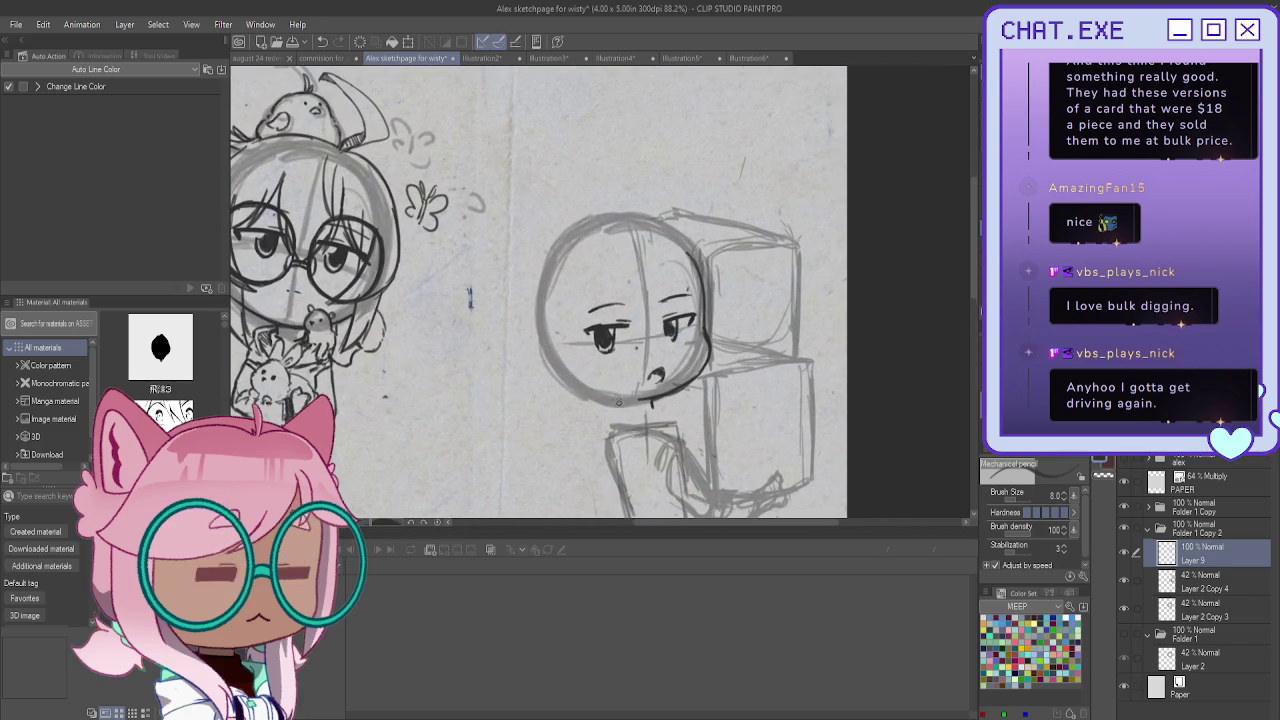
left_click_drag(618, 402, 631, 334)
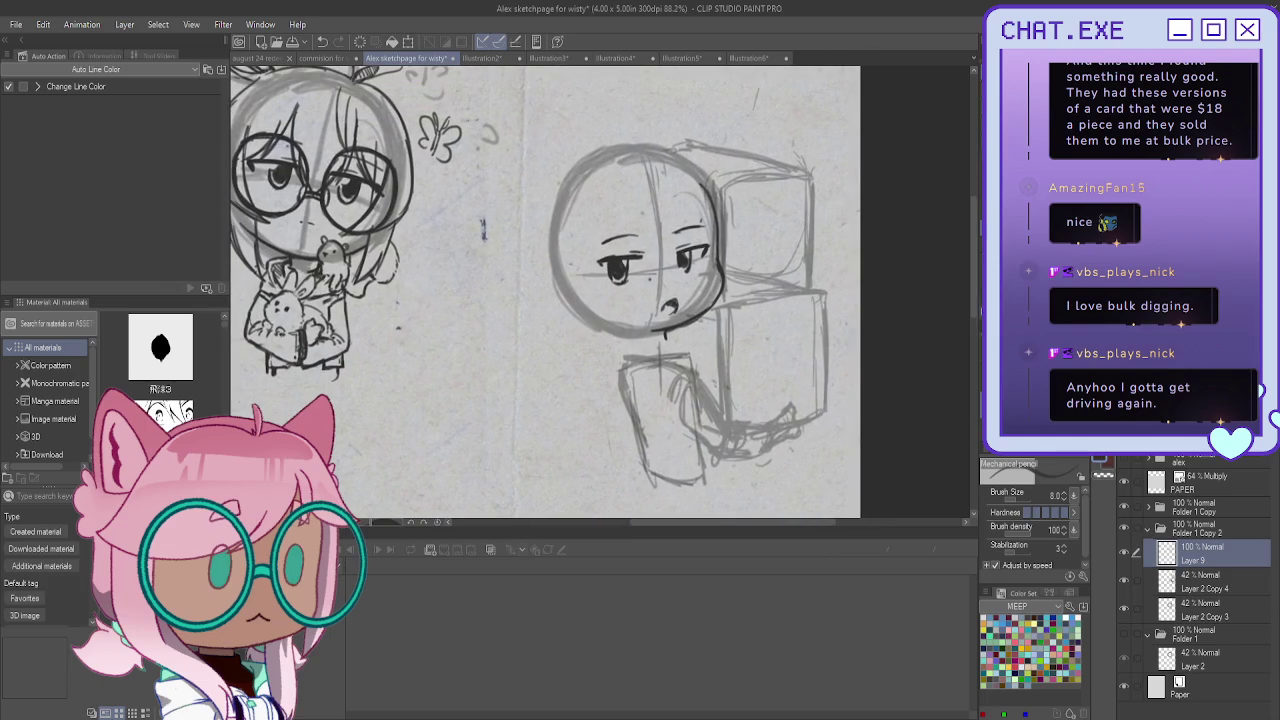
scroll(655, 260, "up", 1)
scroll(655, 260, "up", 1)
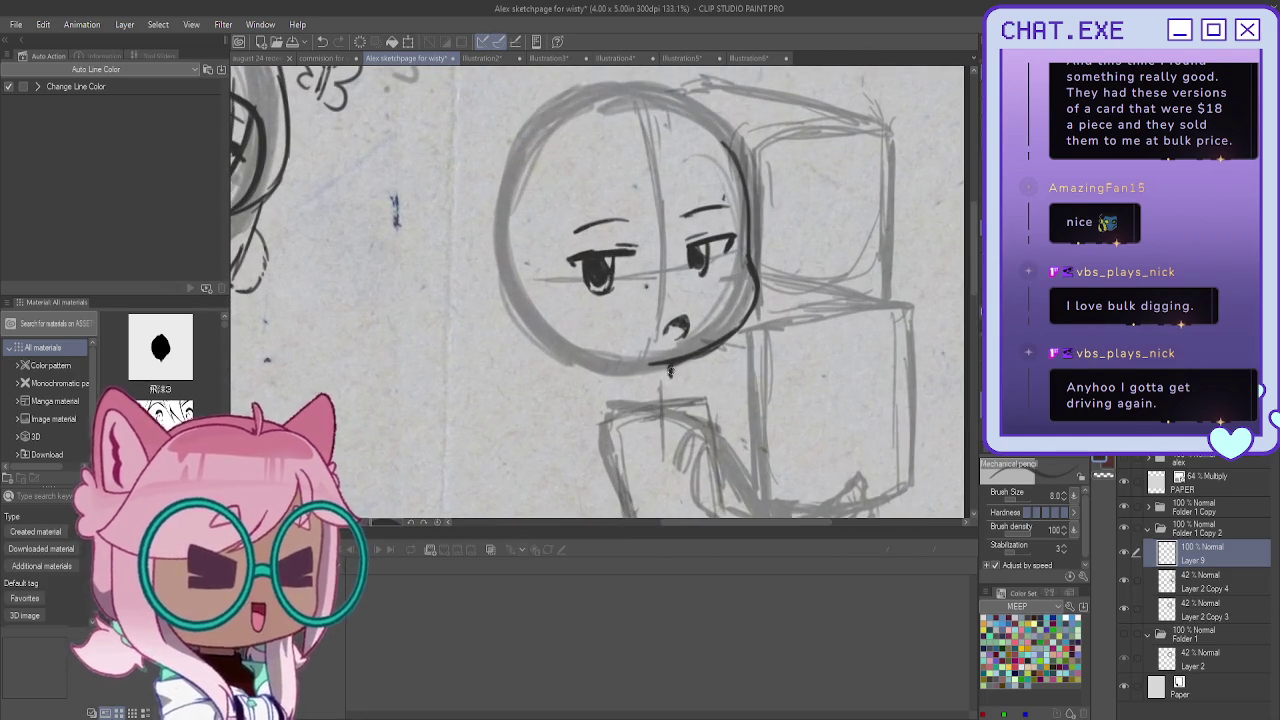
mouse_move(668, 368)
left_mouse_down()
mouse_move(707, 410)
mouse_move(707, 430)
left_mouse_up()
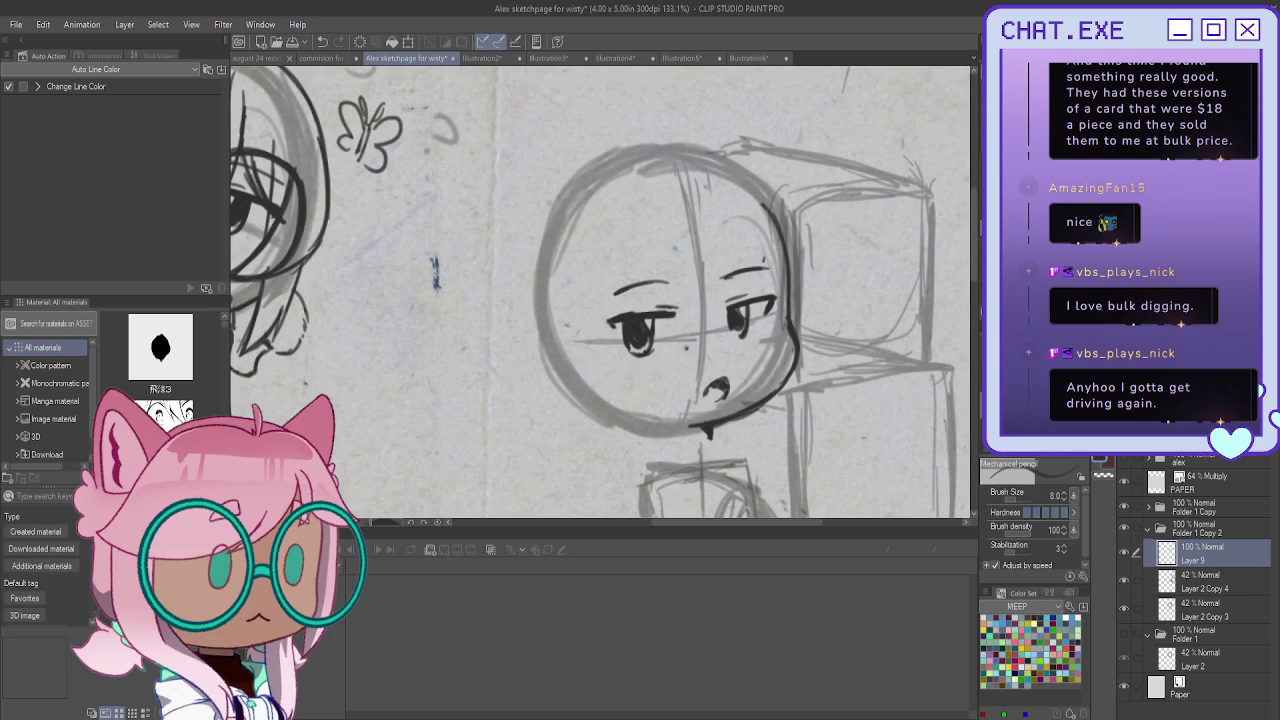
On a new layer, draw the glasses bridge, right head outline, right cheek and right eye rim
key("ctrl+shift+n")
scroll(691, 313, "up", 2)
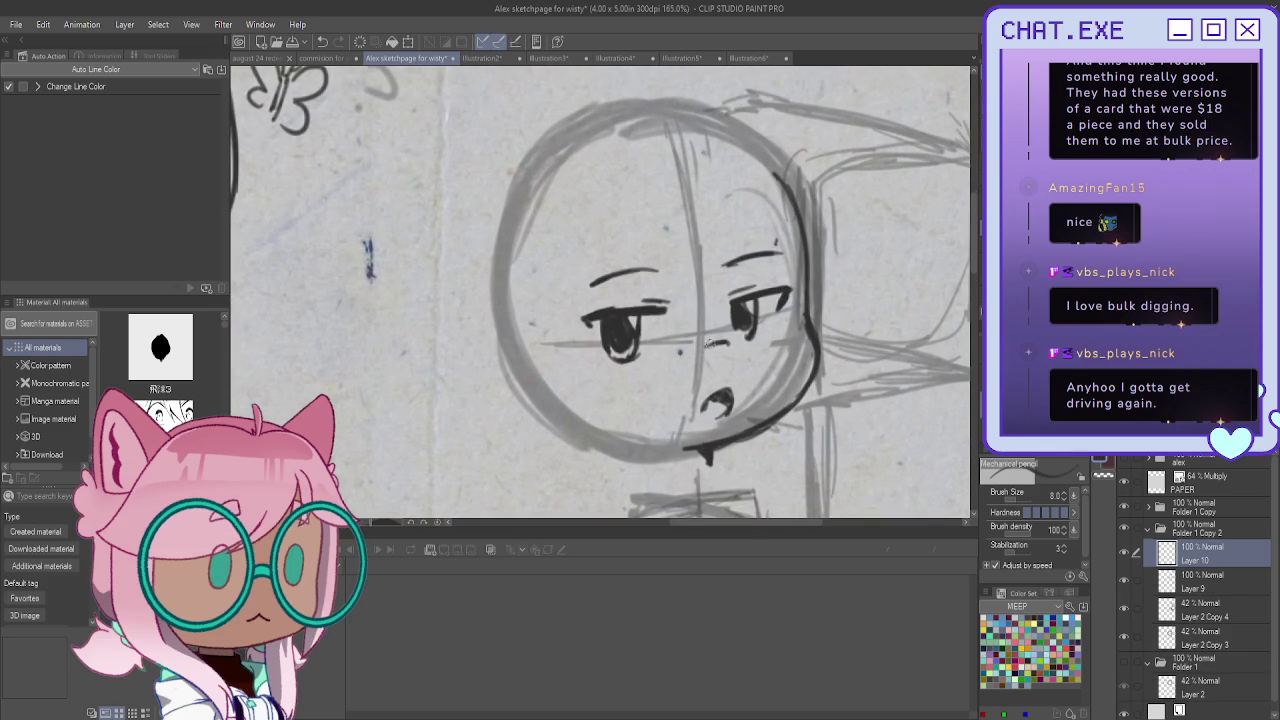
left_click_drag(721, 336, 692, 346)
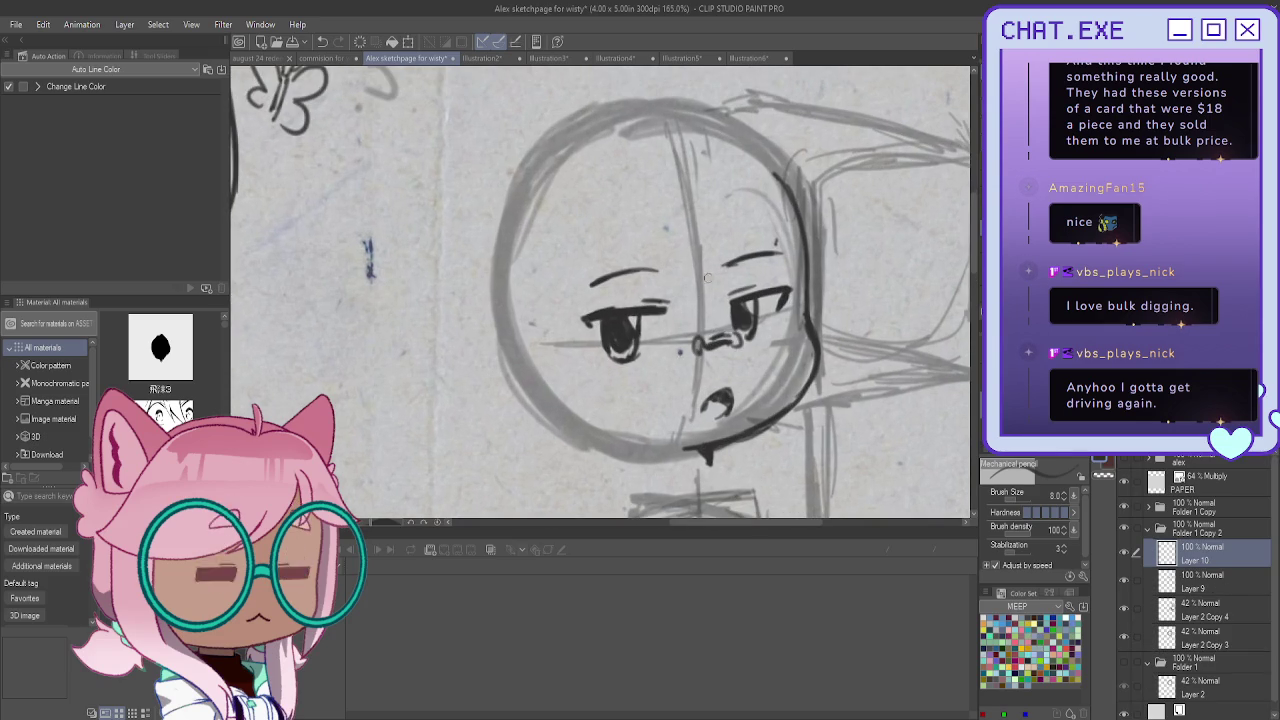
mouse_move(812, 341)
left_mouse_down()
mouse_move(820, 262)
mouse_move(790, 225)
mouse_move(822, 314)
left_mouse_up()
mouse_move(786, 362)
left_mouse_down()
mouse_move(748, 368)
mouse_move(762, 358)
left_mouse_up()
left_click_drag(744, 232, 708, 276)
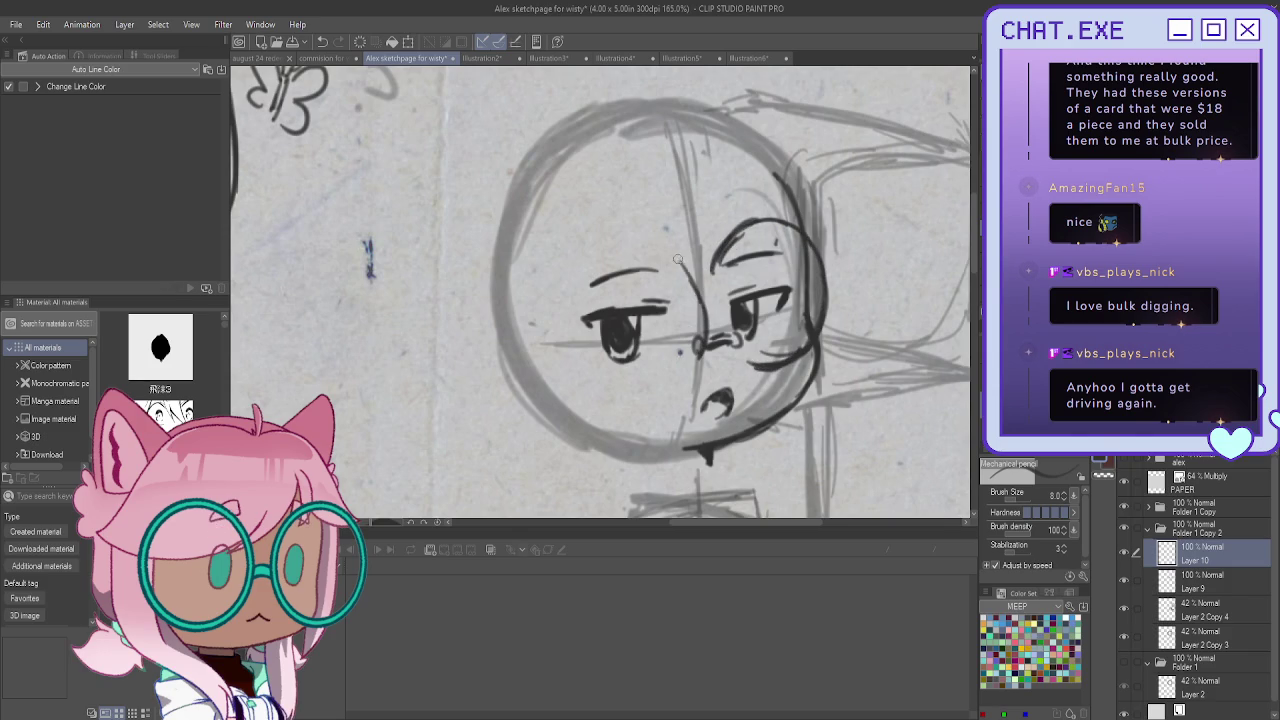
Draw the left glasses circle and darken its arcs and sides
mouse_move(628, 238)
left_mouse_down()
mouse_move(693, 281)
mouse_move(704, 342)
left_mouse_up()
mouse_move(576, 291)
left_mouse_down()
mouse_move(567, 355)
mouse_move(602, 392)
left_mouse_up()
mouse_move(698, 356)
left_mouse_down()
mouse_move(660, 390)
mouse_move(588, 388)
mouse_move(568, 334)
left_mouse_up()
mouse_move(595, 252)
left_mouse_down()
mouse_move(645, 236)
mouse_move(698, 290)
mouse_move(568, 288)
mouse_move(561, 312)
left_mouse_up()
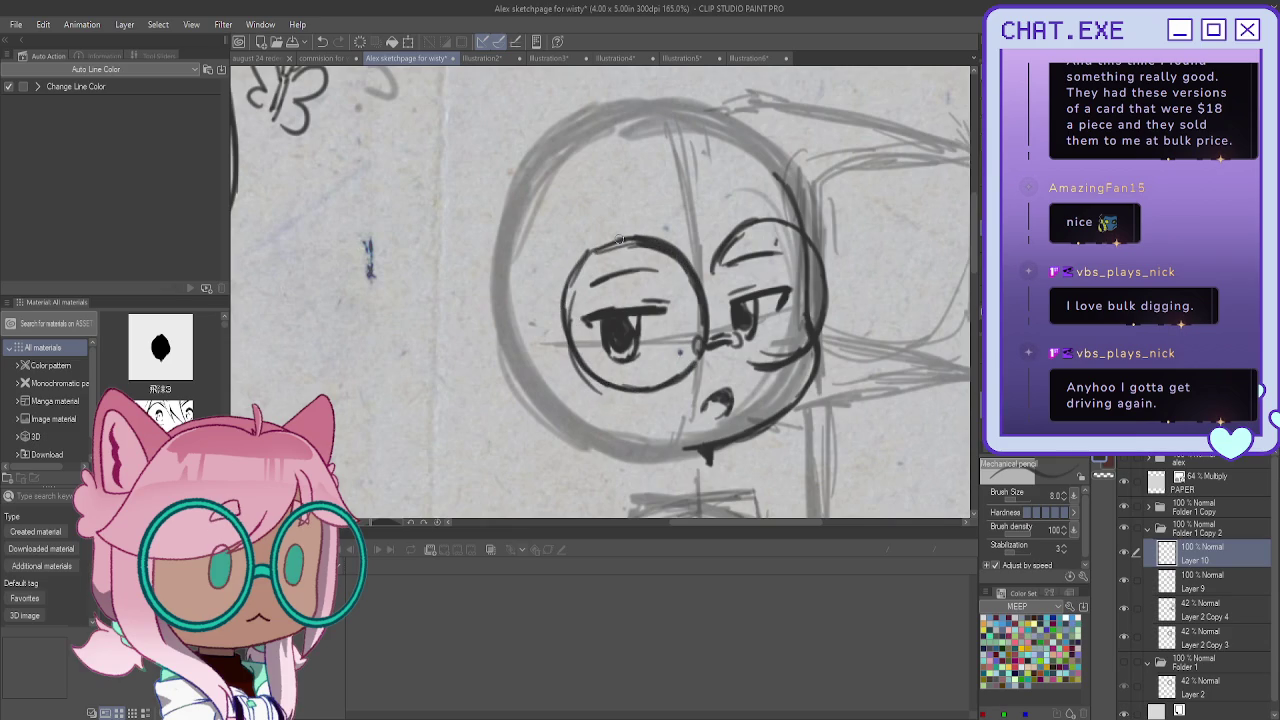
left_click_drag(606, 242, 562, 322)
mouse_move(562, 305)
left_mouse_down()
mouse_move(576, 362)
mouse_move(650, 400)
left_mouse_up()
mouse_move(570, 280)
left_mouse_down()
mouse_move(566, 336)
mouse_move(596, 382)
left_mouse_up()
left_click_drag(706, 318, 688, 368)
left_click_drag(702, 284, 706, 312)
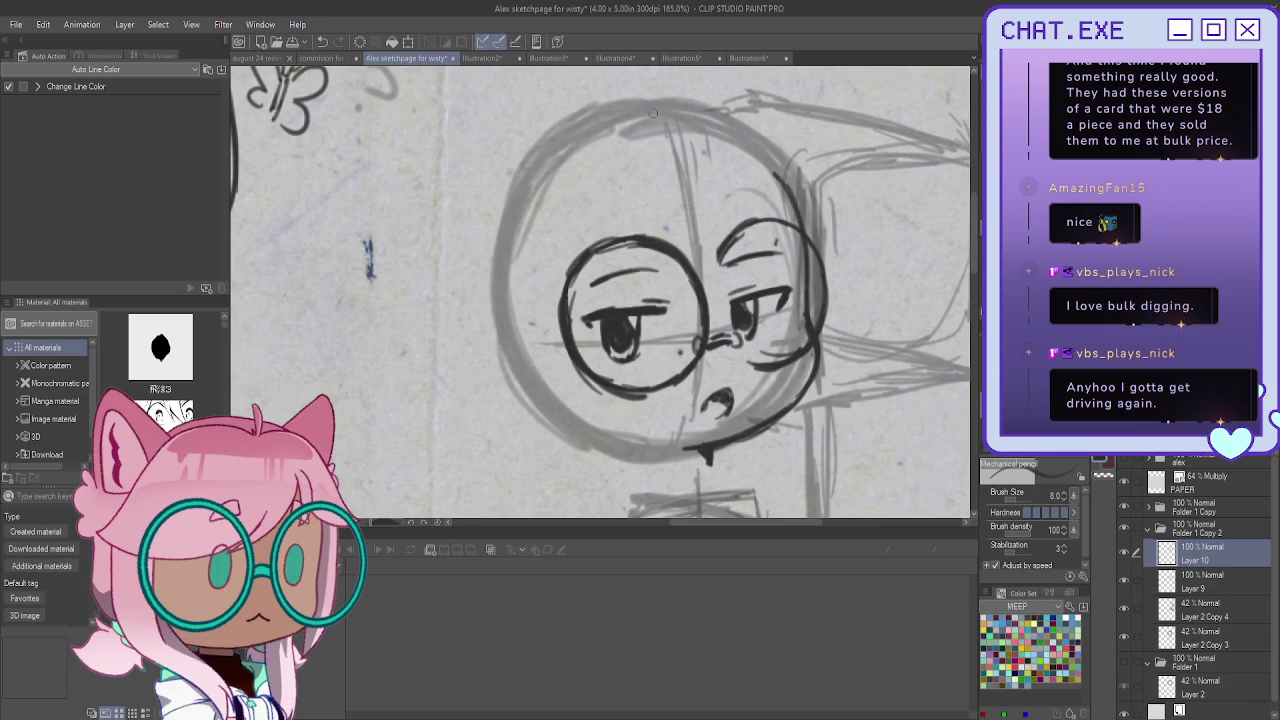
Erase and retrace the left lens's rough edge, then zoom out and add a new layer
scroll(626, 241, "down", 2)
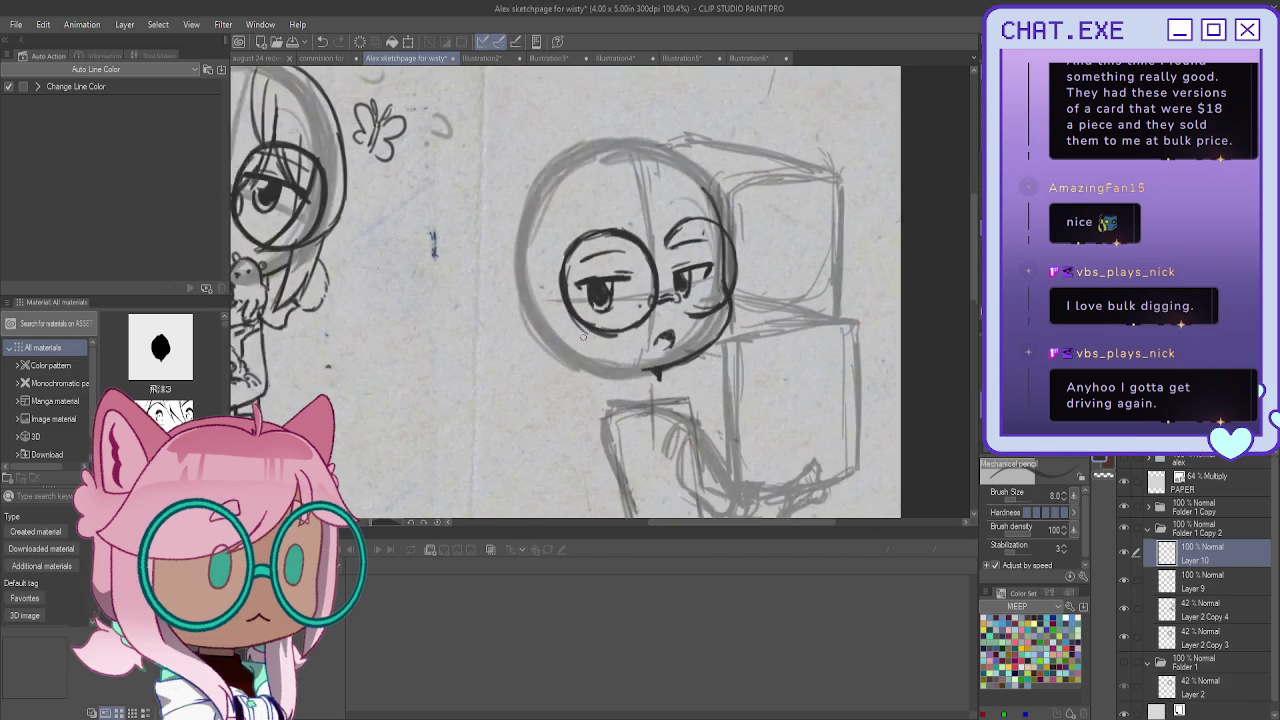
mouse_move(561, 270)
left_mouse_down()
mouse_move(562, 315)
mouse_move(612, 358)
left_mouse_up()
mouse_move(562, 252)
left_mouse_down()
mouse_move(558, 316)
mouse_move(600, 348)
mouse_move(658, 335)
mouse_move(555, 280)
mouse_move(588, 340)
left_mouse_up()
left_click_drag(566, 250, 596, 344)
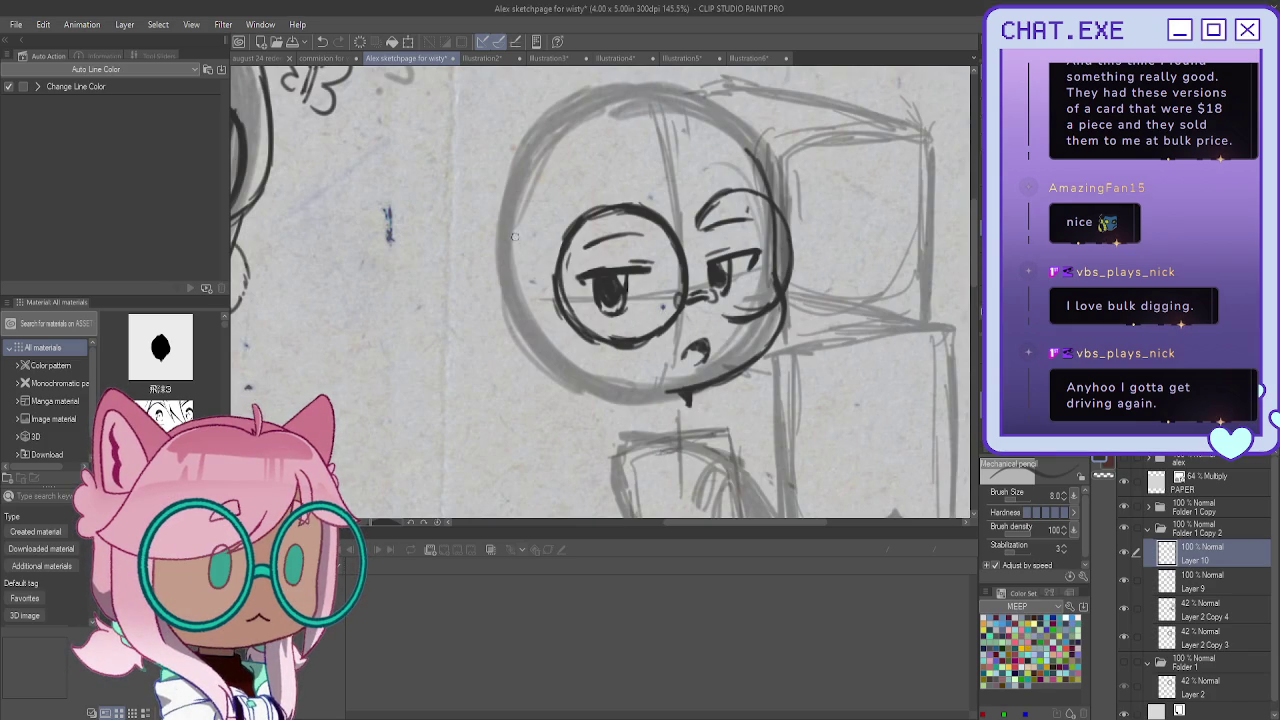
scroll(676, 166, "down", 2)
mouse_move(676, 166)
left_mouse_down()
mouse_move(728, 276)
mouse_move(701, 261)
left_mouse_up()
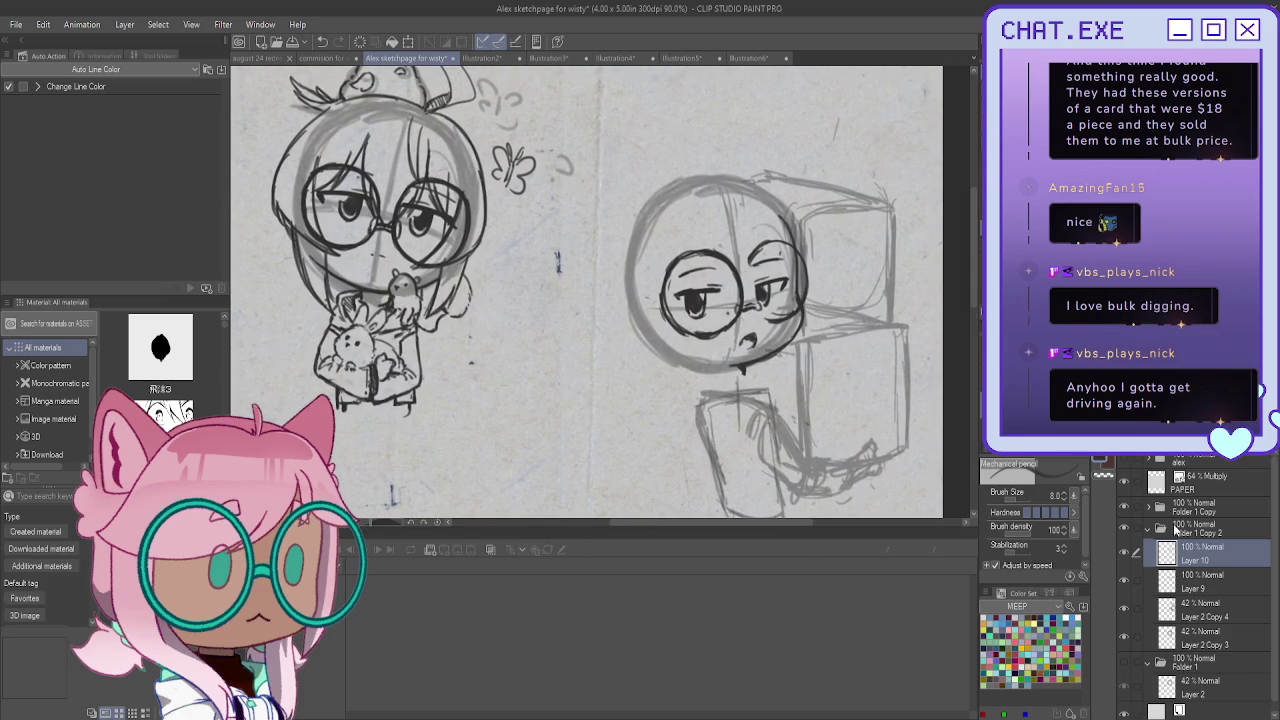
key("ctrl+shift+n")
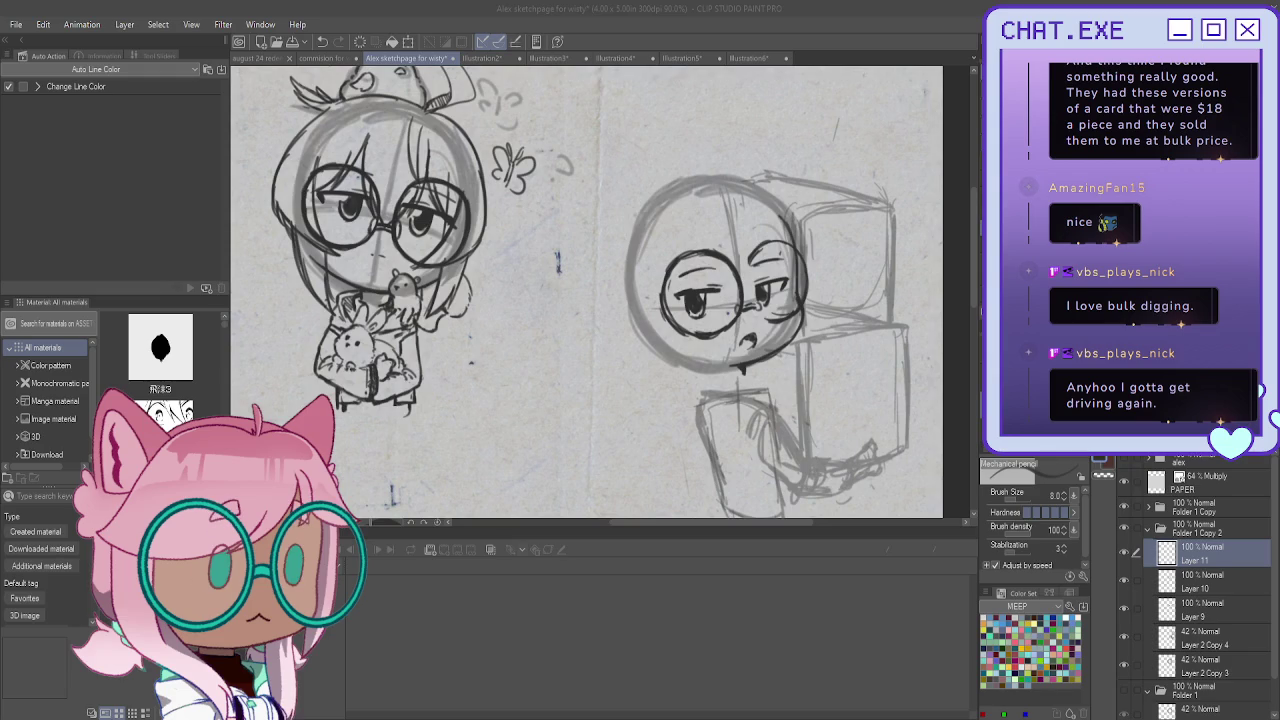
Ink and refine the dark hair strands above the glasses
scroll(731, 171, "up", 2)
scroll(731, 171, "up", 2)
scroll(731, 171, "up", 1)
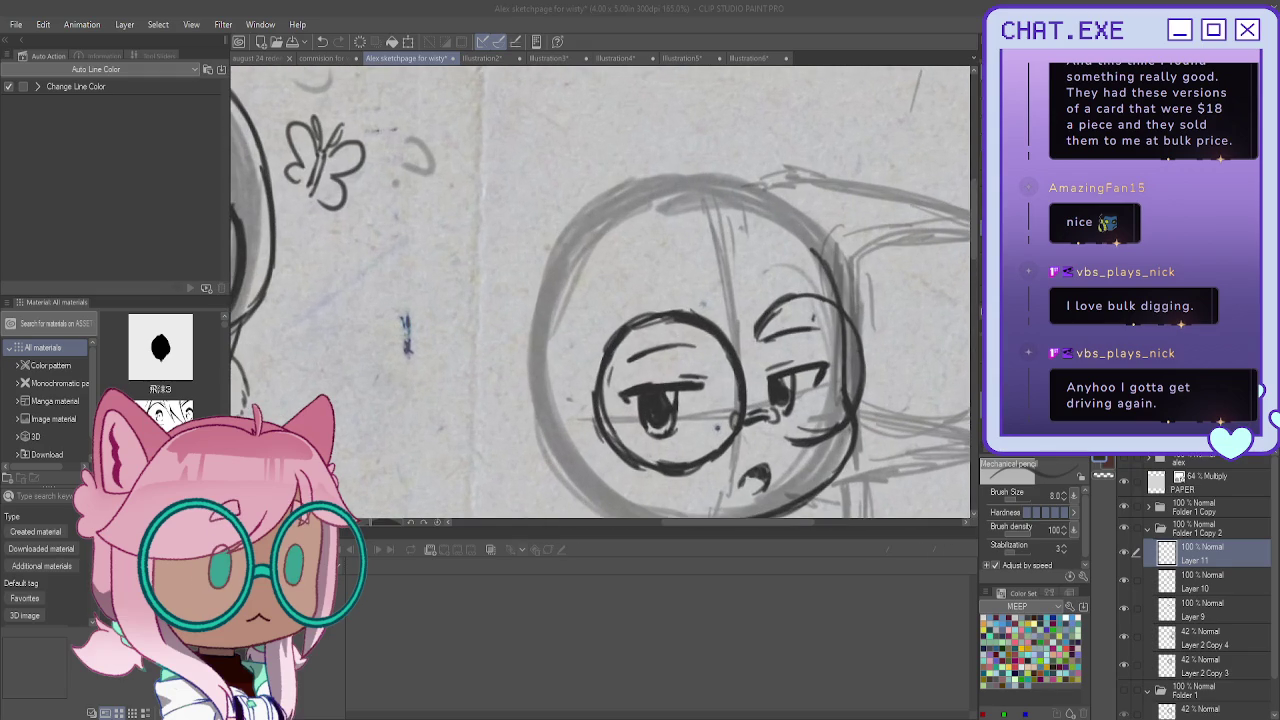
mouse_move(736, 175)
left_mouse_down()
mouse_move(758, 250)
mouse_move(746, 292)
left_mouse_up()
mouse_move(746, 212)
left_mouse_down()
mouse_move(748, 282)
mouse_move(718, 232)
left_mouse_up()
mouse_move(714, 170)
left_mouse_down()
mouse_move(716, 248)
mouse_move(742, 306)
left_mouse_up()
left_click_drag(726, 212, 756, 300)
left_click_drag(732, 256, 770, 312)
mouse_move(706, 196)
left_mouse_down()
mouse_move(733, 287)
mouse_move(758, 298)
left_mouse_up()
left_click_drag(714, 218, 716, 250)
left_click_drag(728, 190, 750, 288)
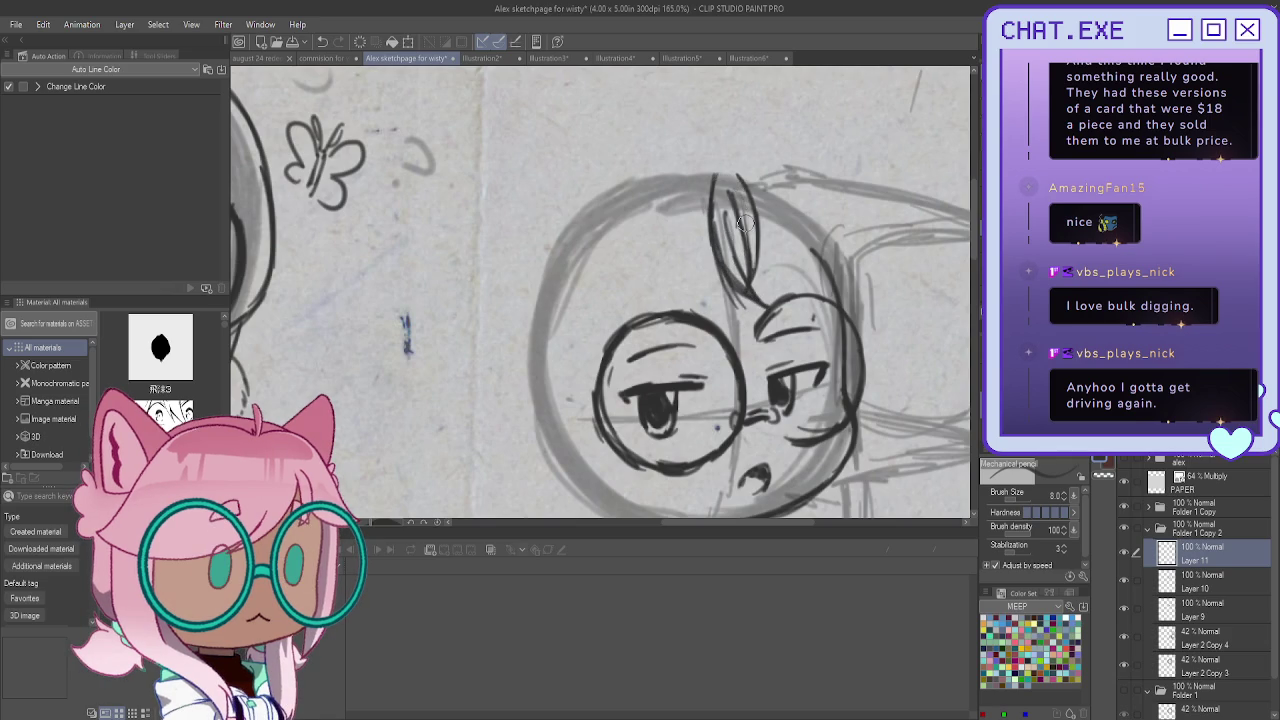
left_click_drag(729, 215, 748, 282)
Ink the head's right outline from the top curve down to the lower cheek
mouse_move(756, 162)
left_mouse_down()
mouse_move(800, 190)
mouse_move(858, 262)
left_mouse_up()
left_click_drag(792, 180, 884, 306)
left_click_drag(856, 250, 884, 332)
left_click_drag(872, 284, 882, 362)
mouse_move(876, 307)
left_mouse_down()
mouse_move(880, 384)
mouse_move(858, 411)
left_mouse_up()
left_click_drag(840, 326, 822, 426)
left_click_drag(838, 378, 802, 462)
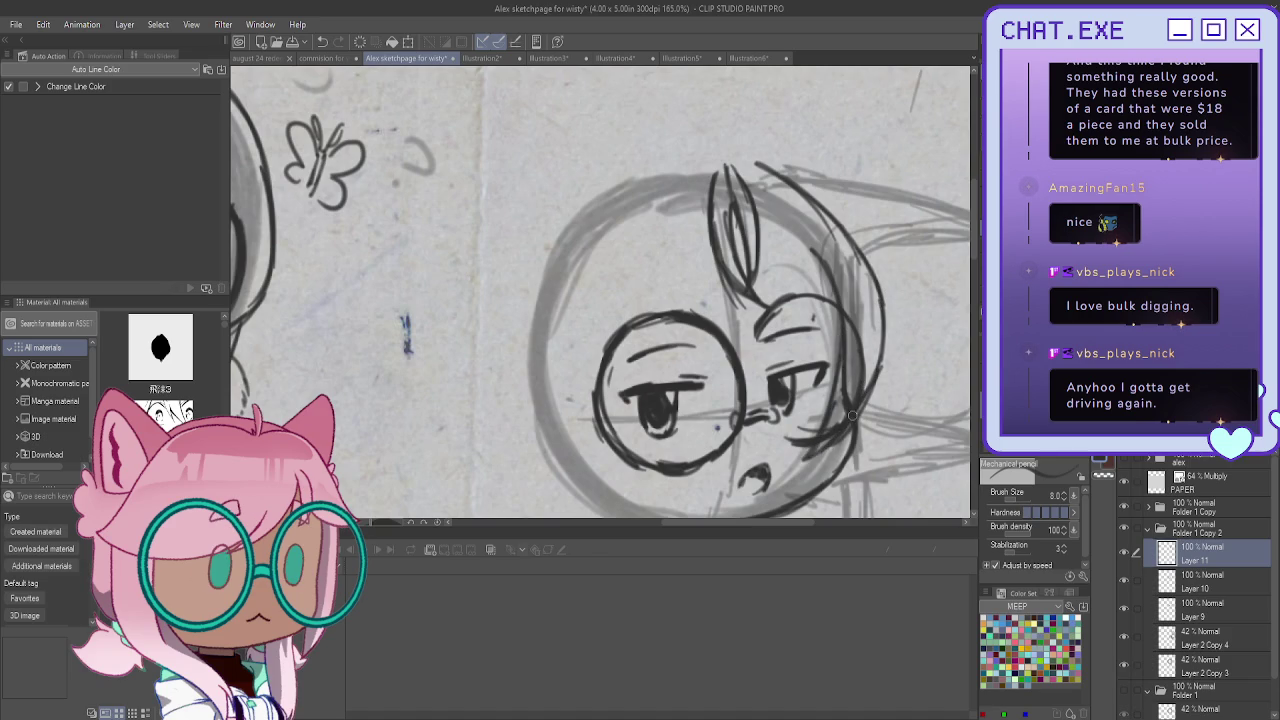
Ink the head's left outline and jaw, undoing a stray jaw stroke
scroll(852, 416, "down", 3)
scroll(588, 266, "up", 2)
mouse_move(605, 132)
left_mouse_down()
mouse_move(576, 222)
mouse_move(578, 295)
left_mouse_up()
mouse_move(598, 345)
left_mouse_down()
mouse_move(659, 381)
mouse_move(582, 334)
left_mouse_up()
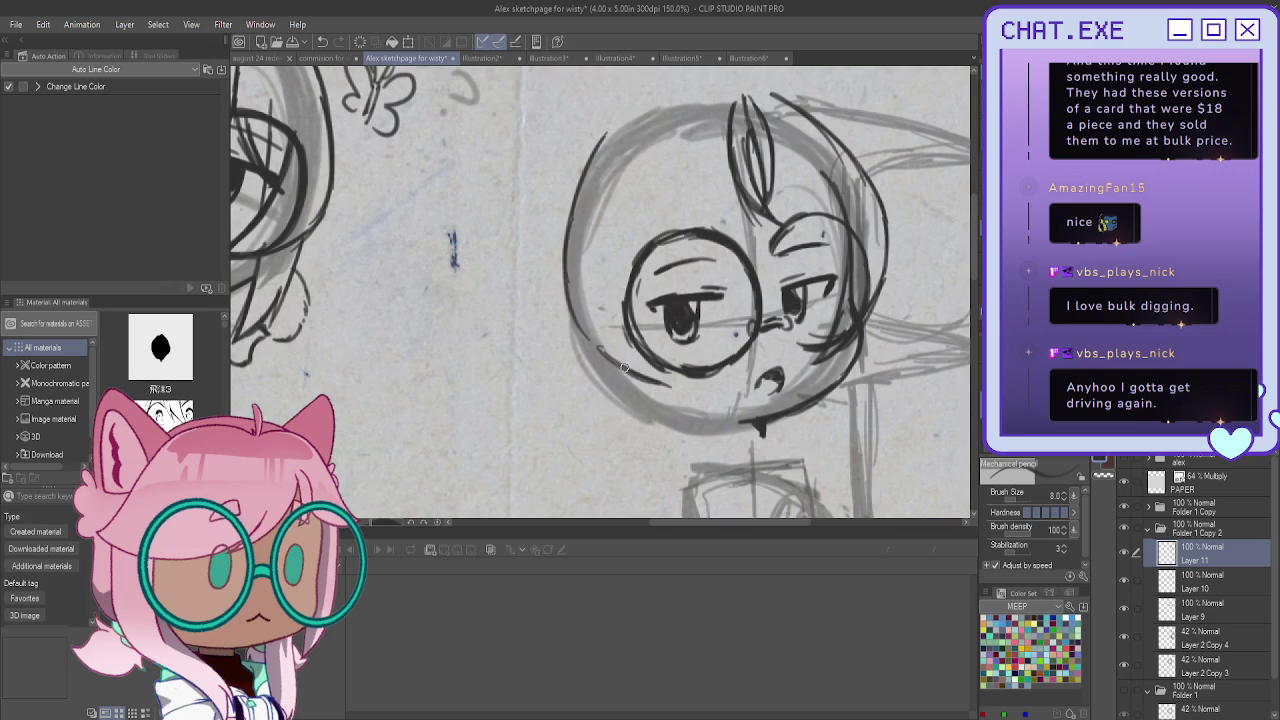
left_click_drag(605, 125, 652, 376)
key("ctrl+z")
key("ctrl+z")
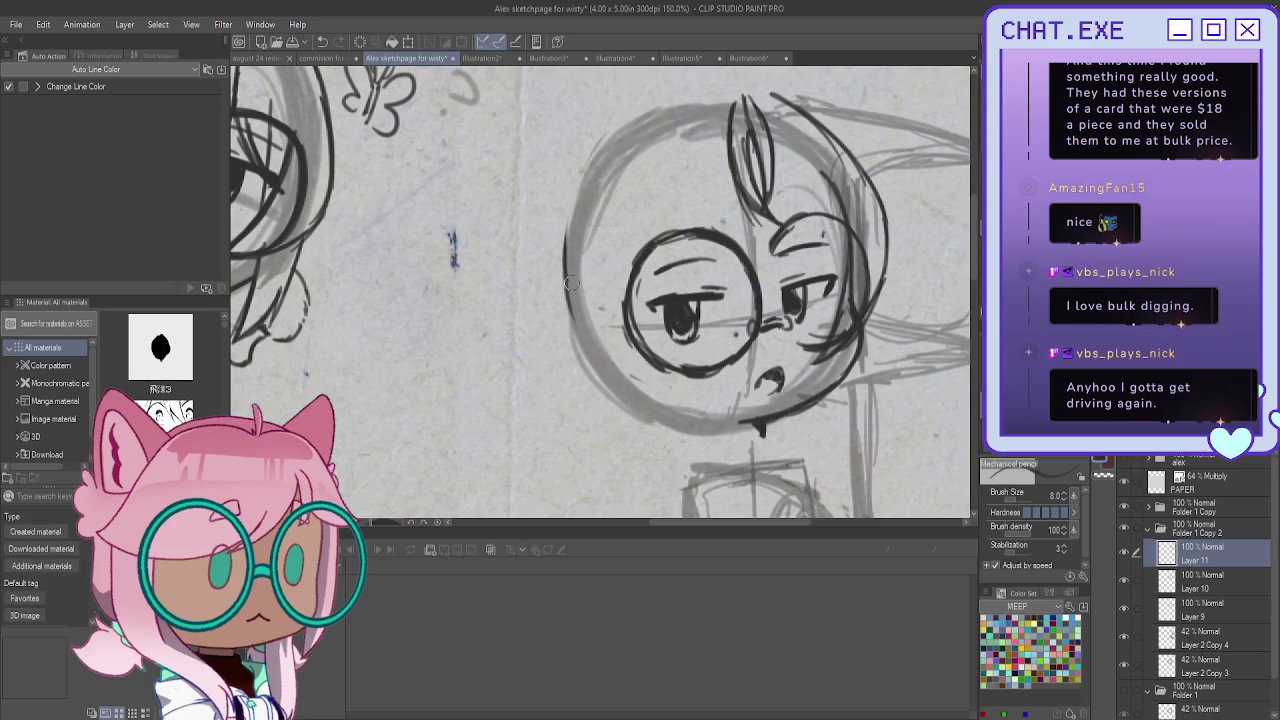
left_click_drag(604, 136, 555, 292)
left_click_drag(570, 210, 558, 346)
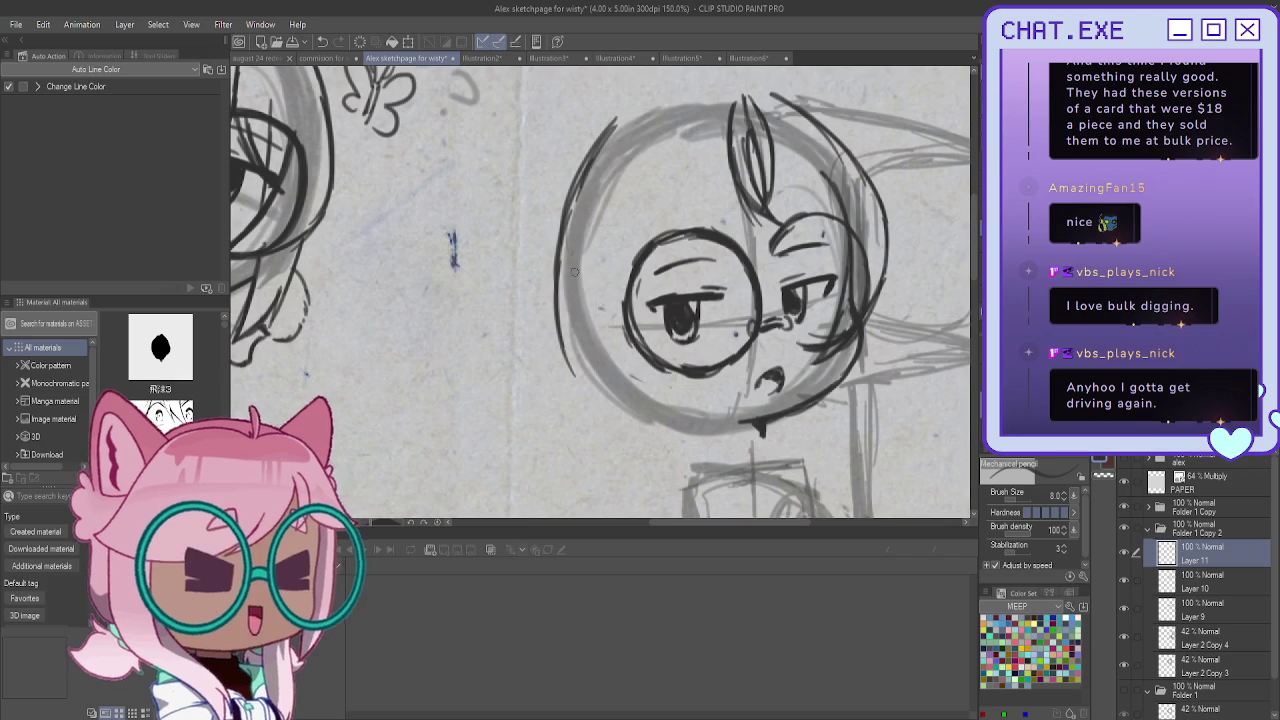
mouse_move(576, 264)
left_mouse_down()
mouse_move(598, 336)
mouse_move(632, 380)
mouse_move(688, 396)
left_mouse_up()
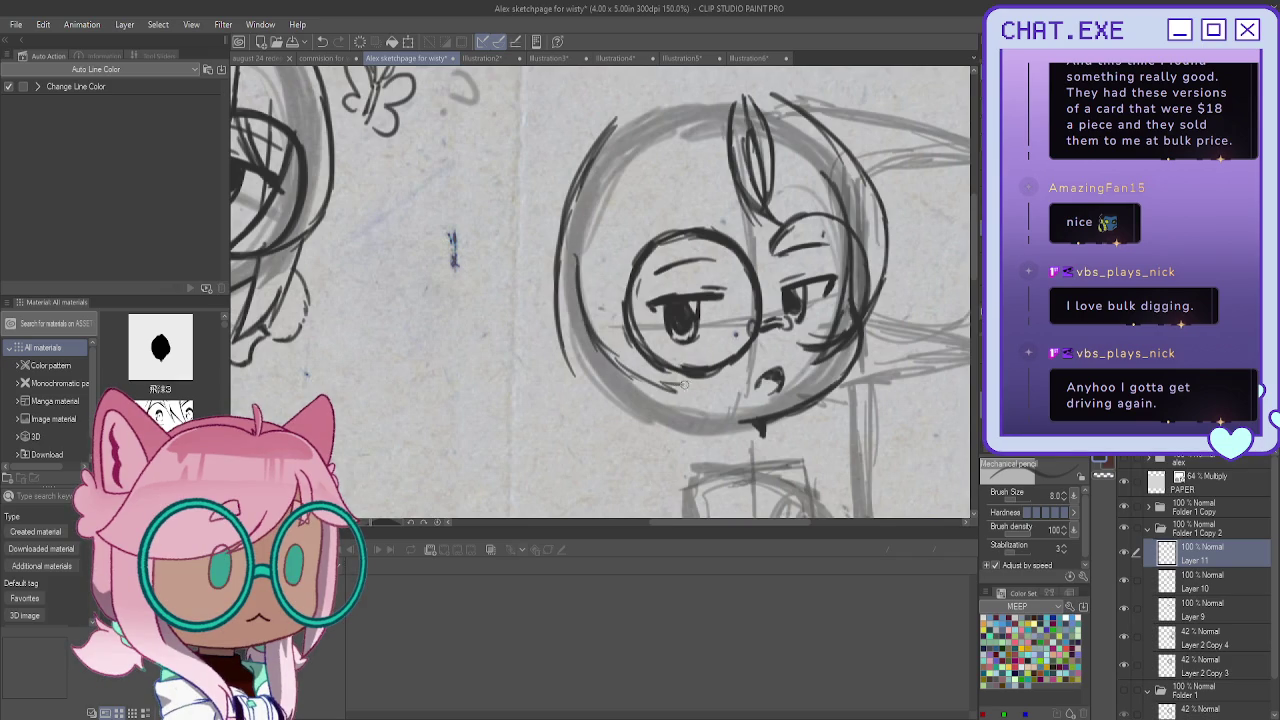
Darken the left lens and cheek line, ink the lower-left jaw, and add a right-cheek stroke
left_click_drag(640, 282, 690, 388)
left_click_drag(646, 314, 714, 398)
left_click_drag(642, 374, 708, 395)
left_click_drag(580, 295, 668, 390)
mouse_move(574, 258)
left_mouse_down()
mouse_move(626, 375)
mouse_move(592, 324)
left_mouse_up()
left_click_drag(848, 230, 840, 290)
left_click(1135, 584)
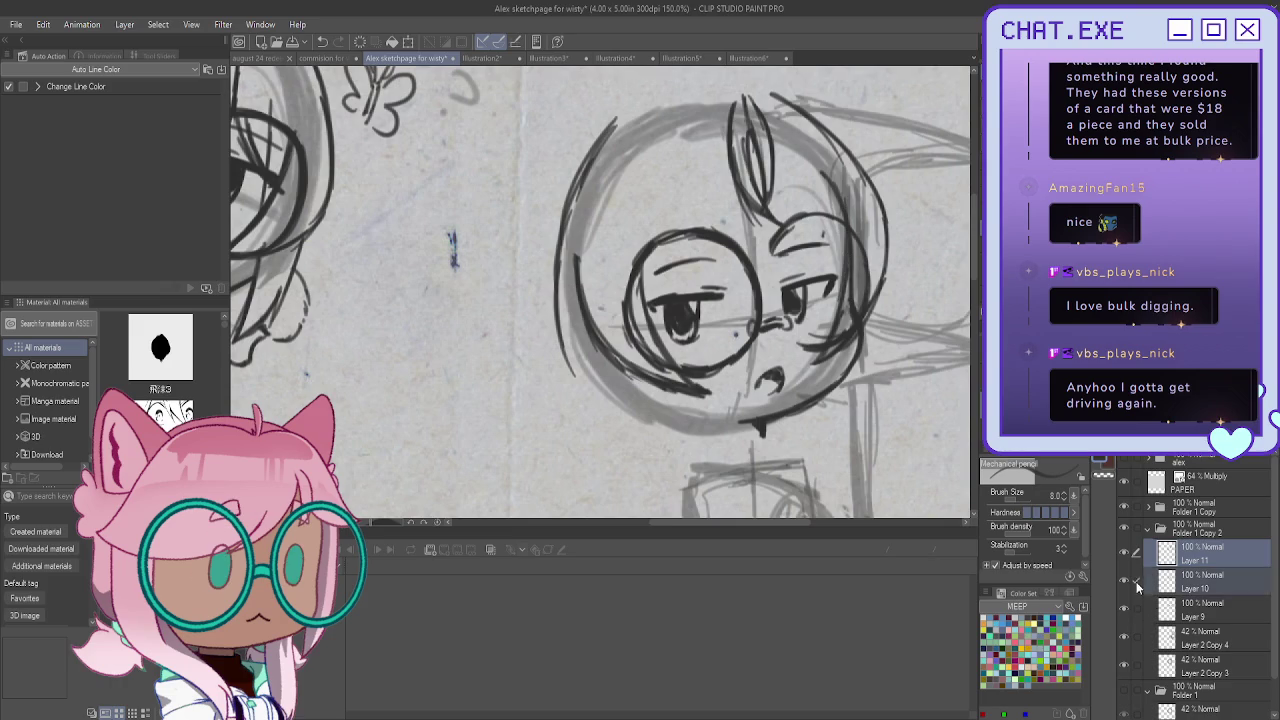
Select Layers 9–11, cancel a trial transform, and toggle ink layer visibility to compare
left_click(1137, 612)
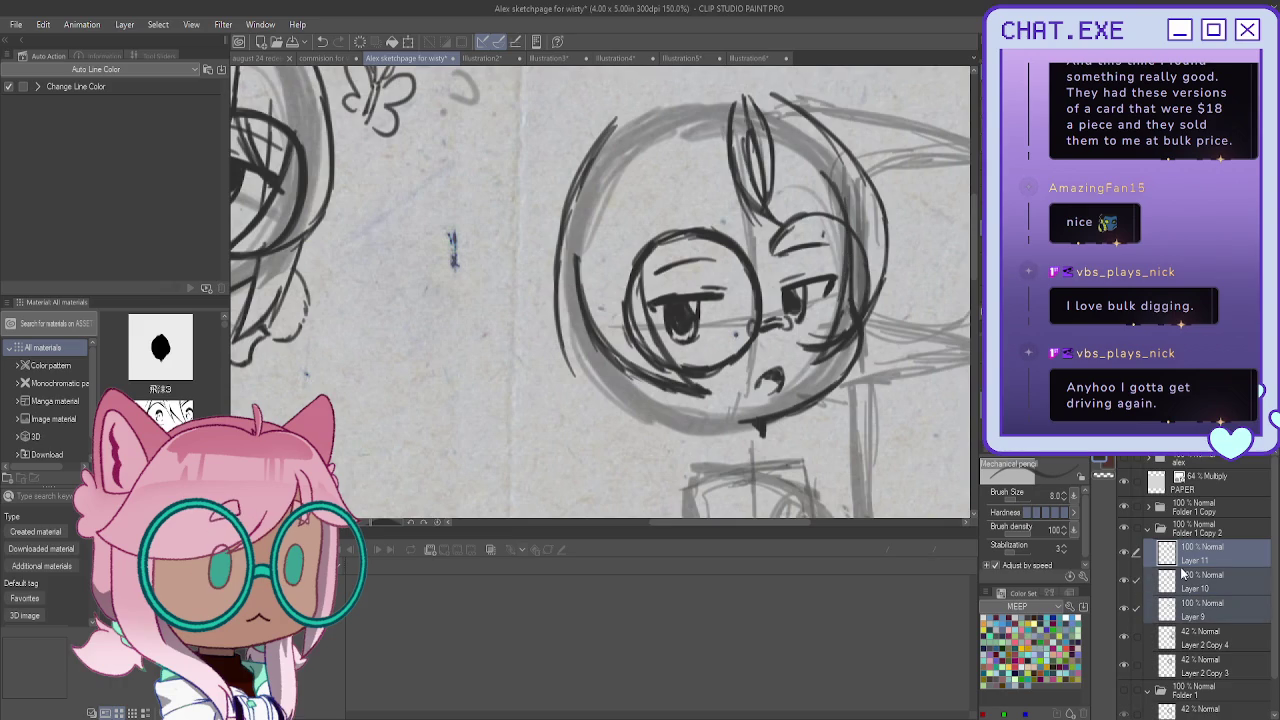
key("ctrl+t")
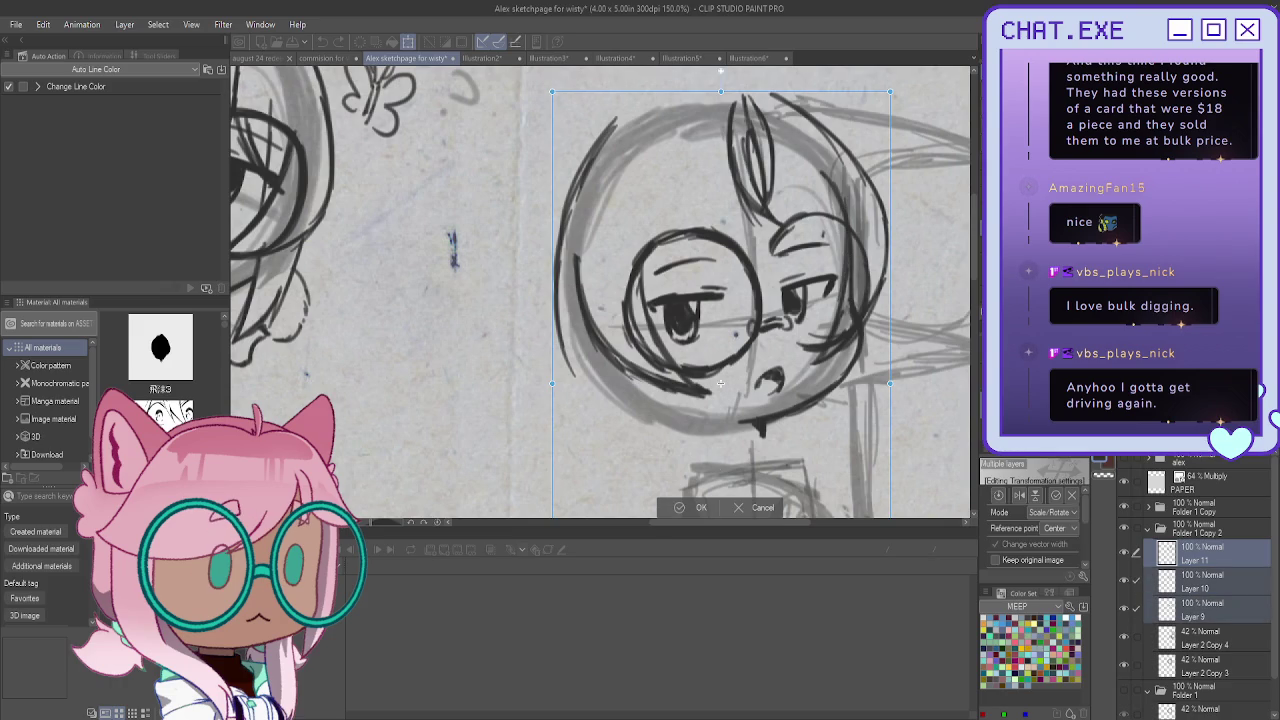
left_click_drag(720, 383, 720, 467)
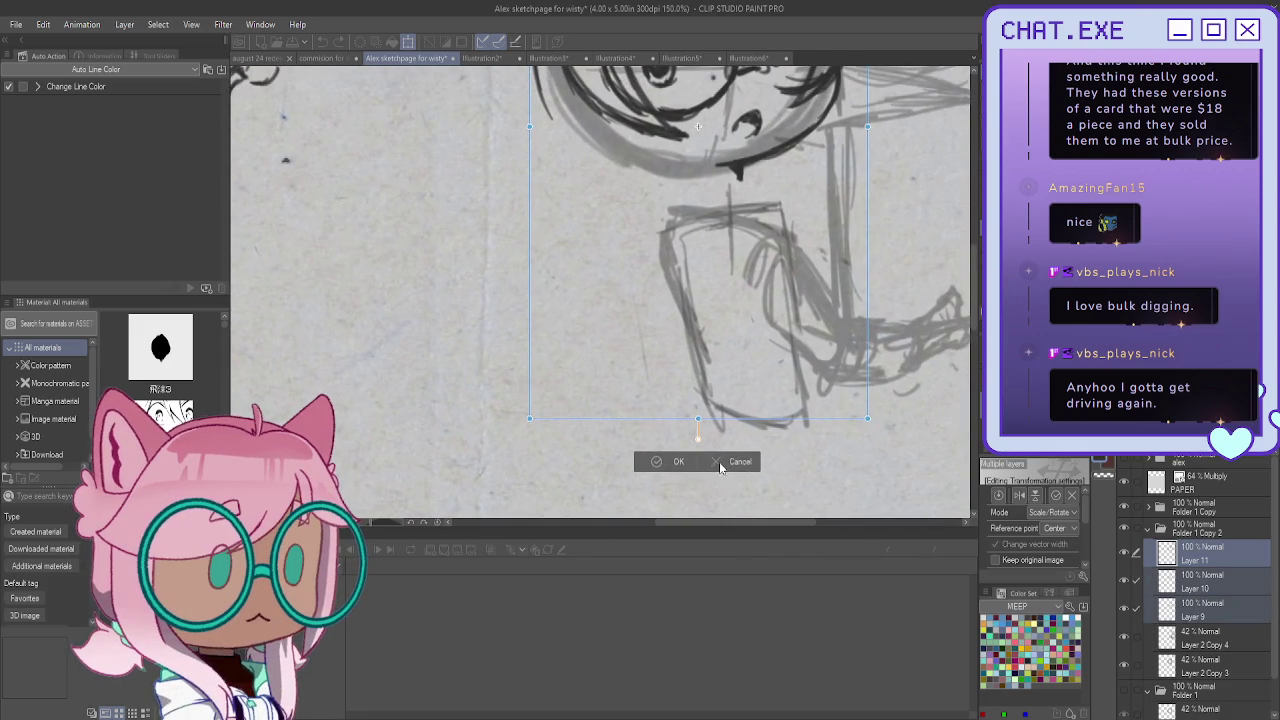
left_click(720, 465)
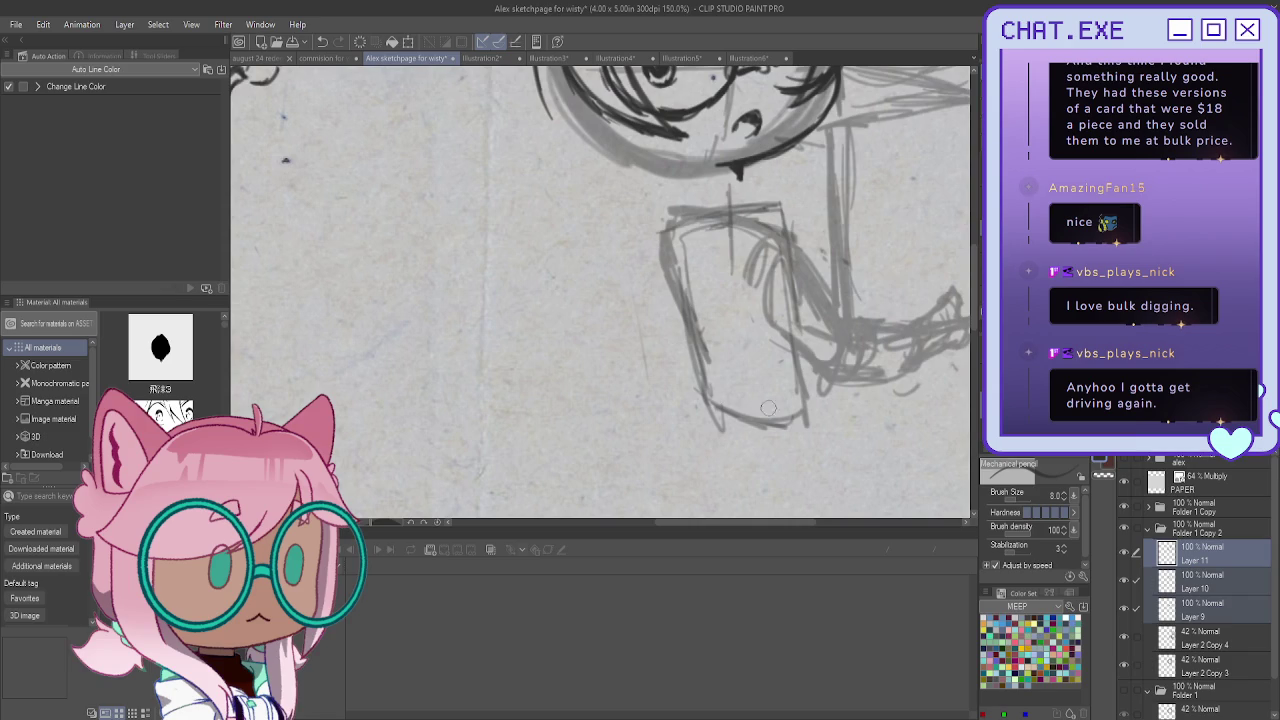
left_click(1122, 614)
left_click(1122, 586)
scroll(871, 428, "down", 2)
scroll(871, 428, "down", 2)
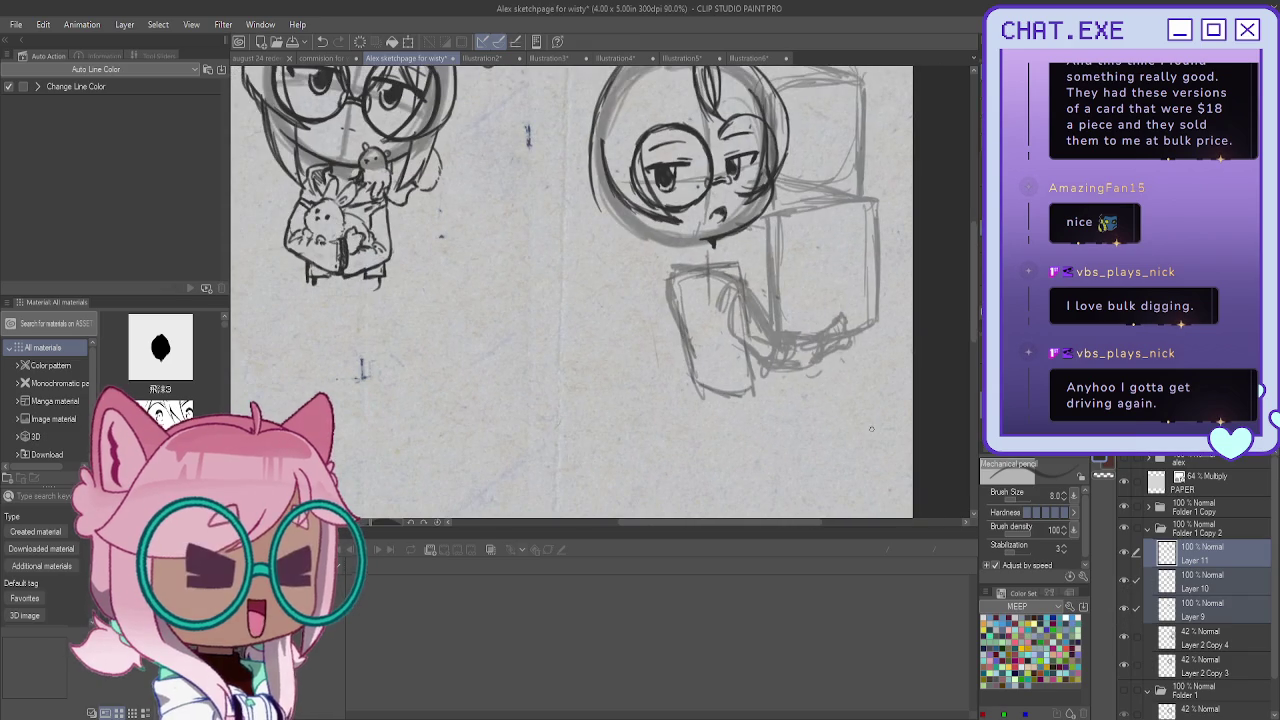
Rotate the inked face on Layers 9–11 slightly with Ctrl+T and commit it
key("ctrl+t")
mouse_move(558, 385)
left_mouse_down()
mouse_move(563, 401)
mouse_move(572, 357)
left_mouse_up()
left_click_drag(651, 281, 652, 323)
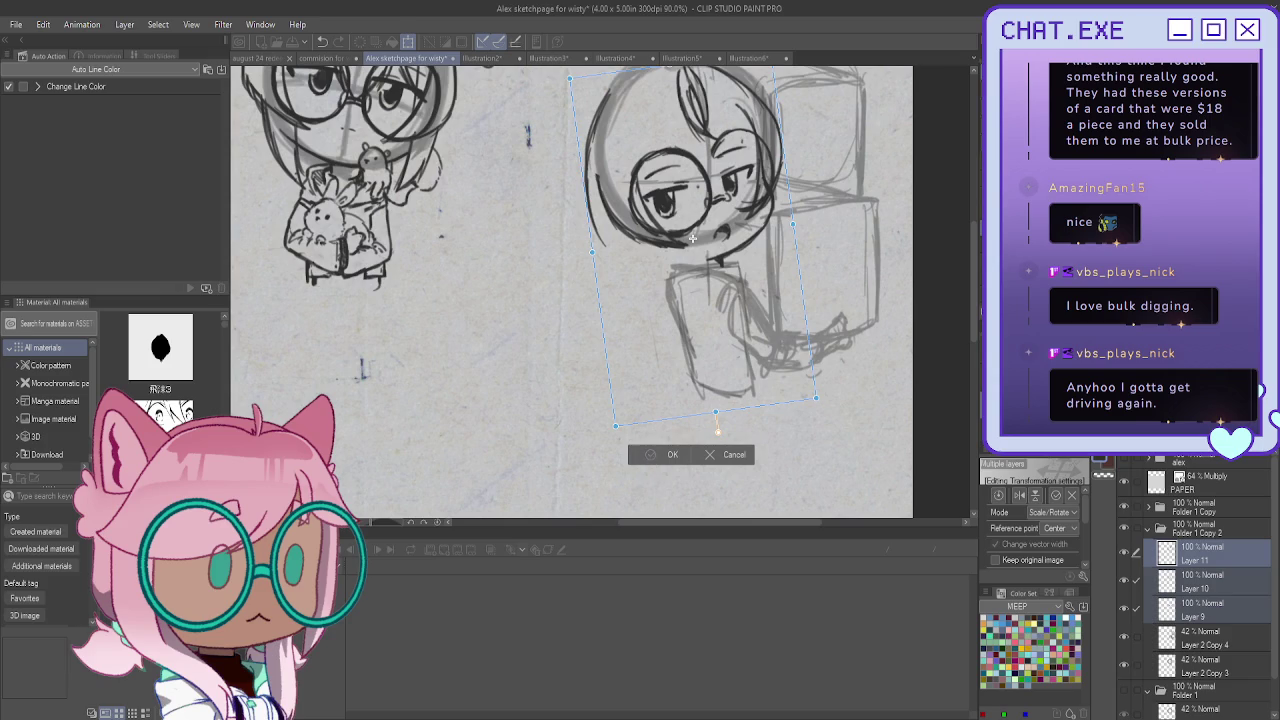
key("Return")
Lasso the rough head on Layer 2 Copy 3, rescale it, deselect, and return to Layer 11
left_click(1188, 668)
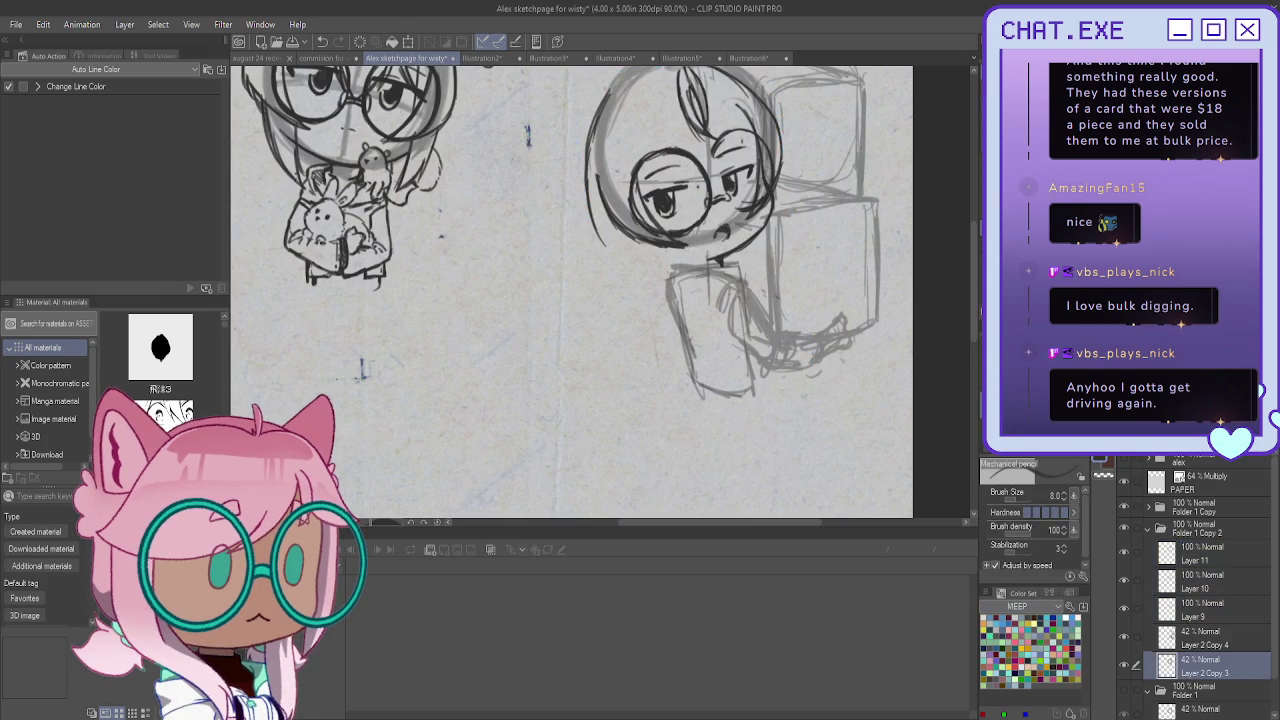
scroll(580, 290, "up", 1)
key("m")
left_click_drag(630, 95, 580, 140)
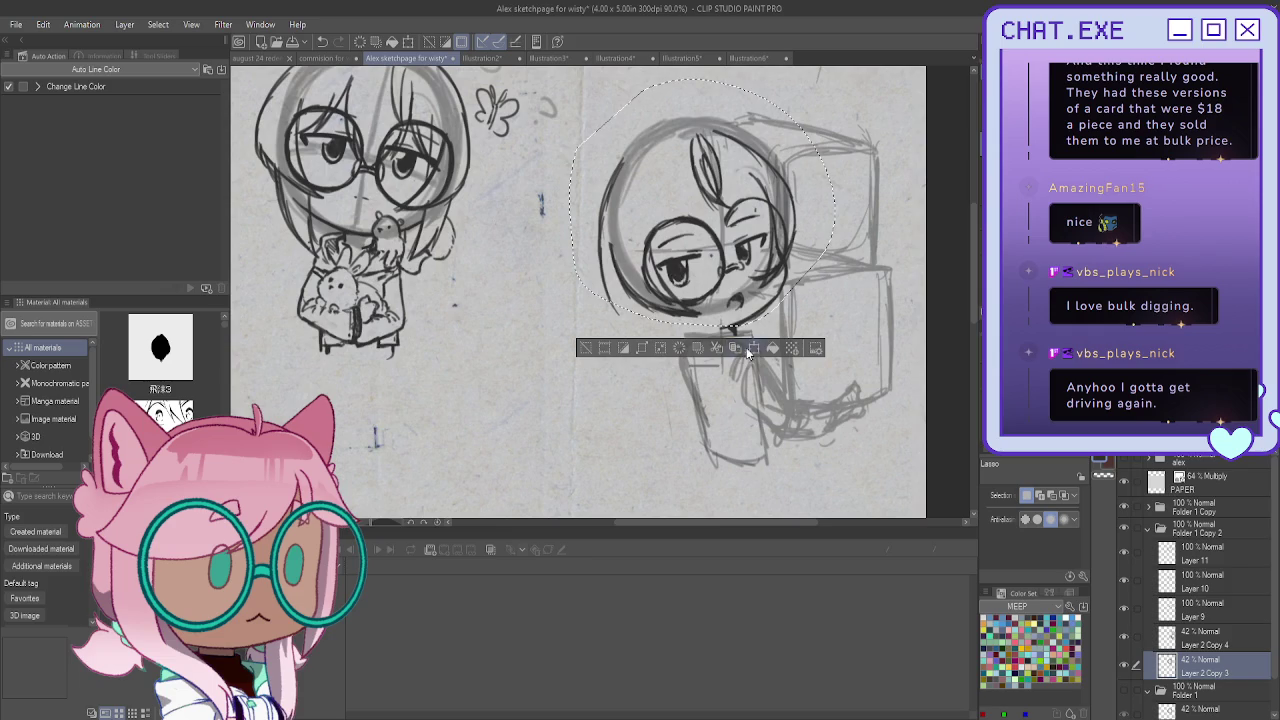
key("ctrl+t")
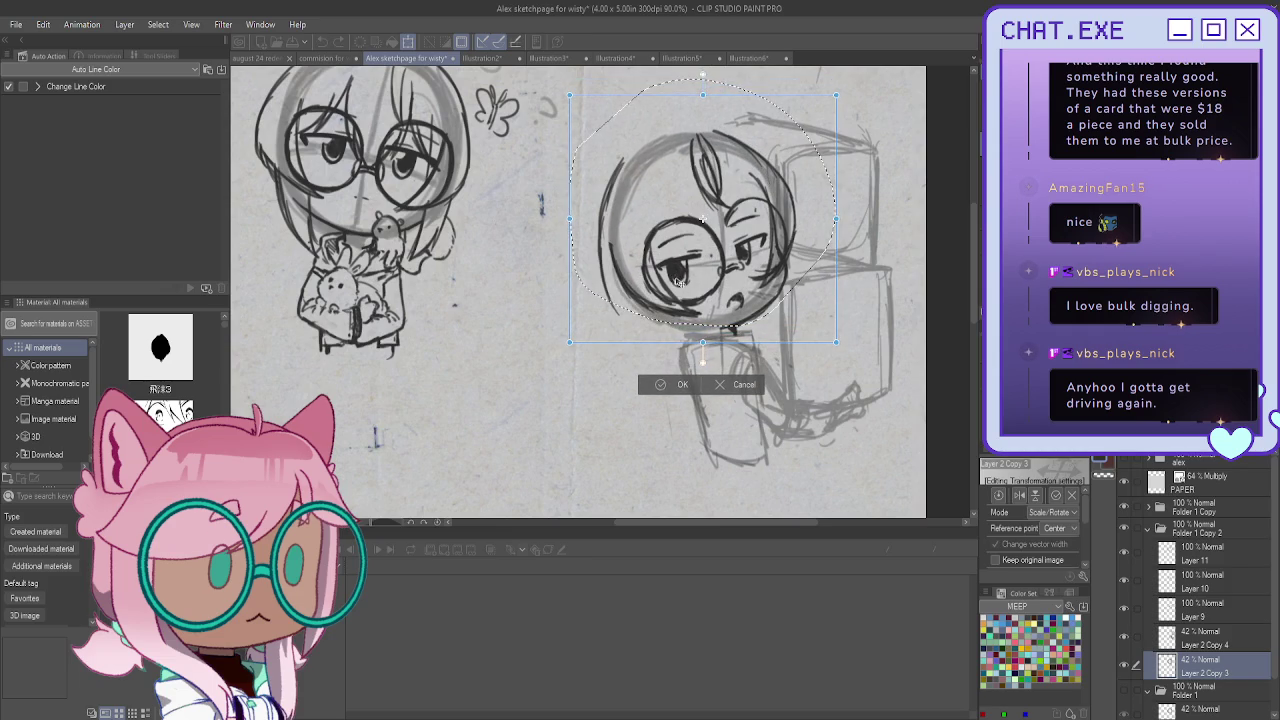
left_click(662, 384)
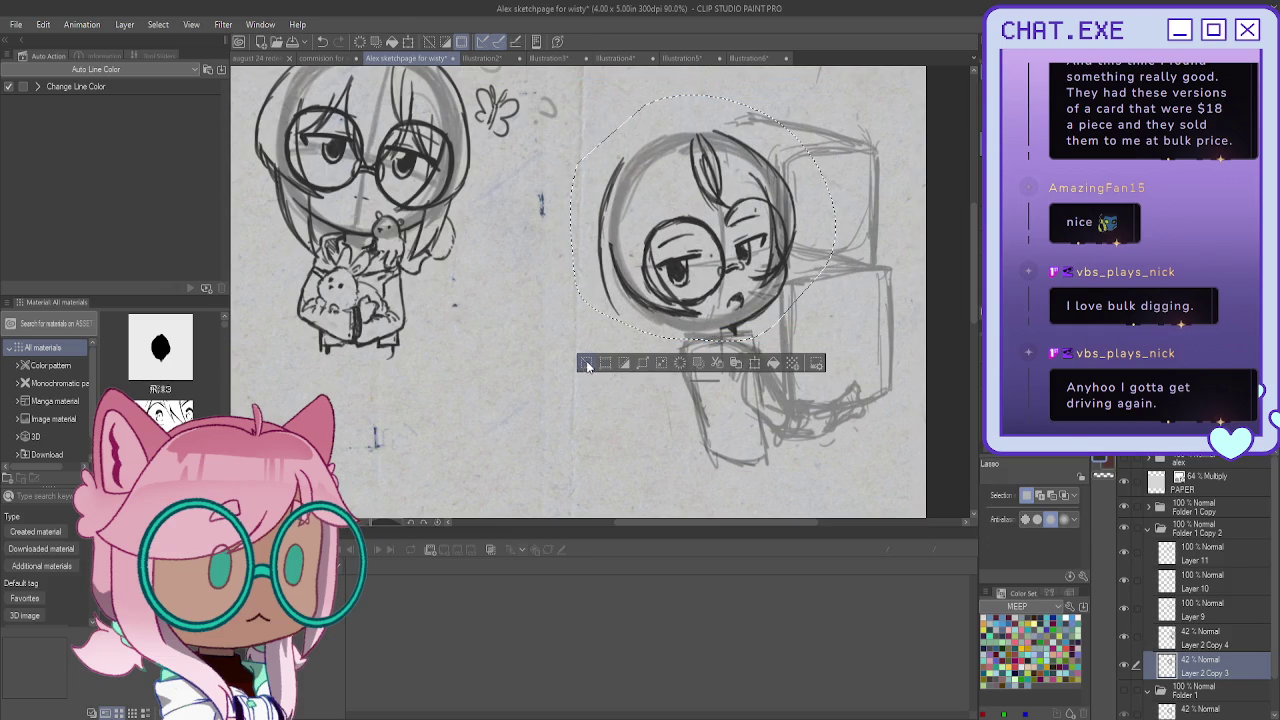
left_click(582, 364)
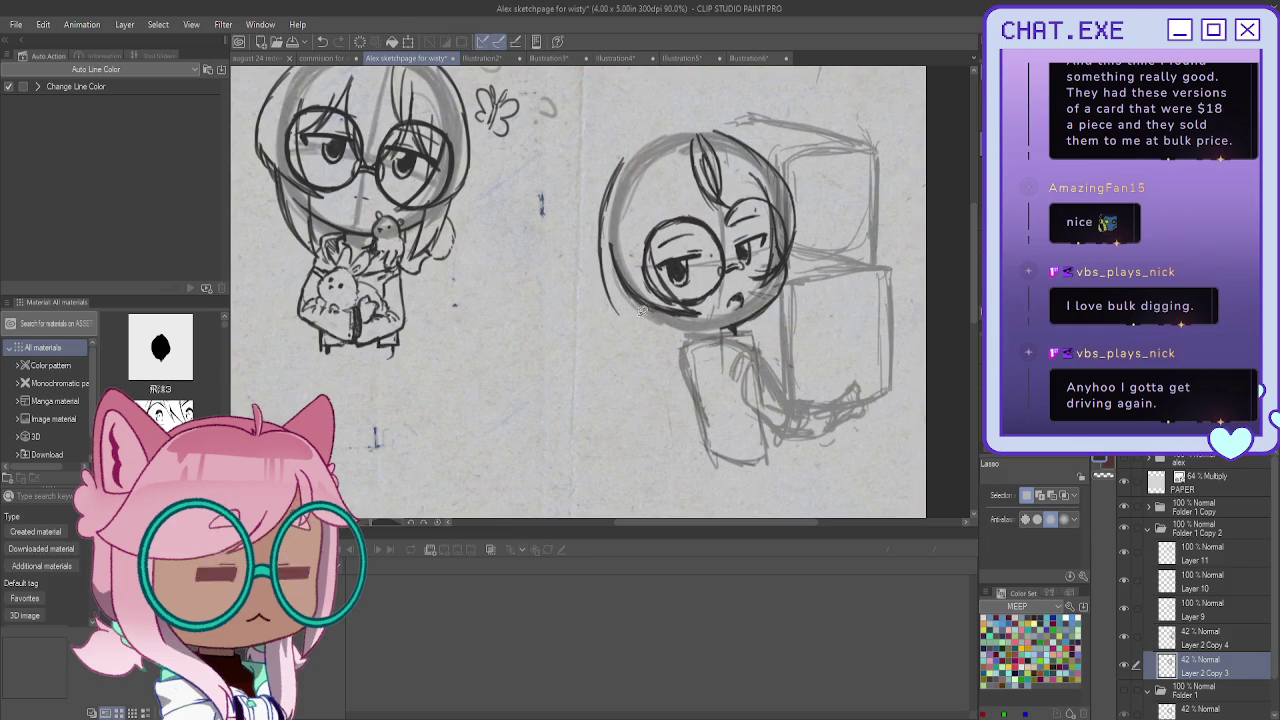
left_click(1205, 557)
scroll(596, 225, "up", 2)
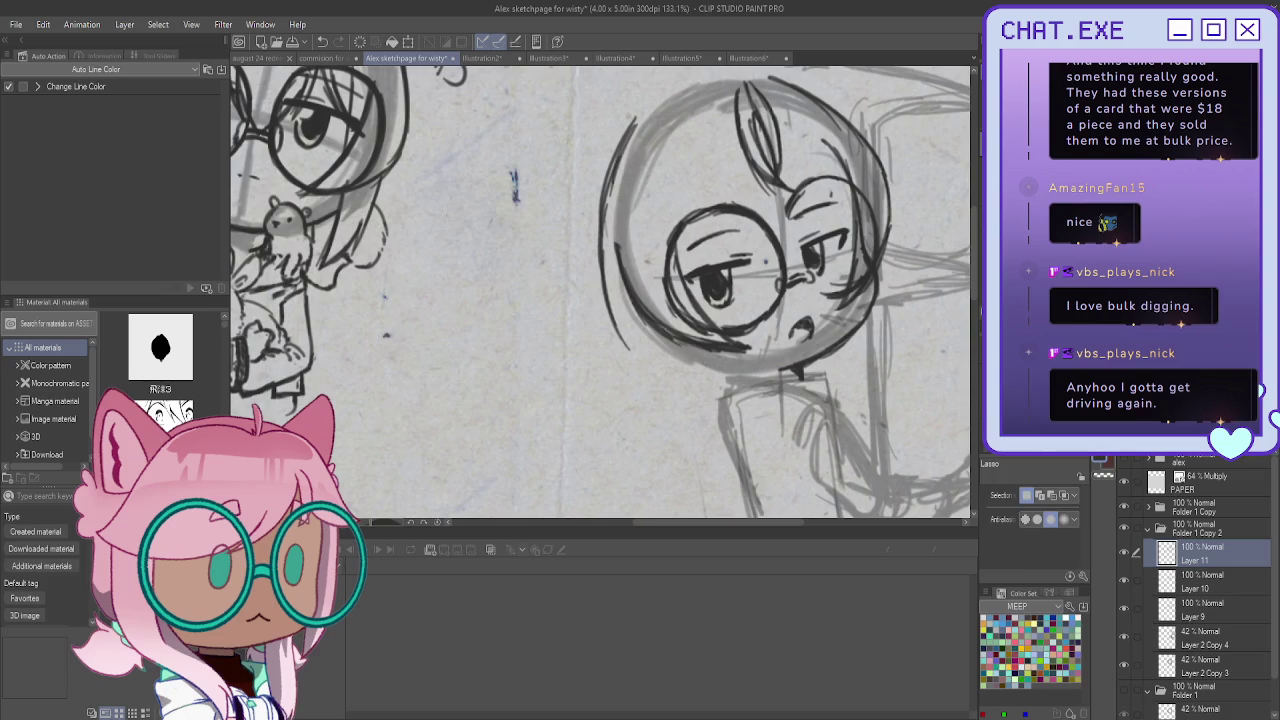
With the pencil, darken the head's top, left and right outlines and the jaw and chin
key("p")
mouse_move(658, 98)
left_mouse_down()
mouse_move(616, 146)
mouse_move(655, 103)
left_mouse_up()
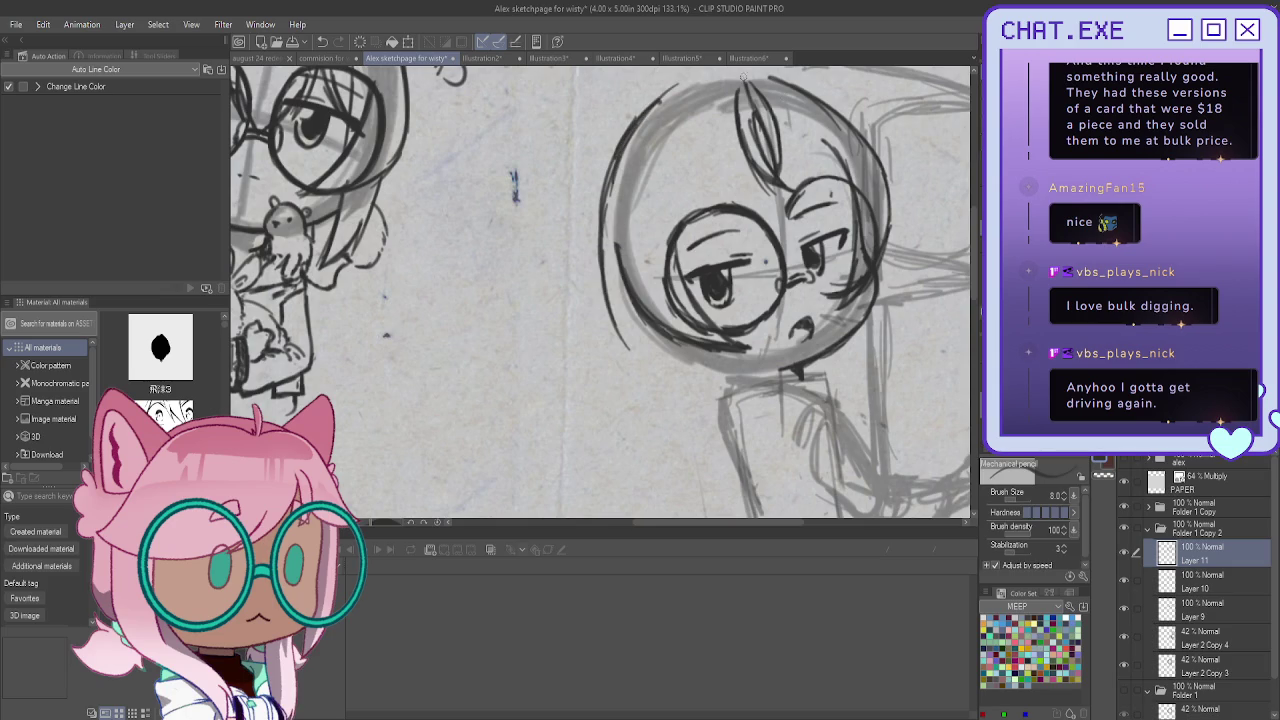
mouse_move(788, 85)
left_mouse_down()
mouse_move(662, 100)
mouse_move(790, 83)
mouse_move(858, 134)
mouse_move(792, 84)
left_mouse_up()
left_click_drag(604, 195, 612, 292)
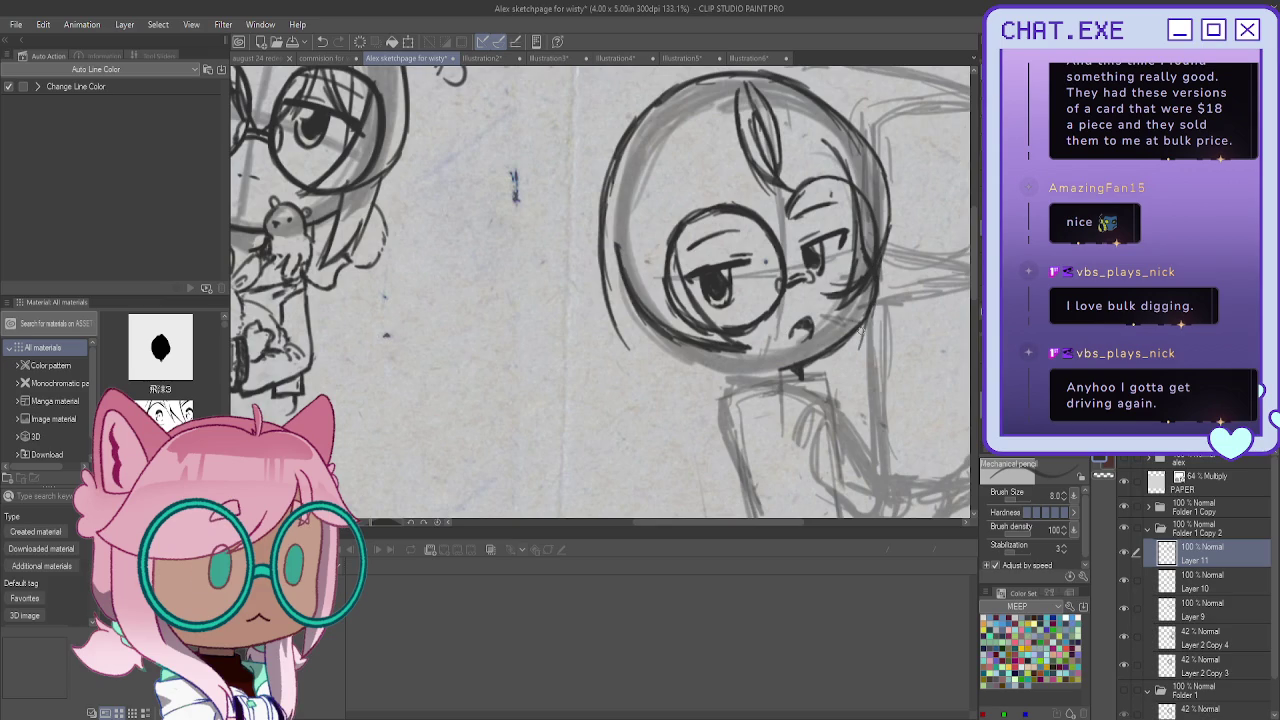
left_click_drag(871, 282, 852, 368)
left_click_drag(854, 300, 830, 382)
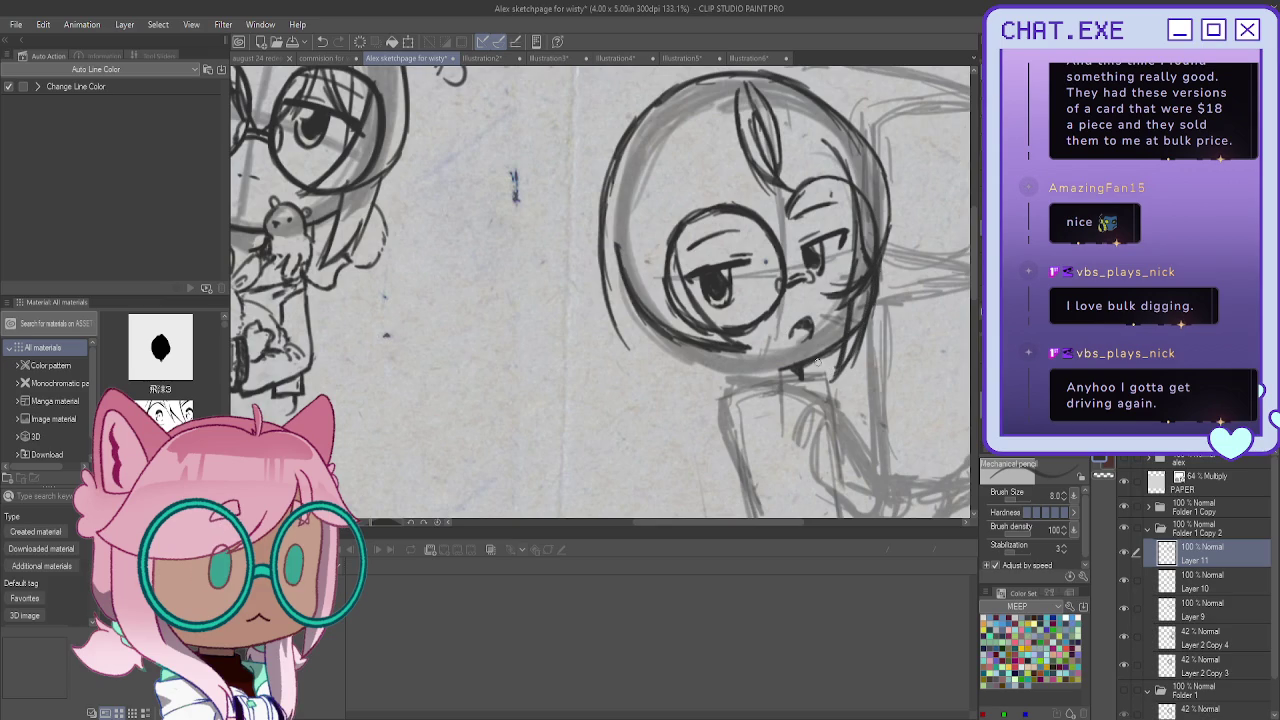
left_click_drag(726, 348, 756, 380)
mouse_move(663, 324)
left_mouse_down()
mouse_move(716, 380)
mouse_move(750, 394)
left_mouse_up()
left_click_drag(724, 346, 786, 390)
left_click_drag(688, 340, 756, 394)
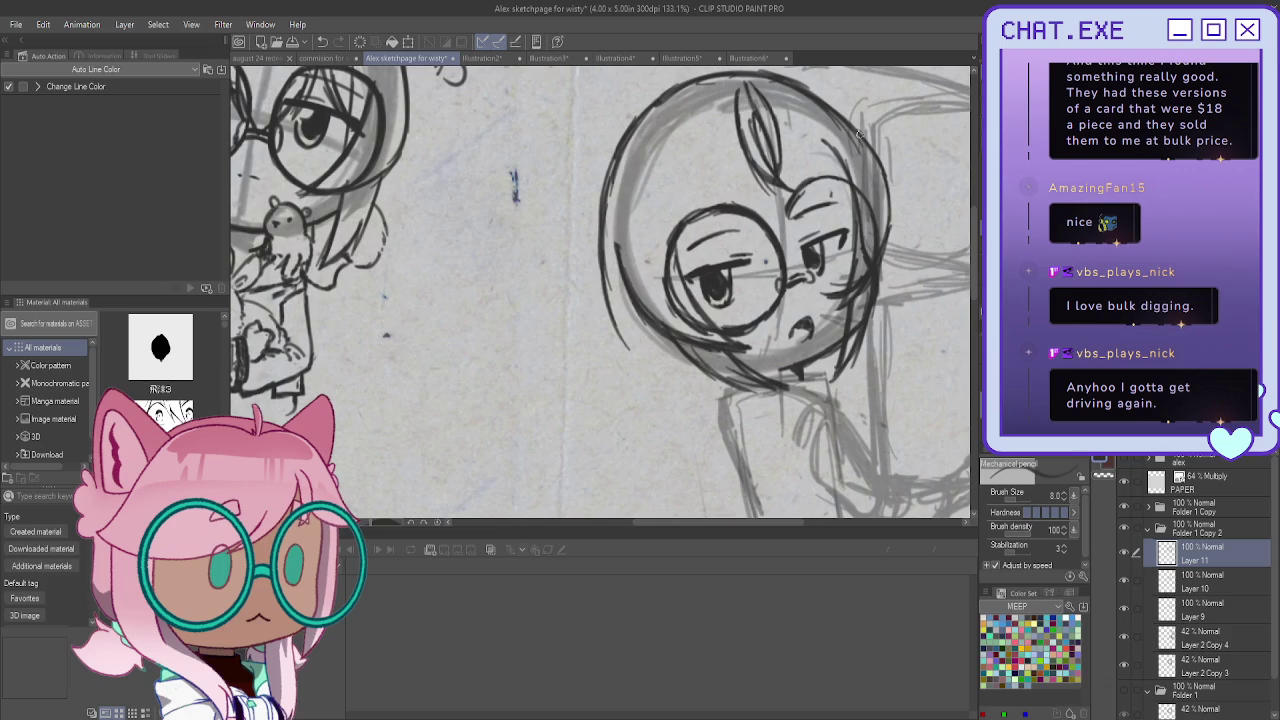
Ink hair strands on the head's right side, redrawing one attempt, plus bangs over the left eye
left_click_drag(804, 132, 842, 210)
mouse_move(818, 162)
left_mouse_down()
mouse_move(856, 214)
mouse_move(852, 236)
left_mouse_up()
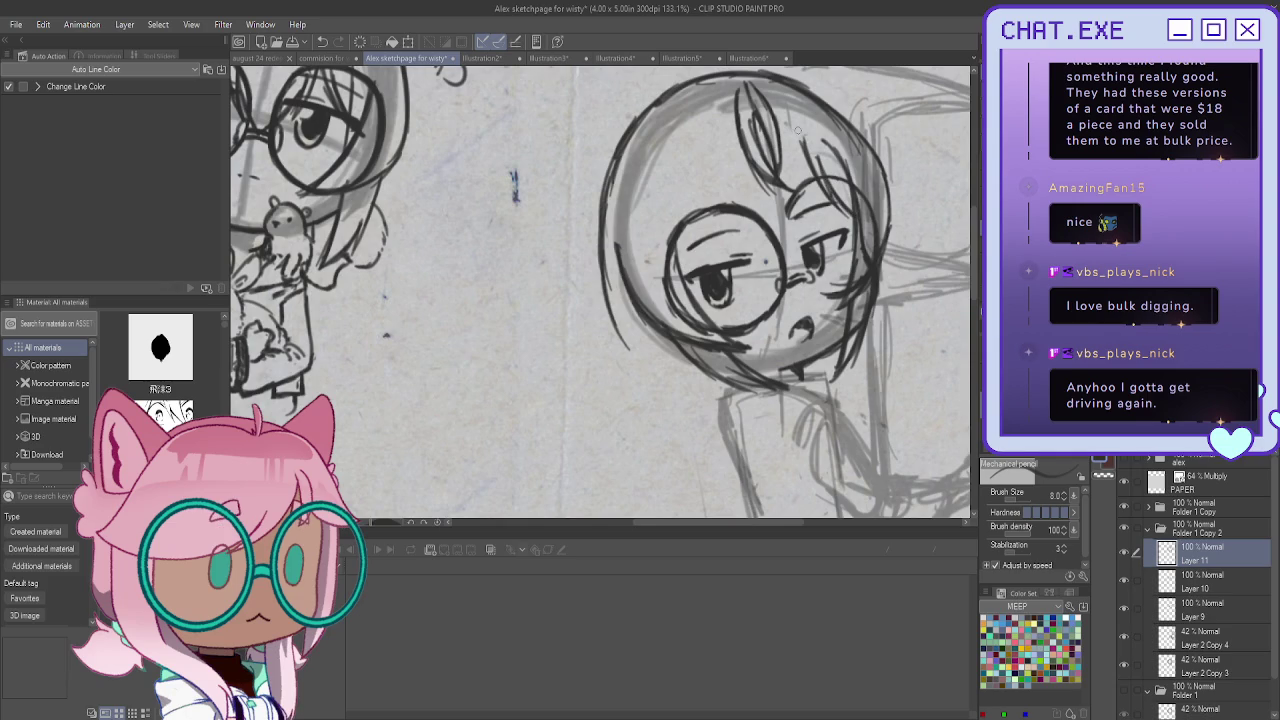
key("ctrl+z")
key("ctrl+z")
left_click_drag(816, 158, 846, 226)
left_click_drag(806, 164, 848, 220)
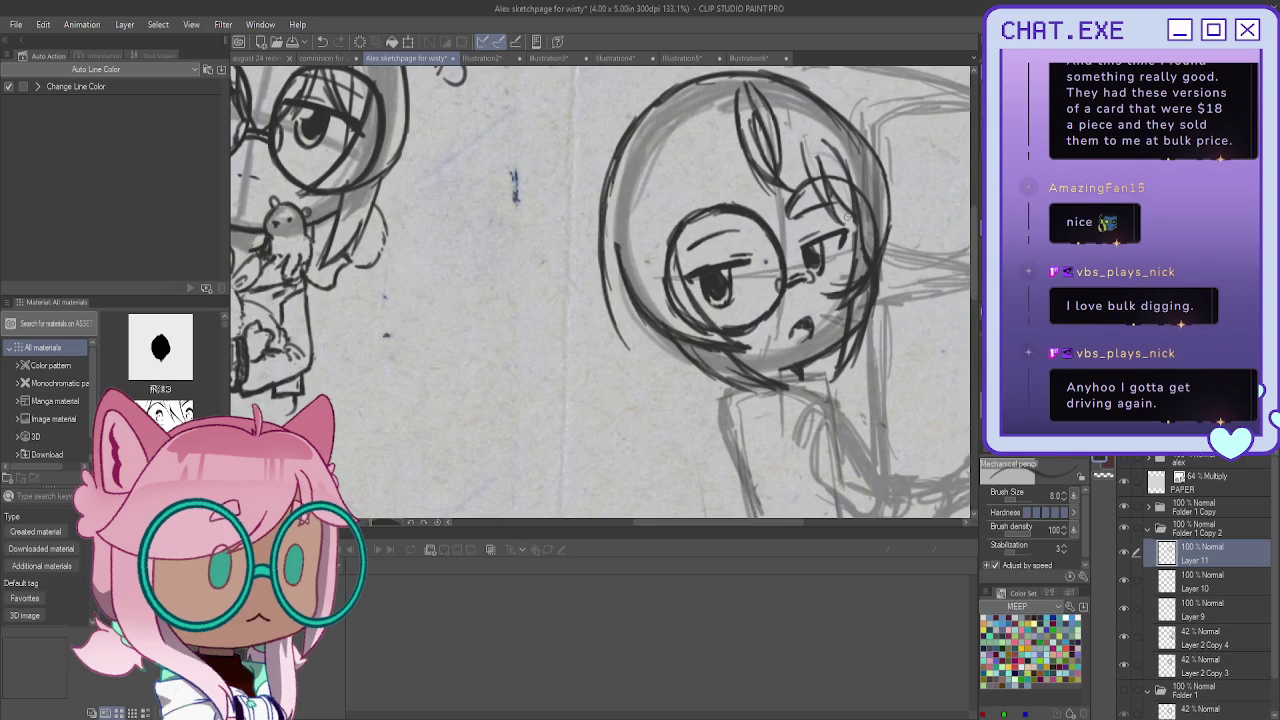
left_click_drag(798, 144, 808, 246)
left_click_drag(727, 168, 728, 258)
mouse_move(734, 202)
left_mouse_down()
mouse_move(745, 258)
mouse_move(794, 272)
mouse_move(790, 282)
left_mouse_up()
left_click_drag(808, 226, 788, 274)
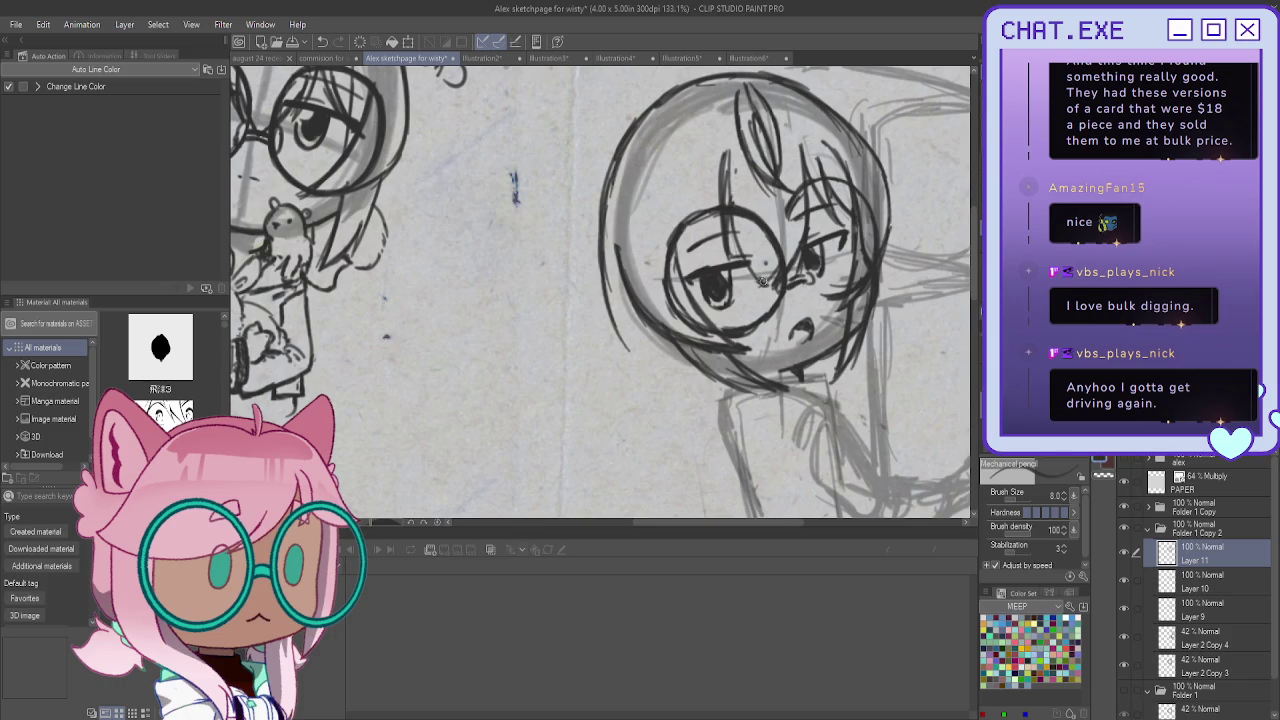
Draw several dark hair strands falling over the forehead
left_click_drag(722, 158, 706, 232)
mouse_move(720, 186)
left_mouse_down()
mouse_move(706, 272)
mouse_move(691, 274)
left_mouse_up()
left_click_drag(703, 218, 688, 276)
left_click_drag(714, 168, 700, 270)
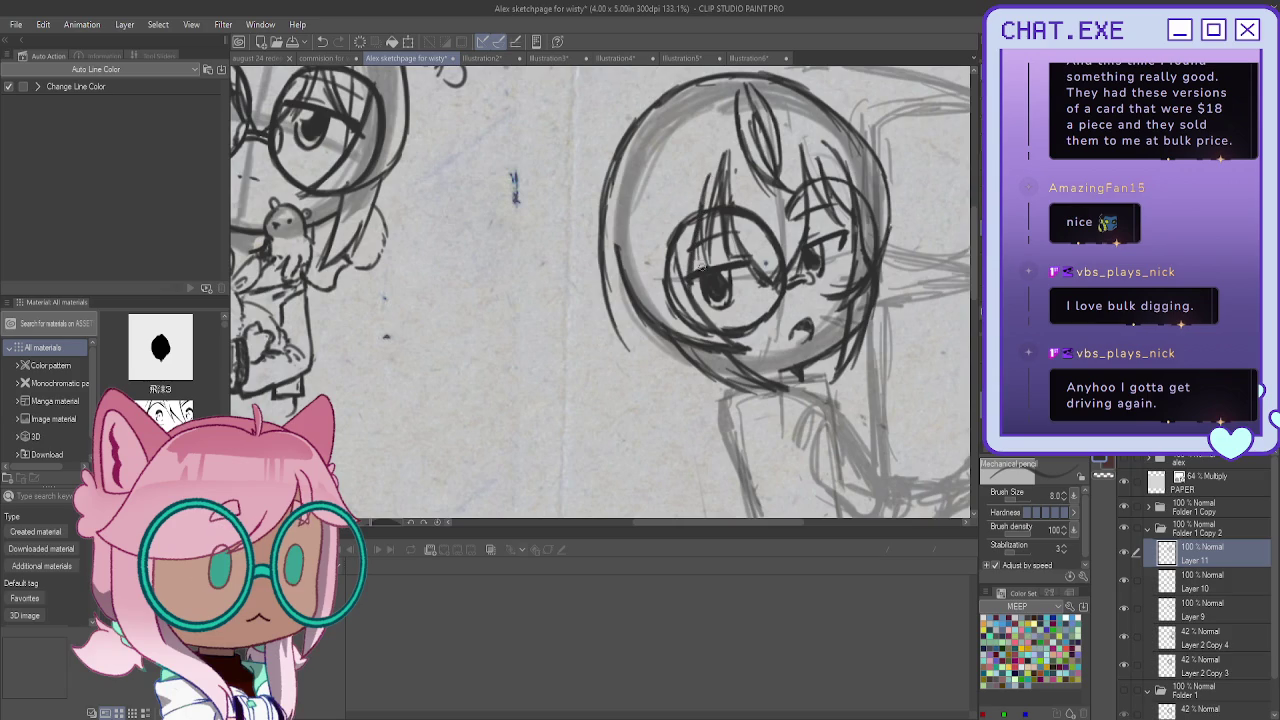
scroll(705, 315, "down", 1)
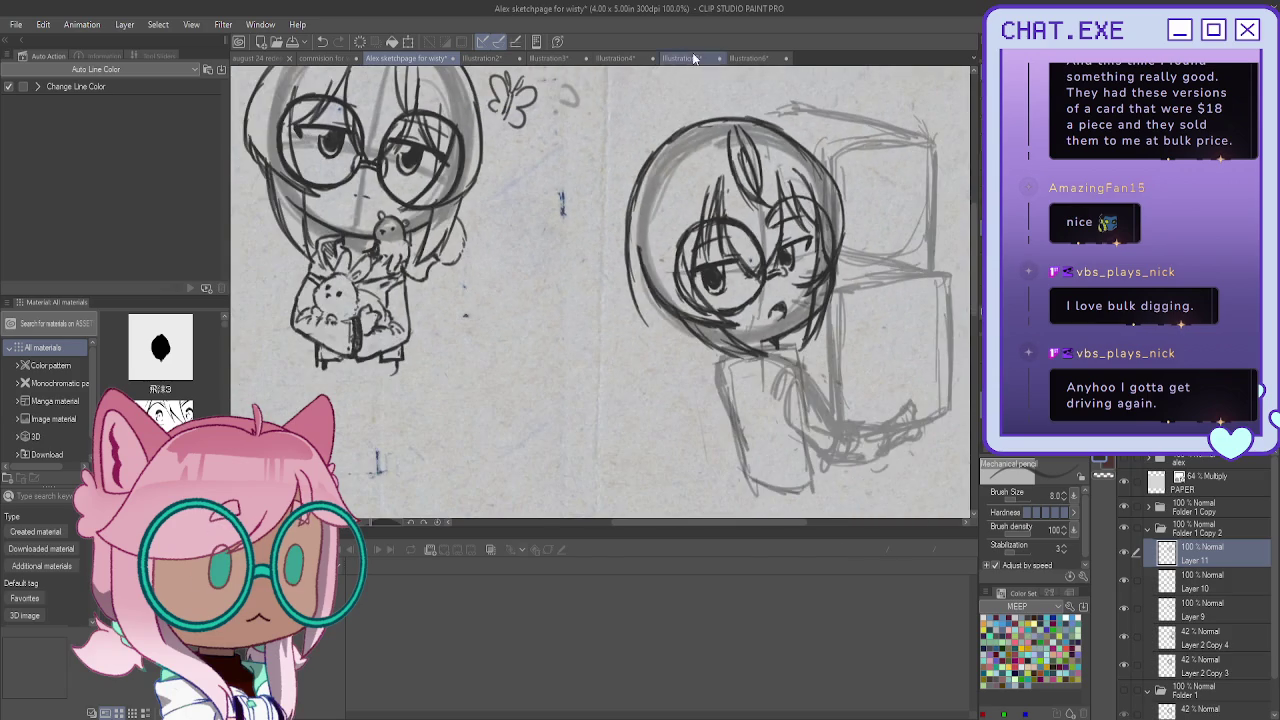
Ink the upper-left head edge and an ahoge curl, undoing the stray loop top
scroll(705, 315, "down", 1)
left_click_drag(700, 122, 632, 200)
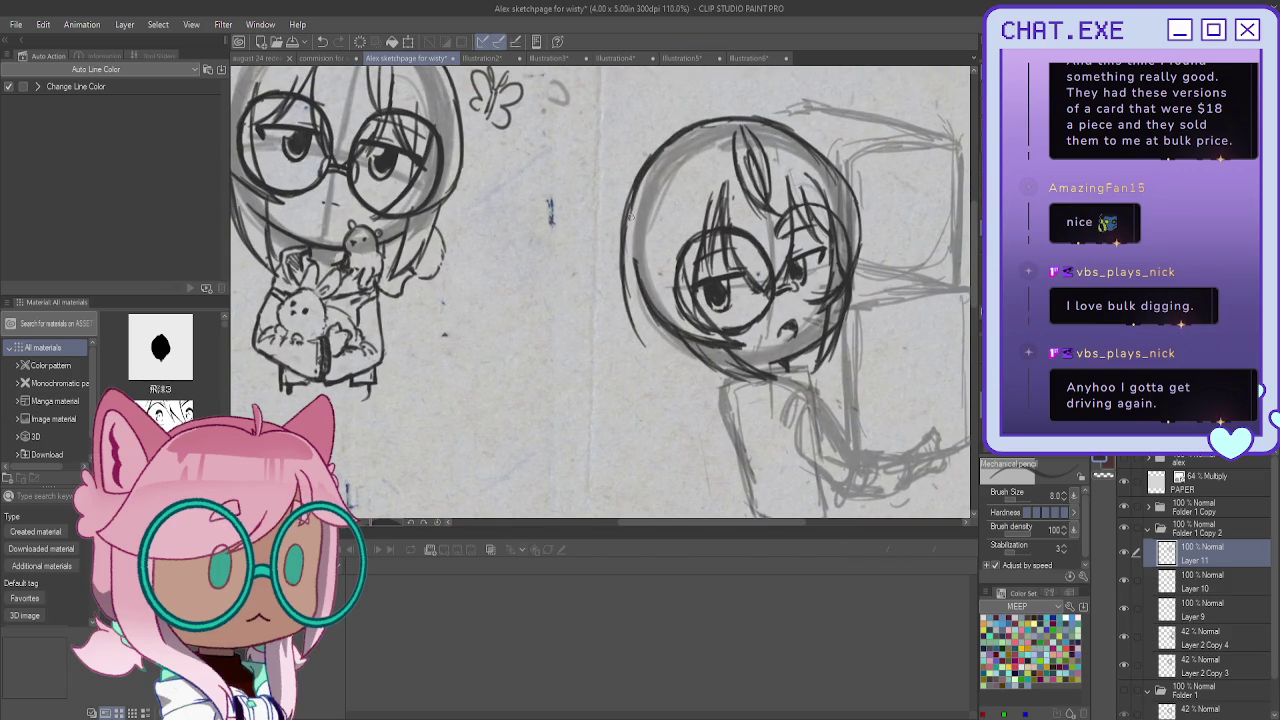
scroll(971, 255, "up", 1)
scroll(971, 255, "up", 1)
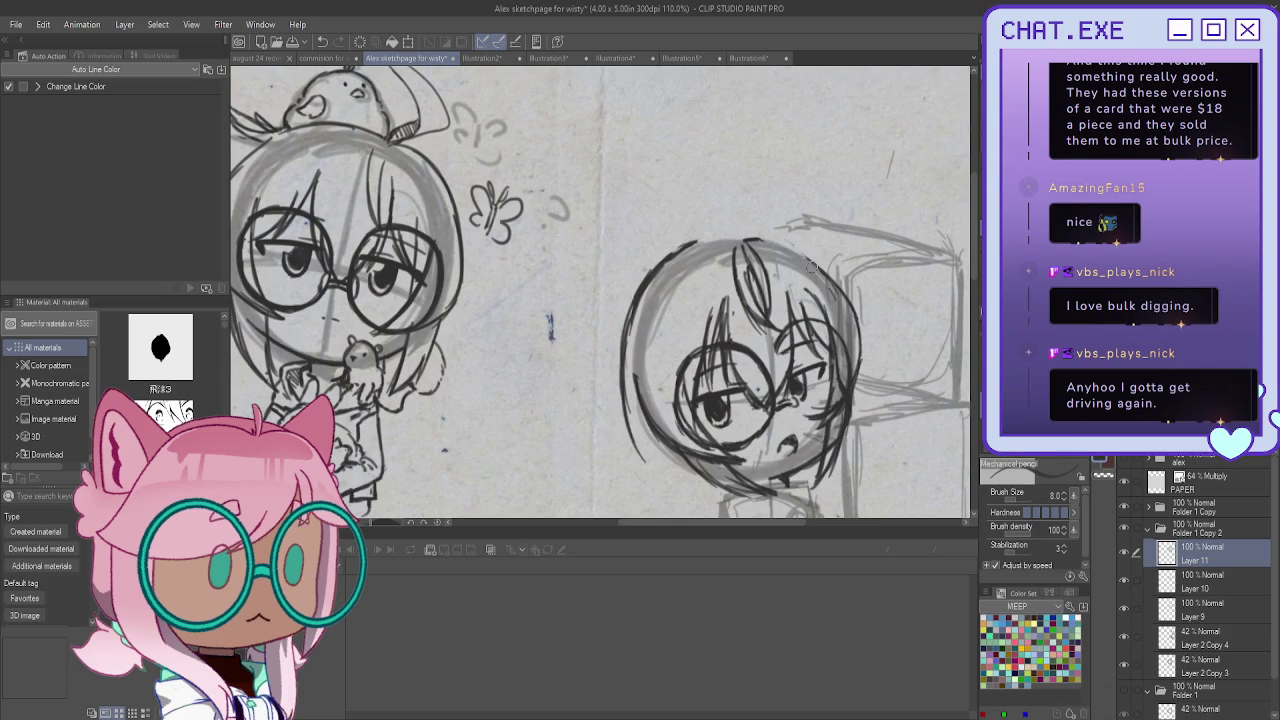
left_click_drag(746, 237, 740, 190)
scroll(760, 185, "down", 2)
scroll(774, 181, "up", 1)
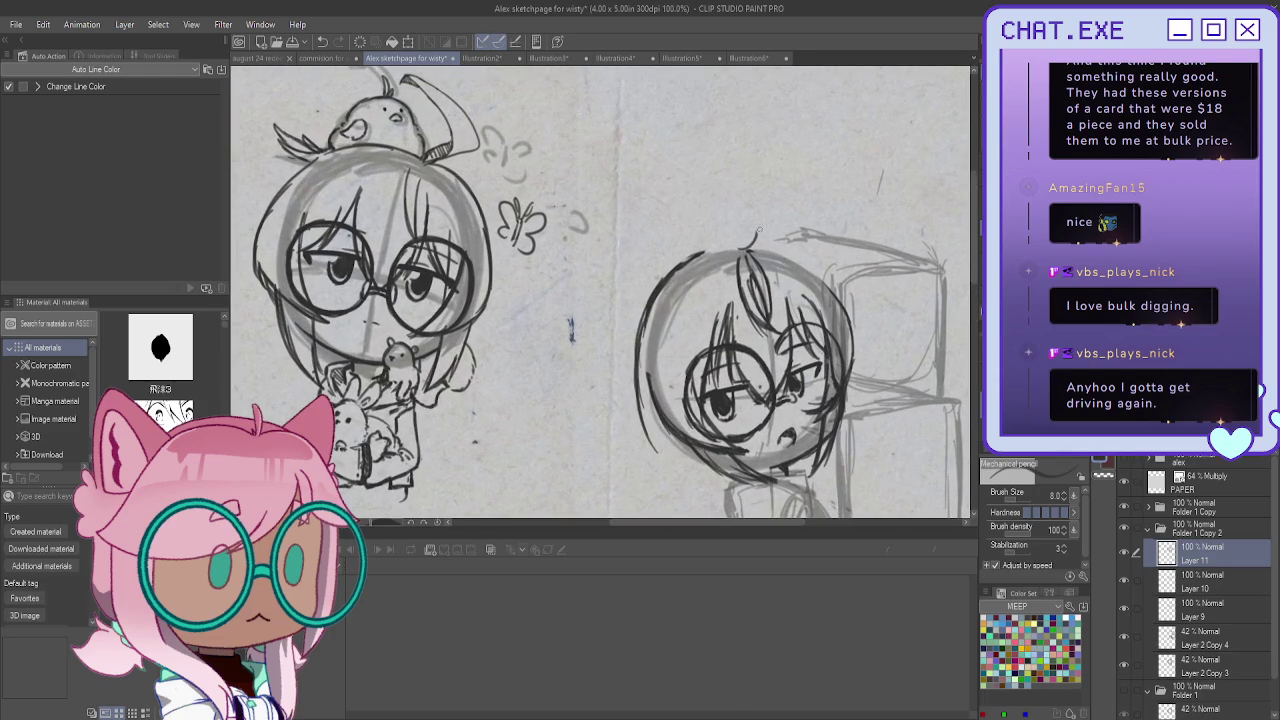
mouse_move(748, 248)
left_mouse_down()
mouse_move(772, 186)
mouse_move(752, 164)
mouse_move(698, 158)
mouse_move(778, 200)
mouse_move(748, 248)
left_mouse_up()
key("ctrl+z")
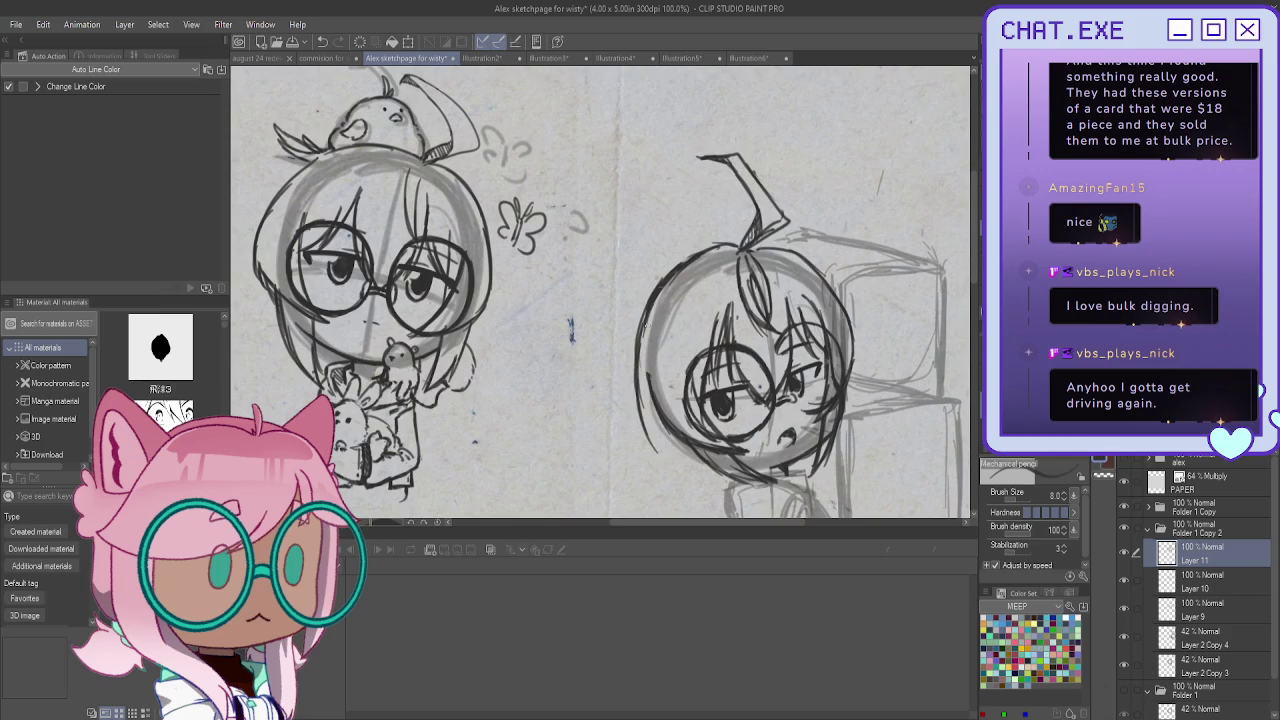
Erase the old outer arc of the head
scroll(663, 209, "down", 3)
scroll(663, 209, "up", 2)
scroll(663, 209, "up", 1)
left_click_drag(636, 275, 647, 410)
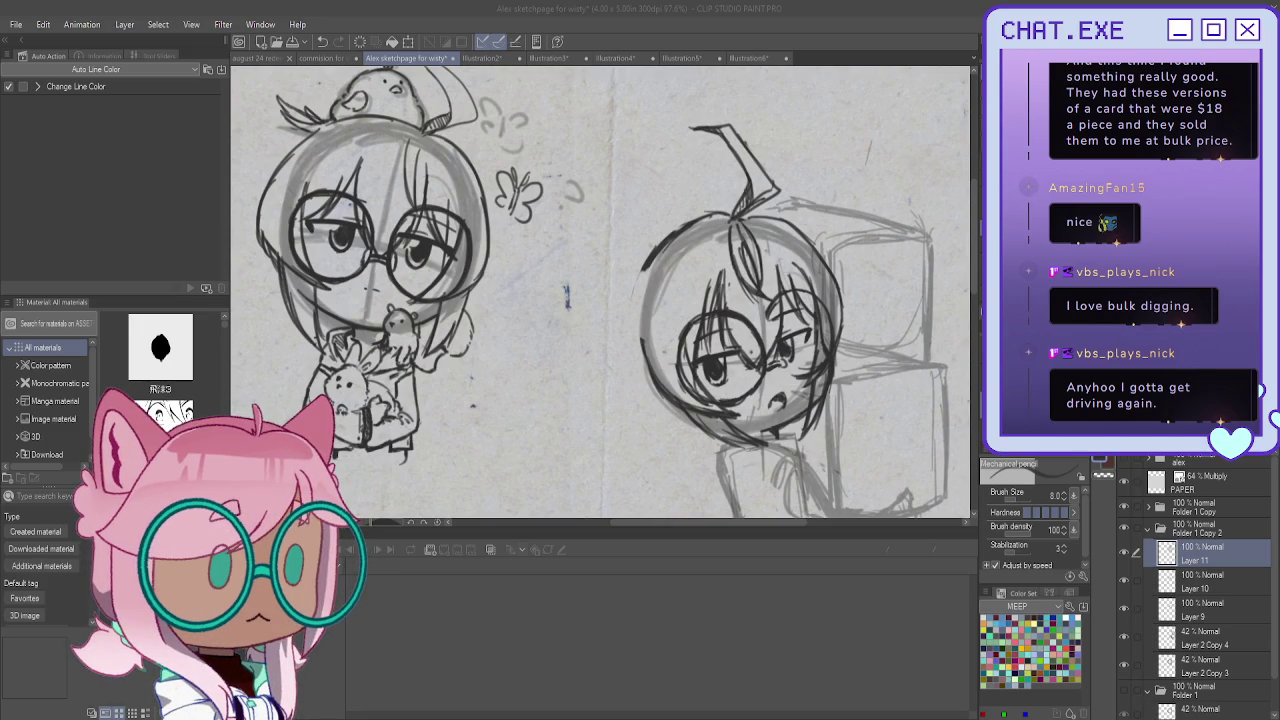
Ink the head's left outline and a jaw line, then darken the lower-left hair strands
scroll(653, 440, "up", 2)
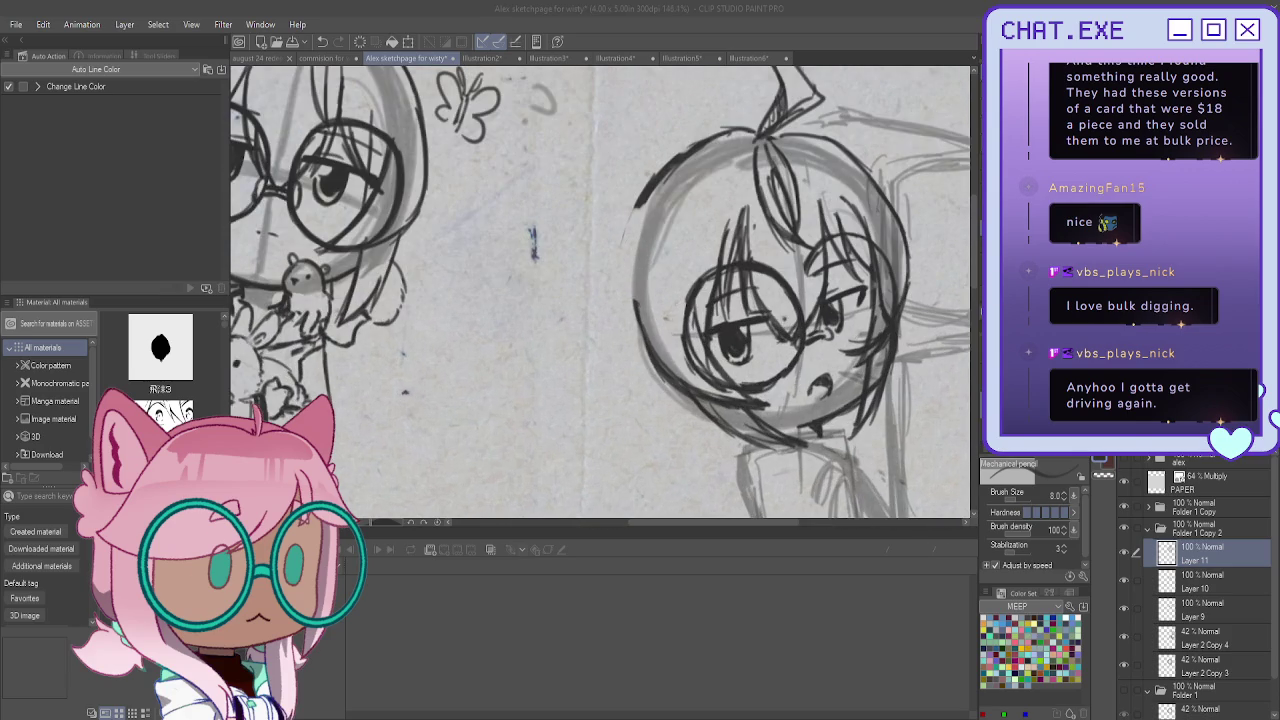
scroll(631, 231, "up", 1)
mouse_move(640, 207)
left_mouse_down()
mouse_move(610, 335)
mouse_move(718, 464)
mouse_move(712, 482)
left_mouse_up()
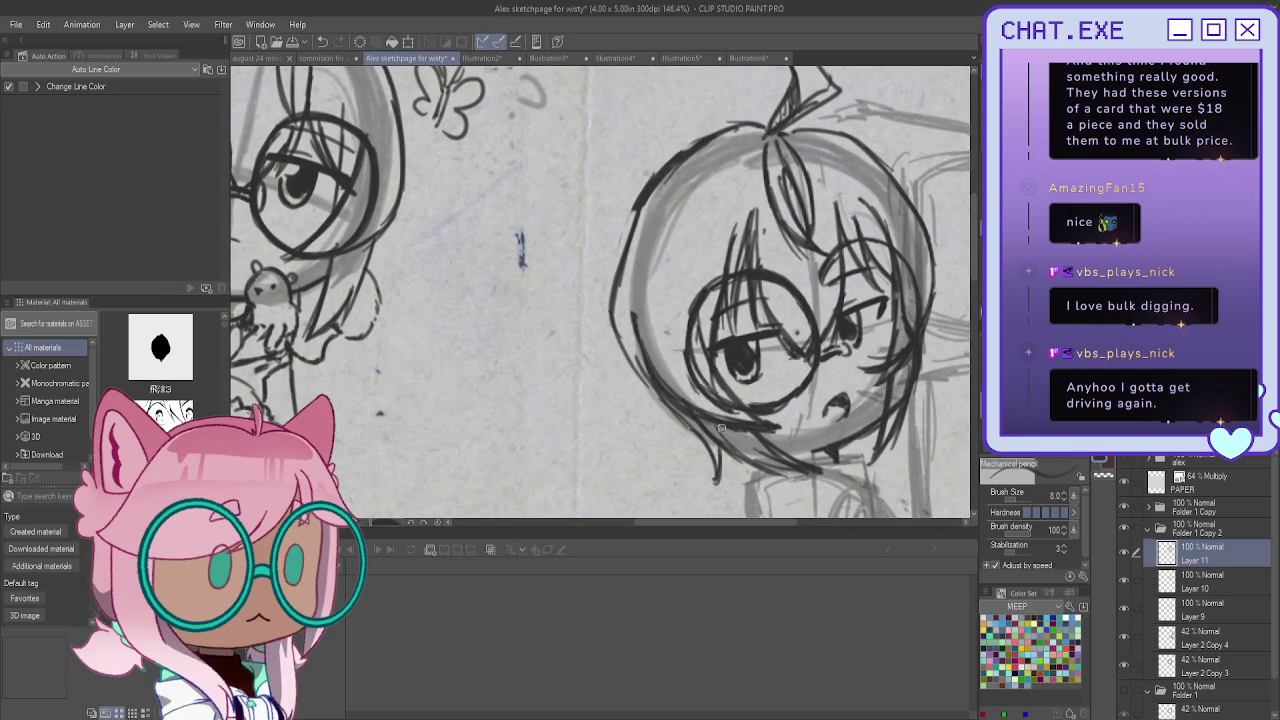
left_click_drag(720, 428, 738, 482)
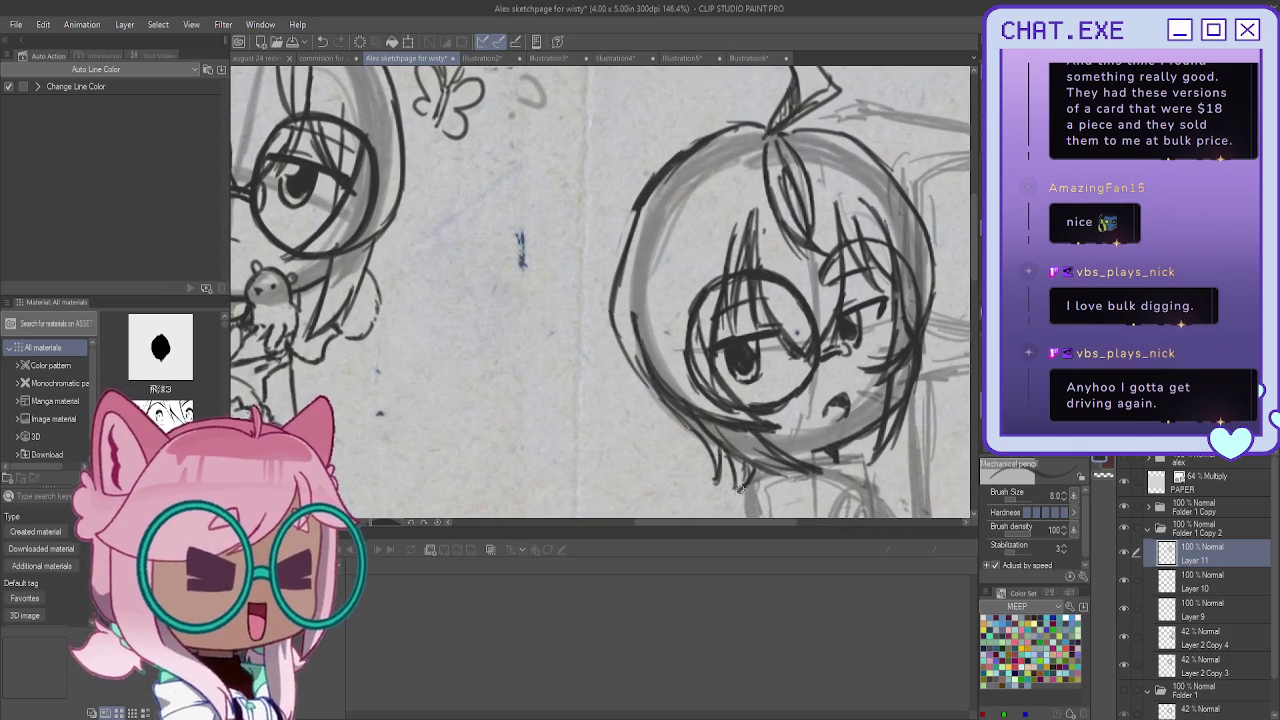
left_click_drag(614, 270, 634, 354)
left_click_drag(660, 400, 630, 360)
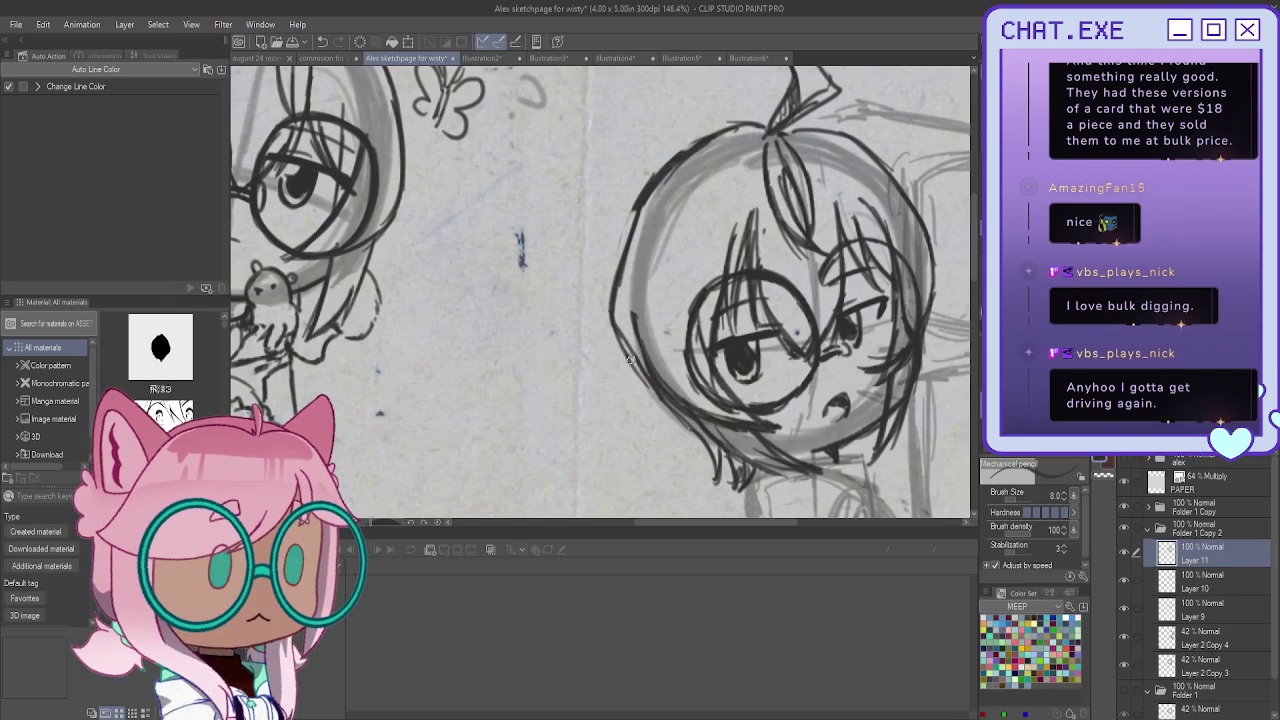
left_click_drag(650, 182, 616, 285)
mouse_move(641, 204)
left_mouse_down()
mouse_move(610, 338)
mouse_move(640, 378)
left_mouse_up()
scroll(803, 126, "down", 1)
scroll(723, 378, "up", 1)
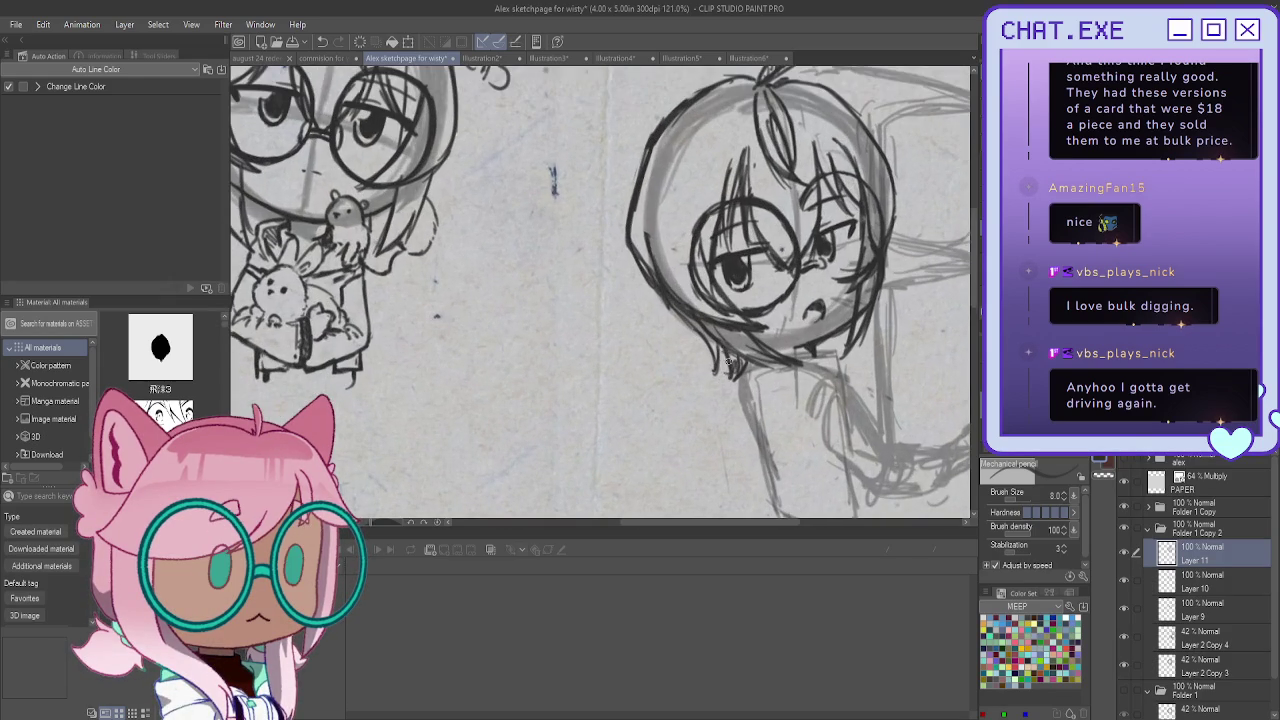
left_click_drag(718, 346, 730, 391)
On a new Layer 12, ink the second chibi's chin, neck and collar line
key("ctrl+shift+n")
left_click_drag(1075, 366, 913, 336)
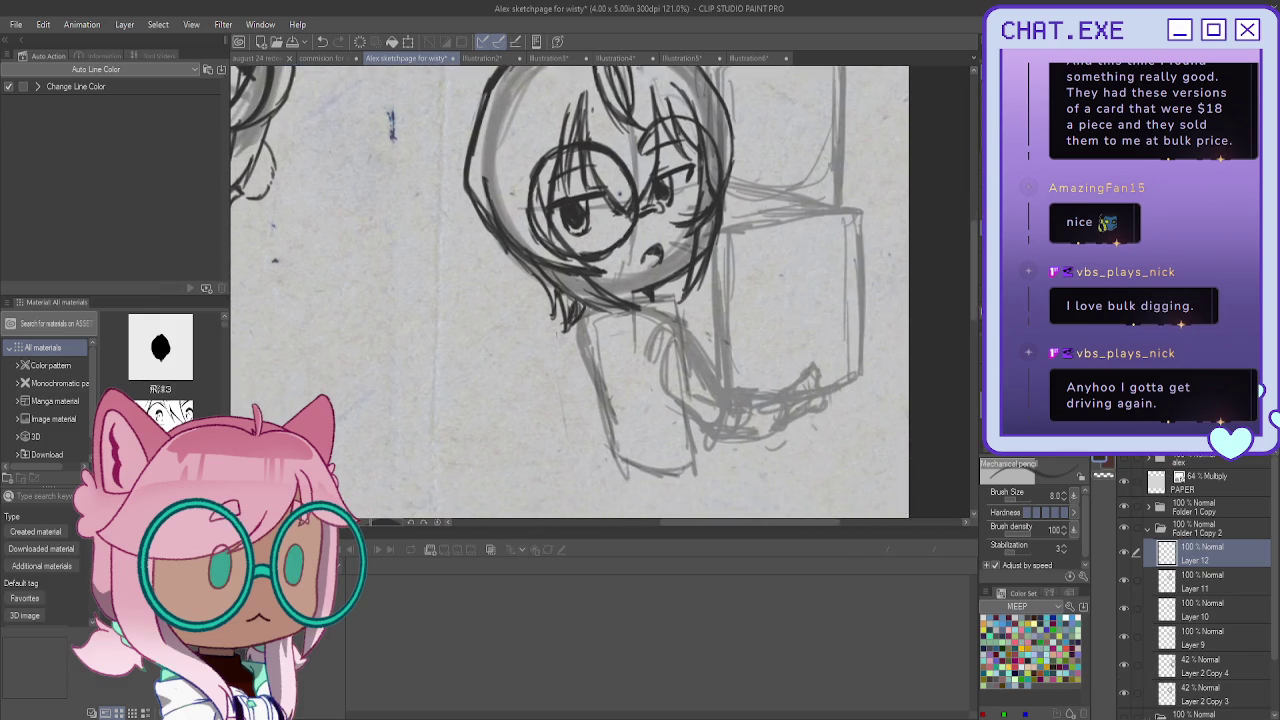
scroll(650, 327, "up", 1)
mouse_move(640, 307)
left_mouse_down()
mouse_move(686, 314)
mouse_move(696, 334)
left_mouse_up()
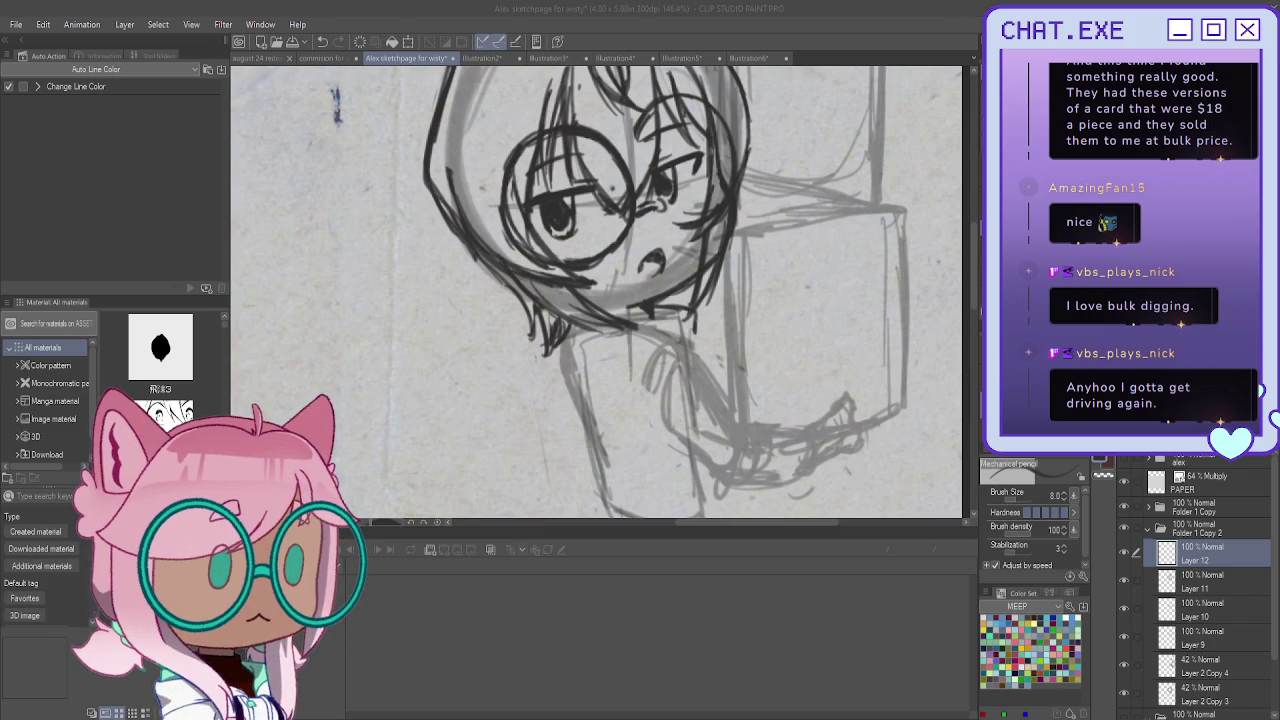
left_click(651, 316)
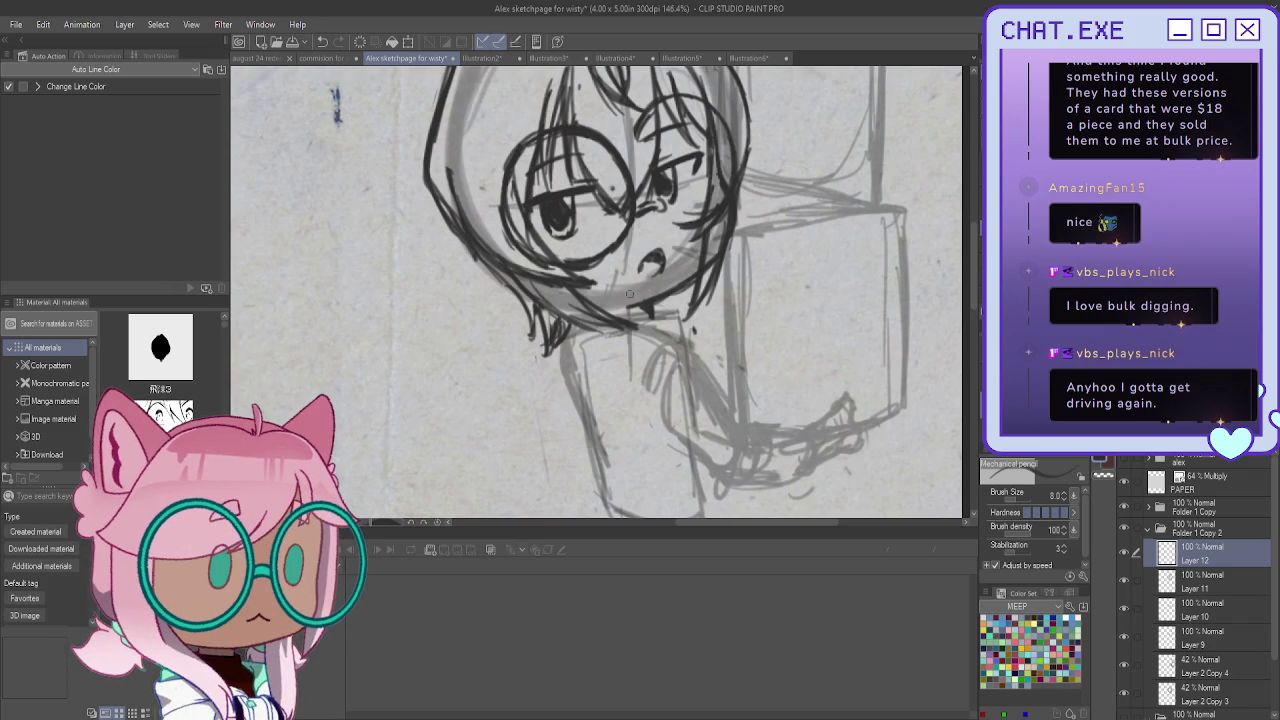
mouse_move(664, 300)
left_mouse_down()
mouse_move(696, 314)
mouse_move(705, 347)
mouse_move(566, 374)
mouse_move(554, 344)
mouse_move(618, 355)
mouse_move(606, 362)
mouse_move(572, 350)
mouse_move(624, 338)
left_mouse_up()
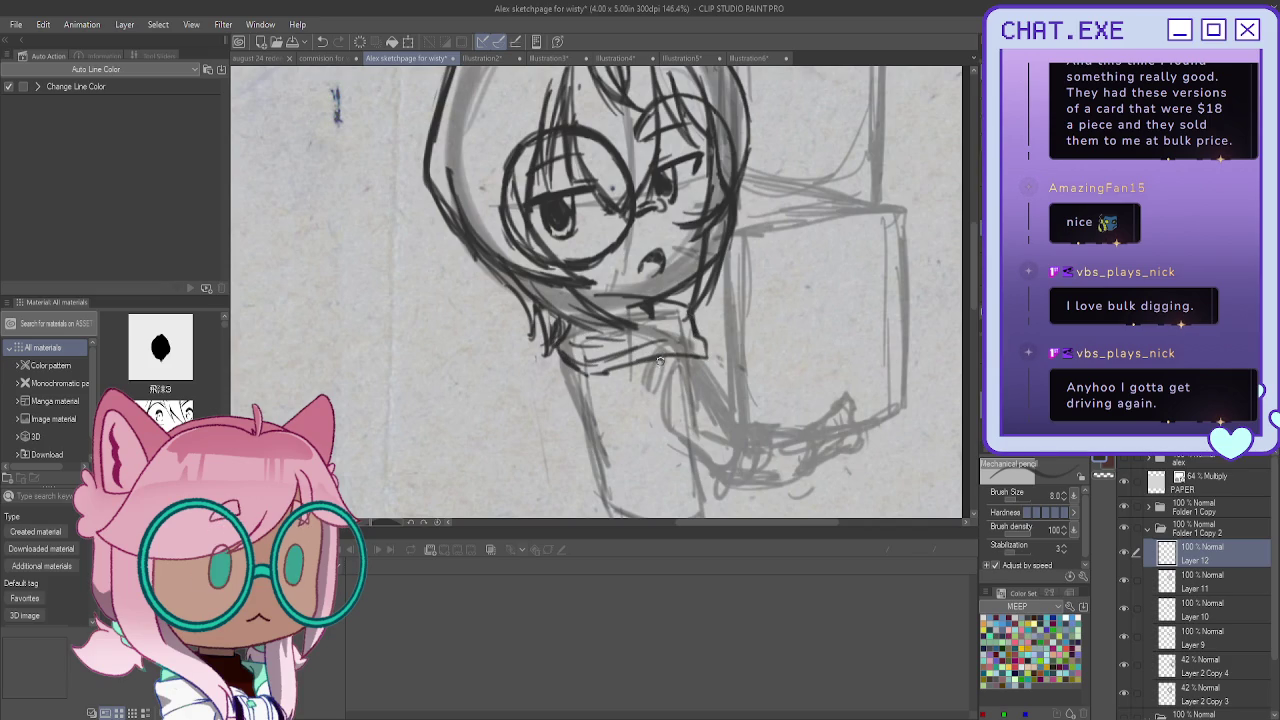
mouse_move(684, 354)
left_mouse_down()
mouse_move(622, 385)
mouse_move(588, 382)
mouse_move(700, 352)
mouse_move(708, 365)
mouse_move(660, 374)
mouse_move(674, 347)
mouse_move(716, 368)
mouse_move(680, 386)
mouse_move(655, 422)
left_mouse_up()
Ink the shoulder, the curved arm and the fingers curling over the box, redoing stray strokes
mouse_move(710, 372)
left_mouse_down()
mouse_move(768, 438)
mouse_move(764, 486)
left_mouse_up()
left_click_drag(754, 426, 755, 471)
mouse_move(752, 422)
left_mouse_down()
mouse_move(804, 432)
mouse_move(767, 488)
left_mouse_up()
key("ctrl+z")
left_click_drag(724, 398, 762, 490)
left_click_drag(748, 444, 752, 478)
mouse_move(746, 418)
left_mouse_down()
mouse_move(786, 431)
mouse_move(808, 492)
left_mouse_up()
mouse_move(804, 429)
left_mouse_down()
mouse_move(816, 471)
mouse_move(844, 410)
mouse_move(846, 428)
mouse_move(829, 433)
left_mouse_up()
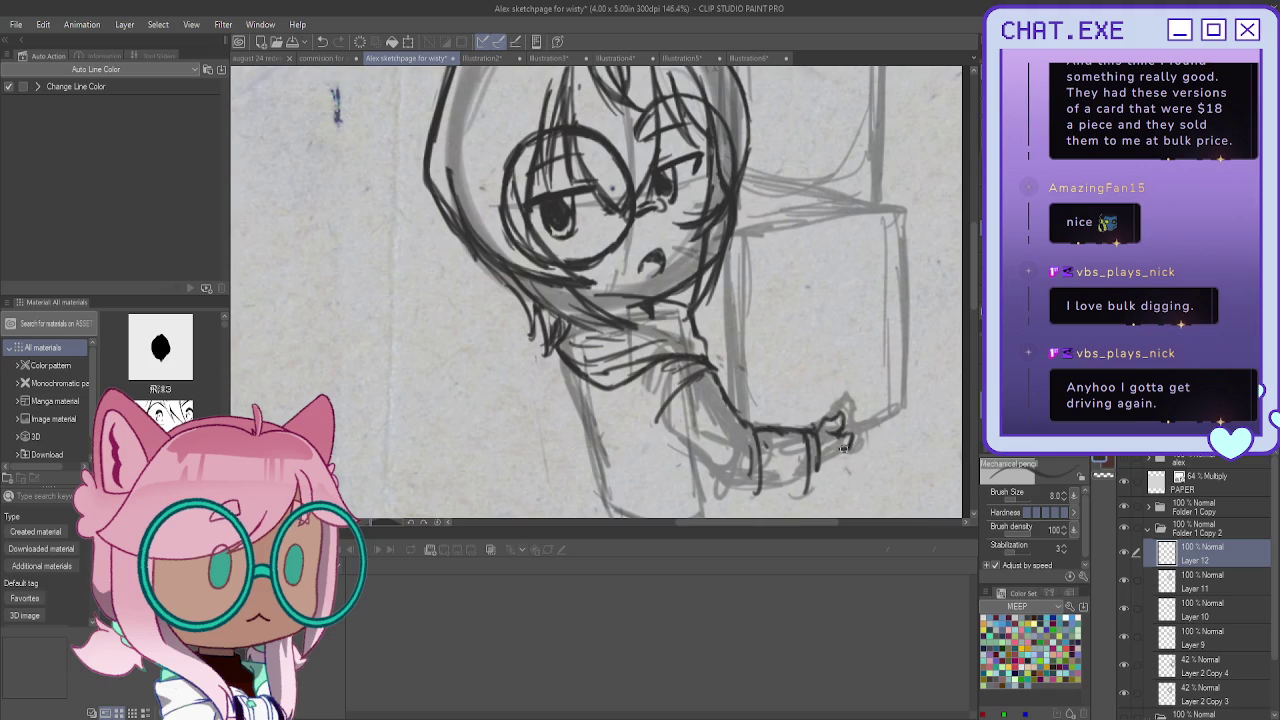
key("ctrl+z")
key("ctrl+z")
mouse_move(822, 420)
left_mouse_down()
mouse_move(840, 399)
mouse_move(838, 432)
left_mouse_up()
Ink the sleeve with a fold, the cuff edges and the line down the arm
scroll(733, 474, "down", 2)
scroll(735, 488, "up", 2)
mouse_move(660, 408)
left_mouse_down()
mouse_move(742, 488)
mouse_move(808, 500)
mouse_move(746, 489)
left_mouse_up()
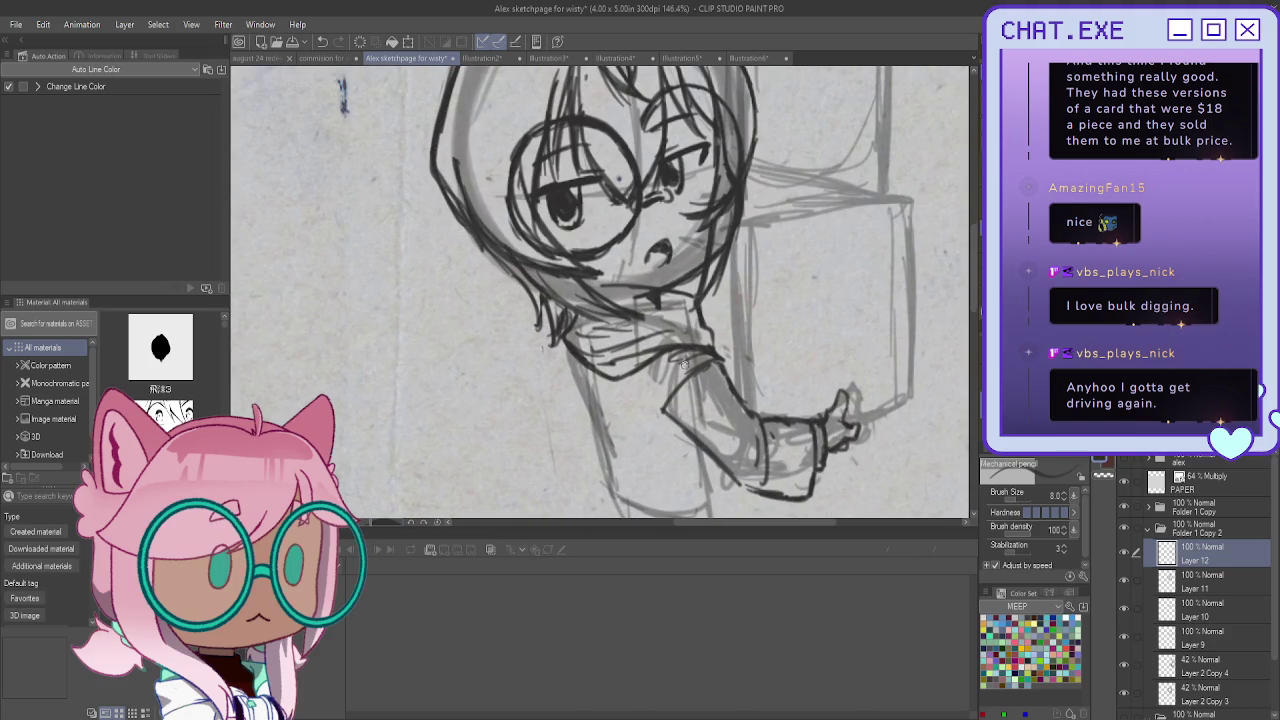
left_click_drag(710, 374, 686, 404)
left_click_drag(806, 432, 805, 490)
left_click_drag(566, 350, 582, 433)
scroll(582, 433, "down", 1)
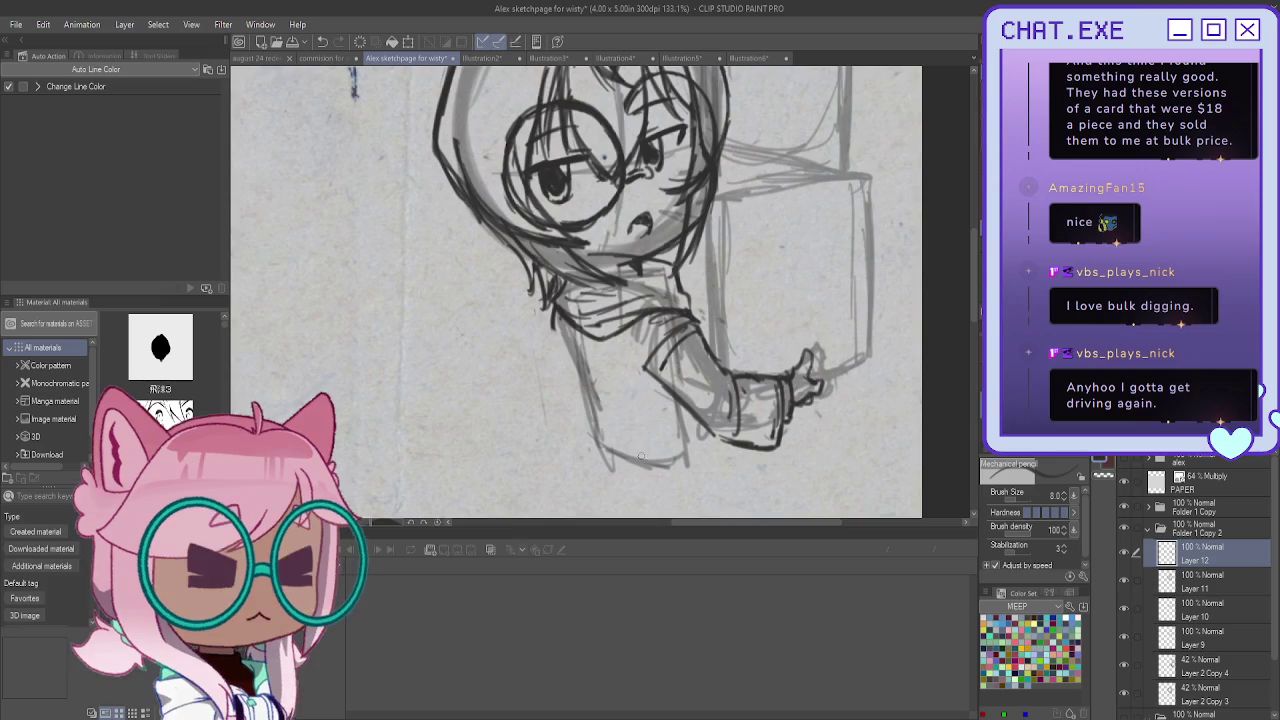
scroll(640, 455, "up", 1)
scroll(650, 465, "up", 1)
scroll(652, 466, "up", 1)
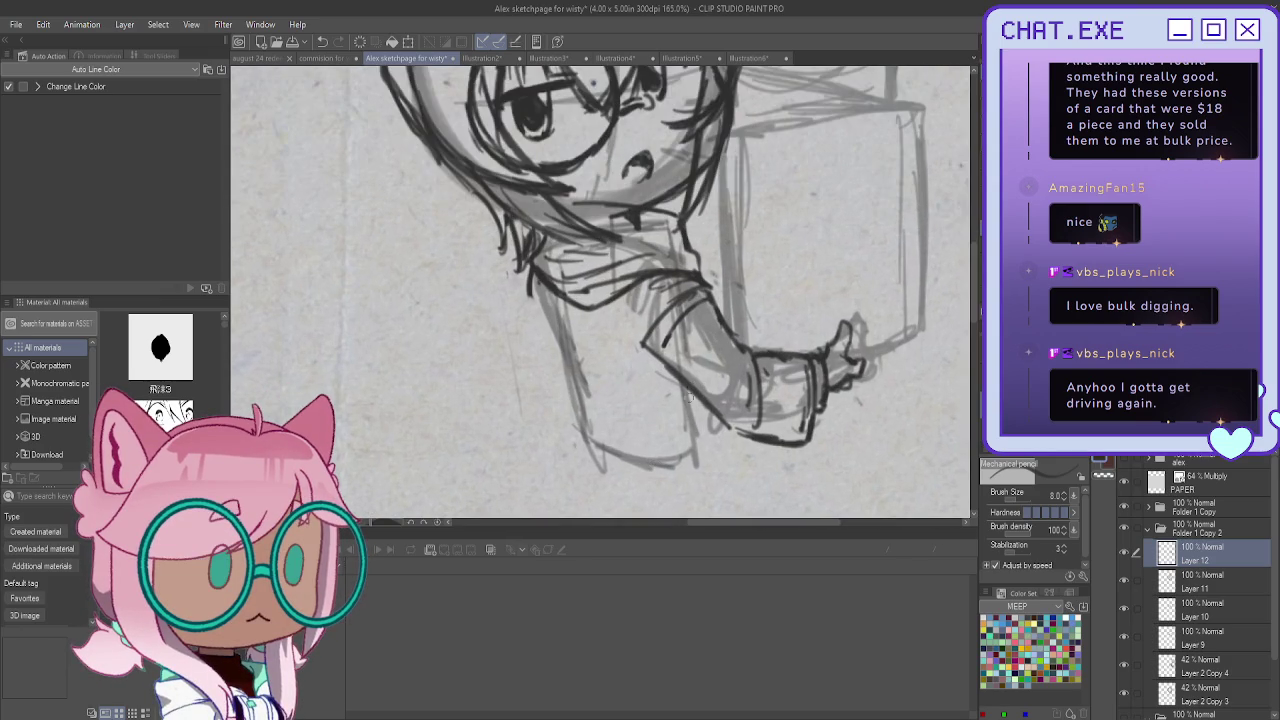
left_click_drag(693, 399, 620, 434)
Ink the figure's side line and the lower body and sleeve edges
left_click_drag(530, 292, 560, 405)
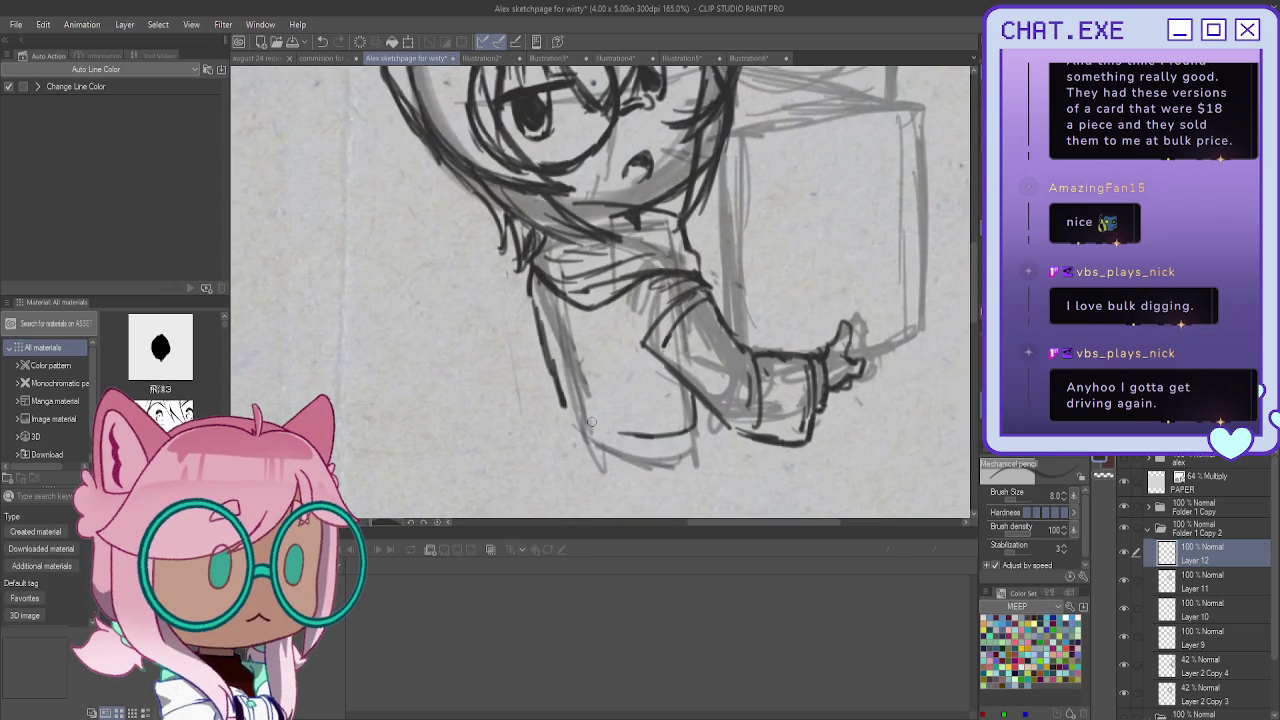
key("ctrl+z")
left_click_drag(541, 300, 566, 376)
left_click_drag(531, 265, 568, 405)
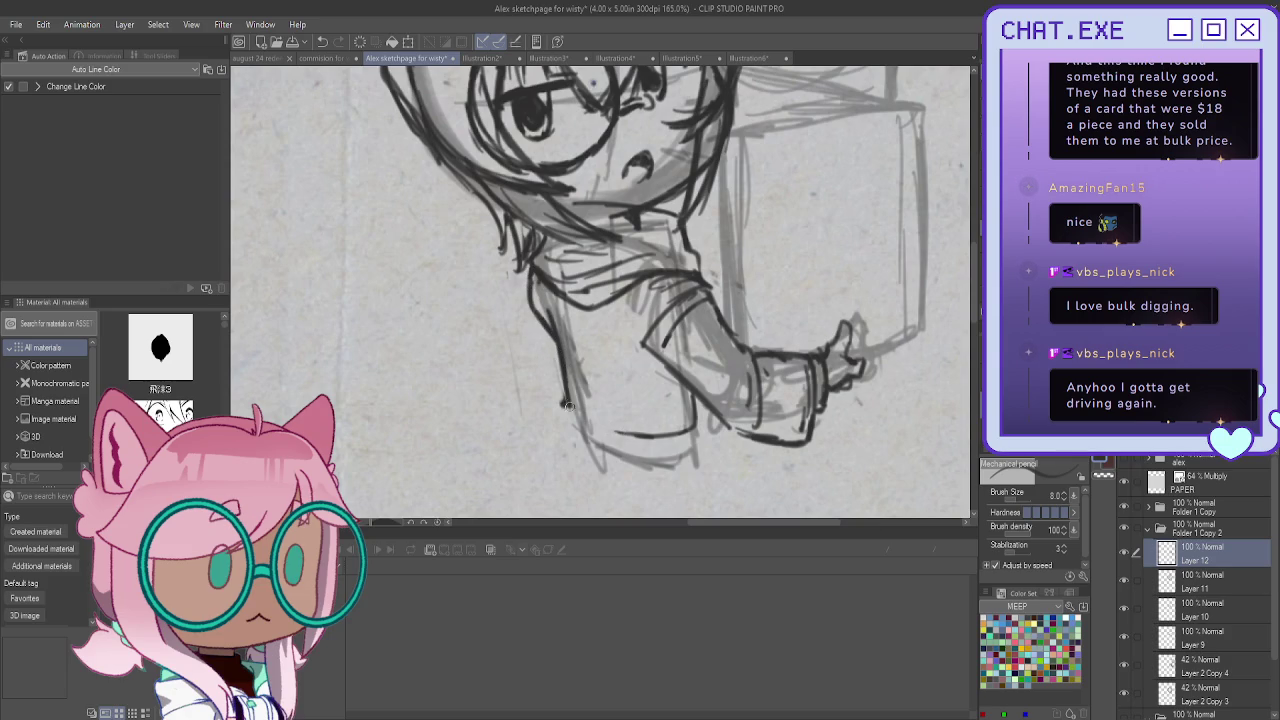
mouse_move(552, 346)
left_mouse_down()
mouse_move(604, 430)
mouse_move(686, 428)
mouse_move(691, 474)
mouse_move(658, 480)
left_mouse_up()
left_click_drag(566, 414, 560, 456)
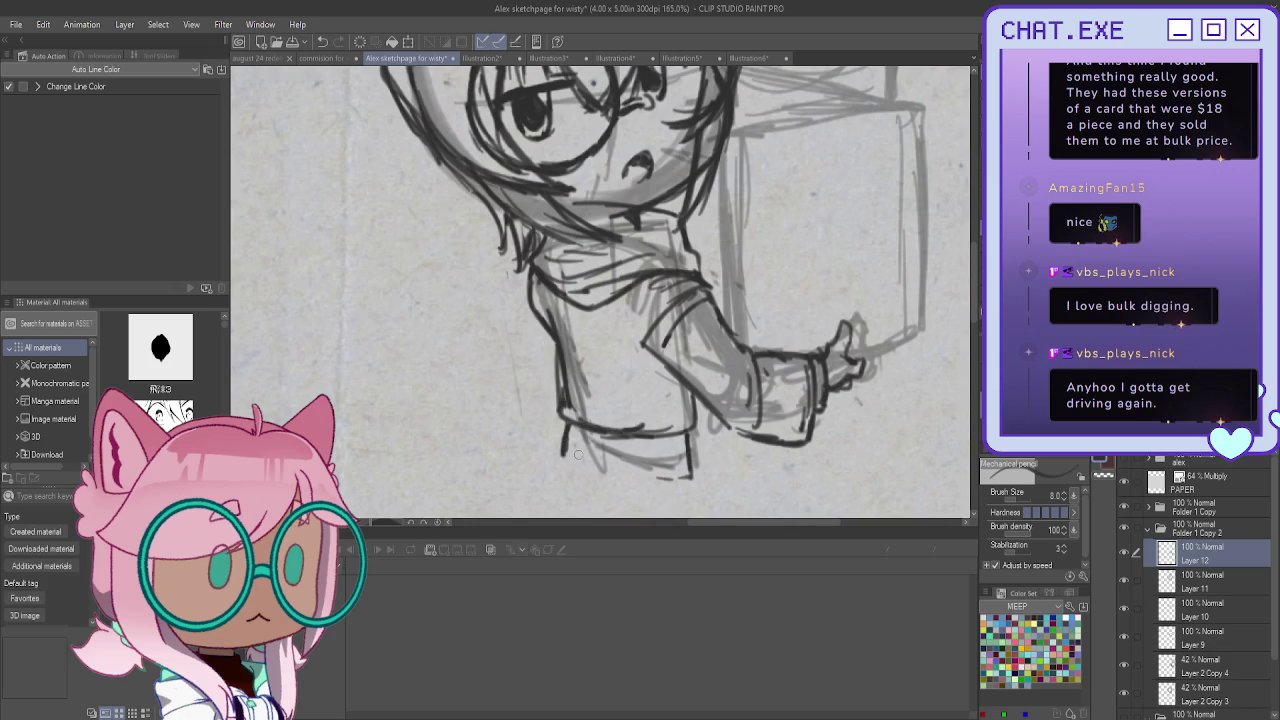
scroll(637, 430, "down", 2)
scroll(680, 380, "up", 3)
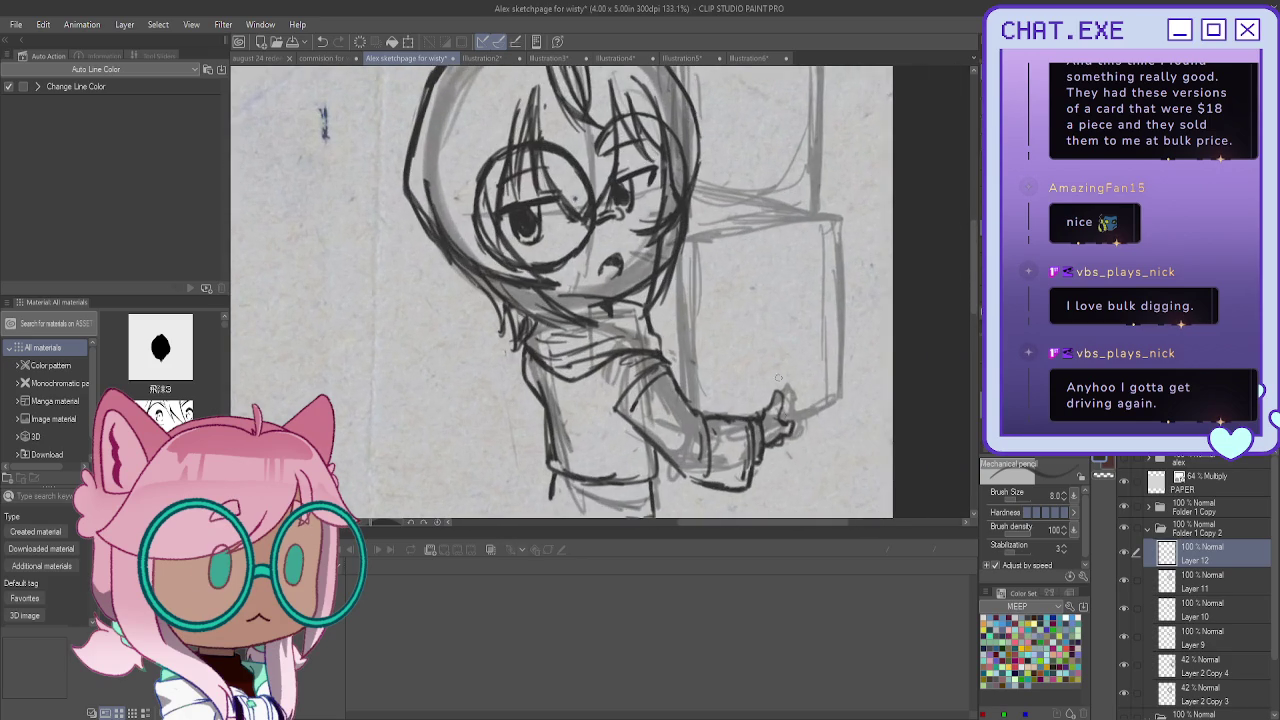
Trace the box's left, right, bottom and top edges, checking the drawing in a mirrored view
scroll(727, 338, "down", 4)
scroll(727, 338, "up", 1)
left_click_drag(714, 306, 718, 438)
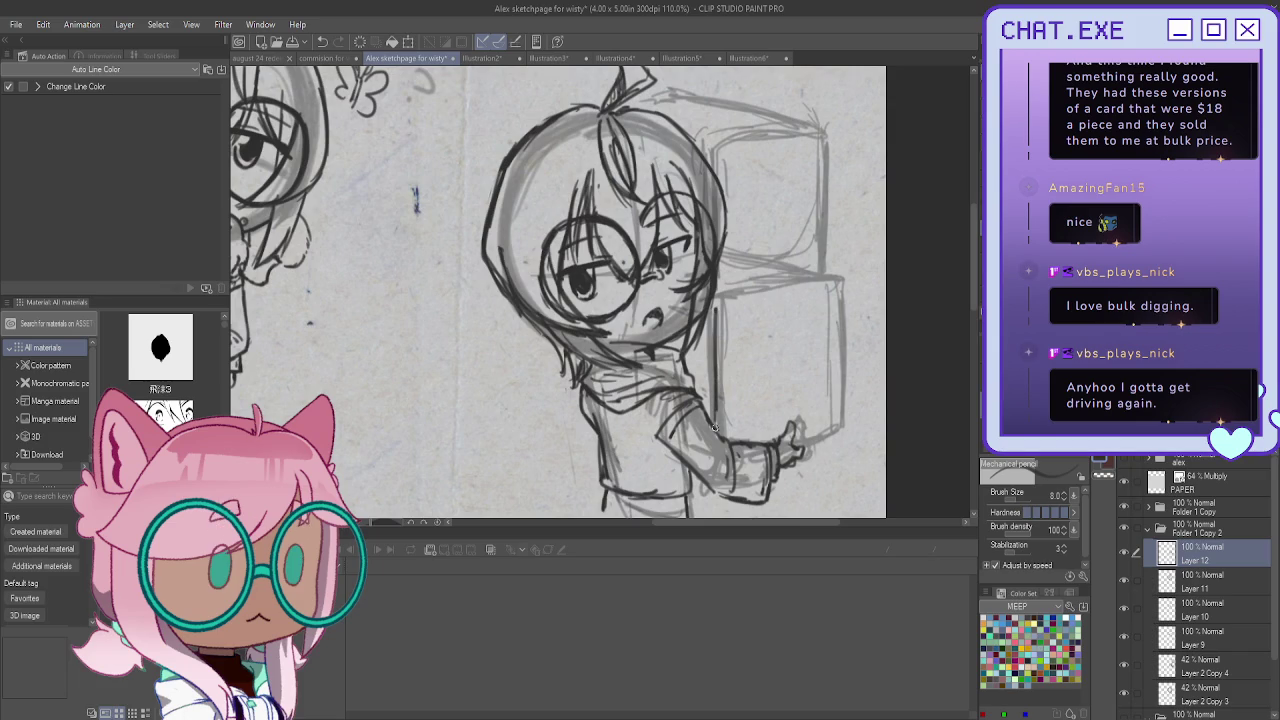
left_click_drag(838, 296, 836, 436)
mouse_move(838, 386)
left_mouse_down()
mouse_move(834, 436)
mouse_move(802, 450)
left_mouse_up()
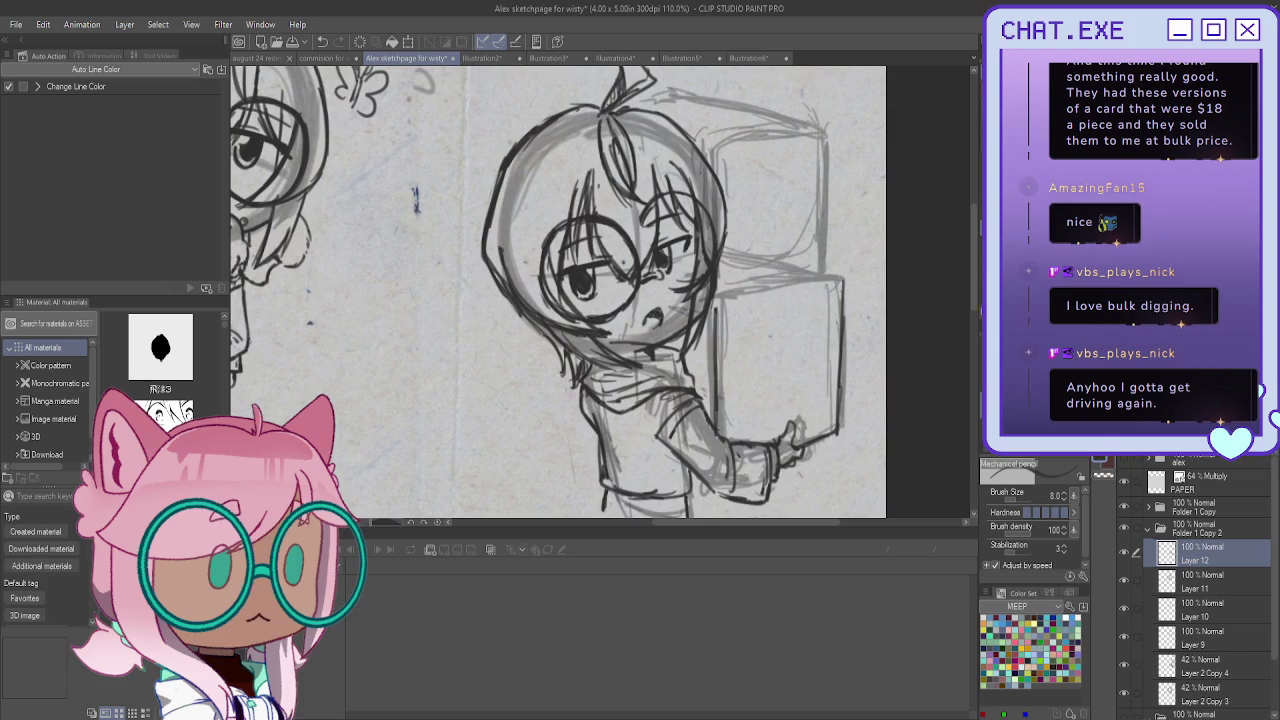
key("h")
scroll(468, 306, "up", 3)
mouse_move(510, 324)
left_mouse_down()
mouse_move(345, 289)
mouse_move(347, 380)
left_mouse_up()
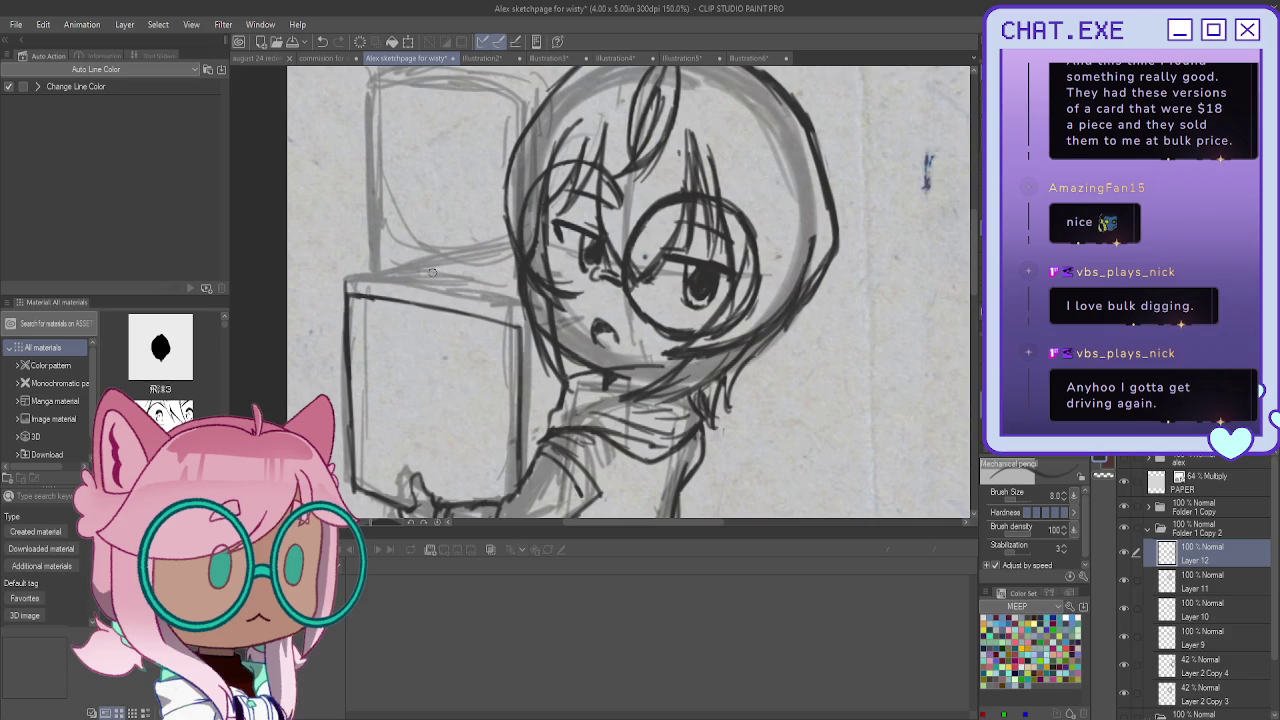
key("h")
Darken the box's top and right edges and a short hairline stroke with heavier pencil lines
scroll(673, 328, "up", 1)
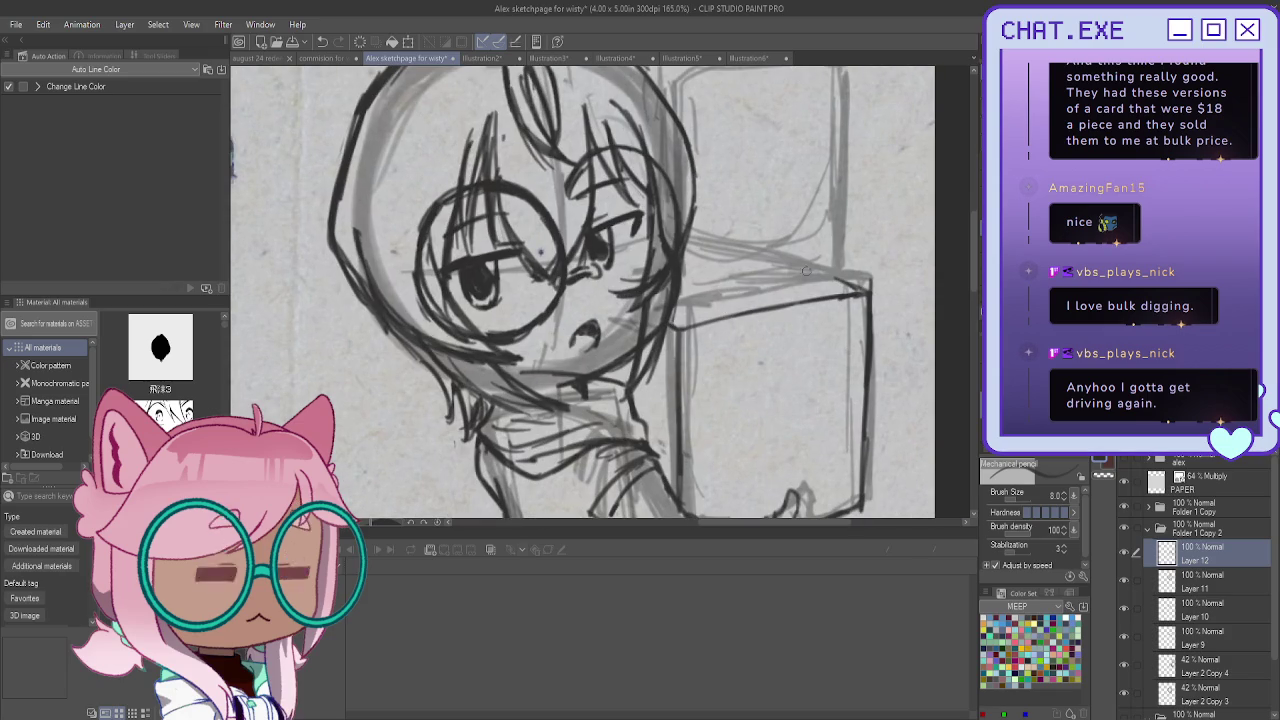
scroll(793, 314, "down", 2)
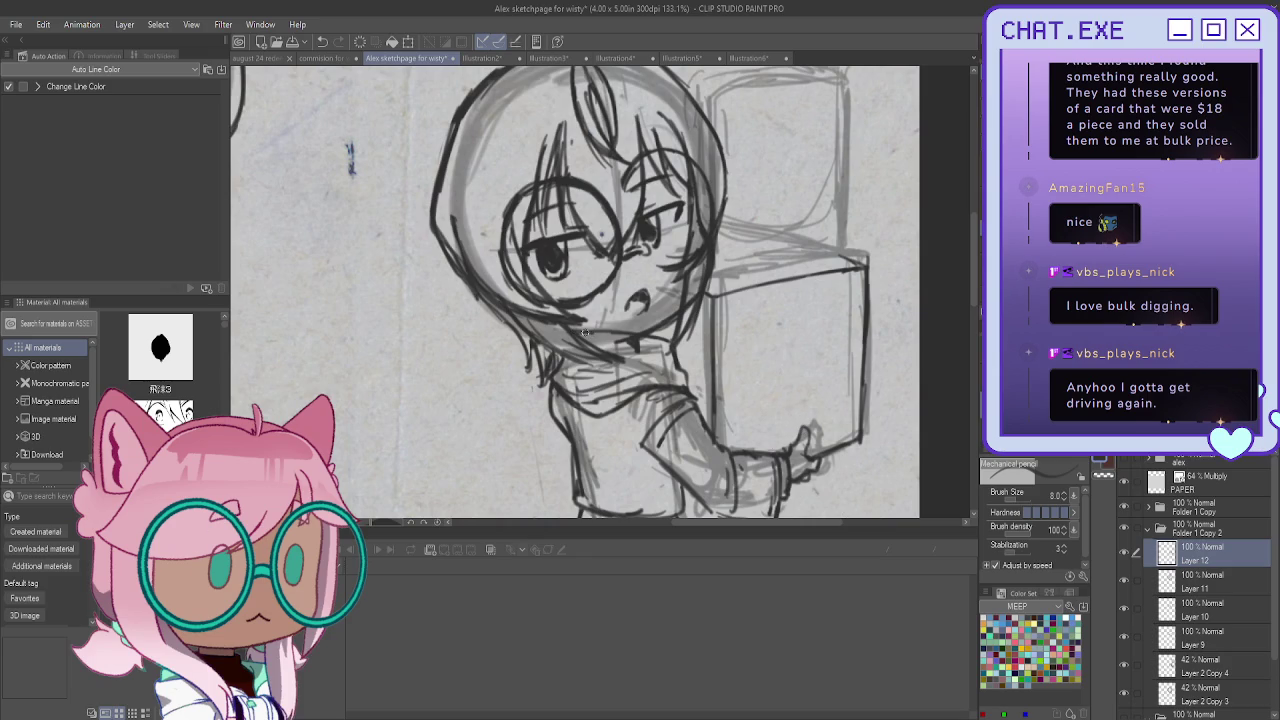
scroll(566, 330, "down", 1)
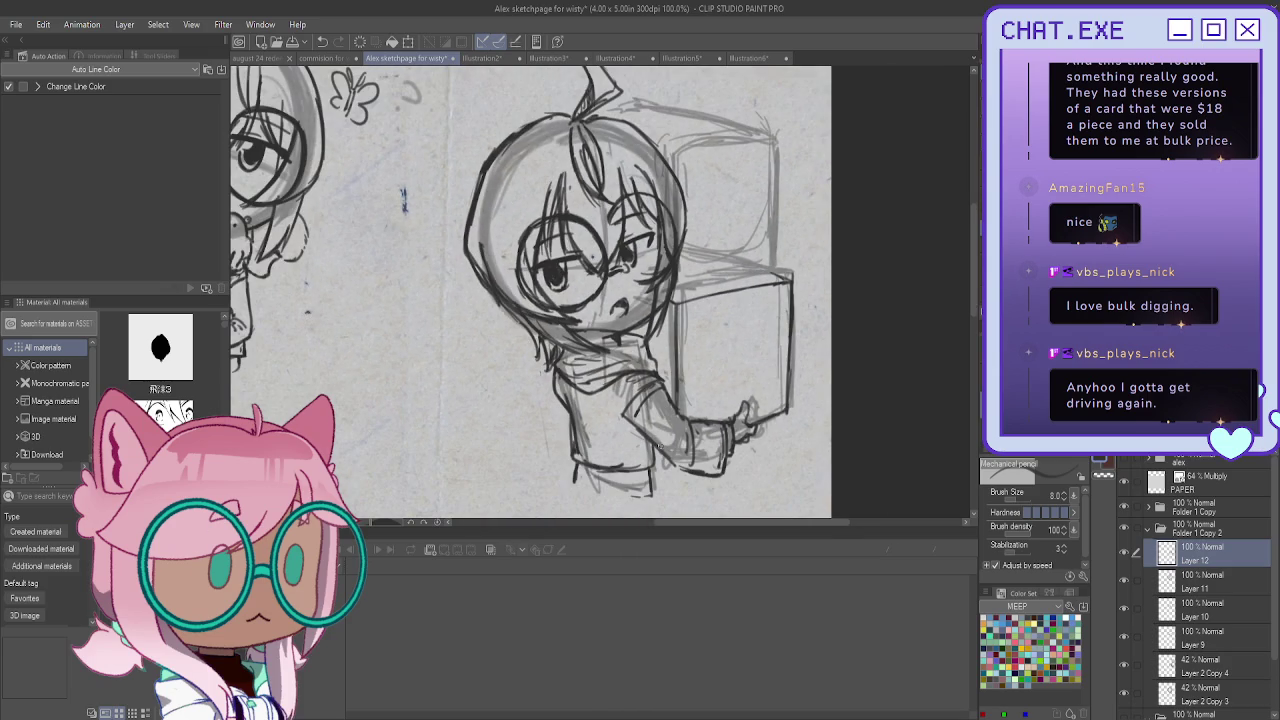
scroll(660, 443, "down", 1)
left_click_drag(520, 290, 620, 390)
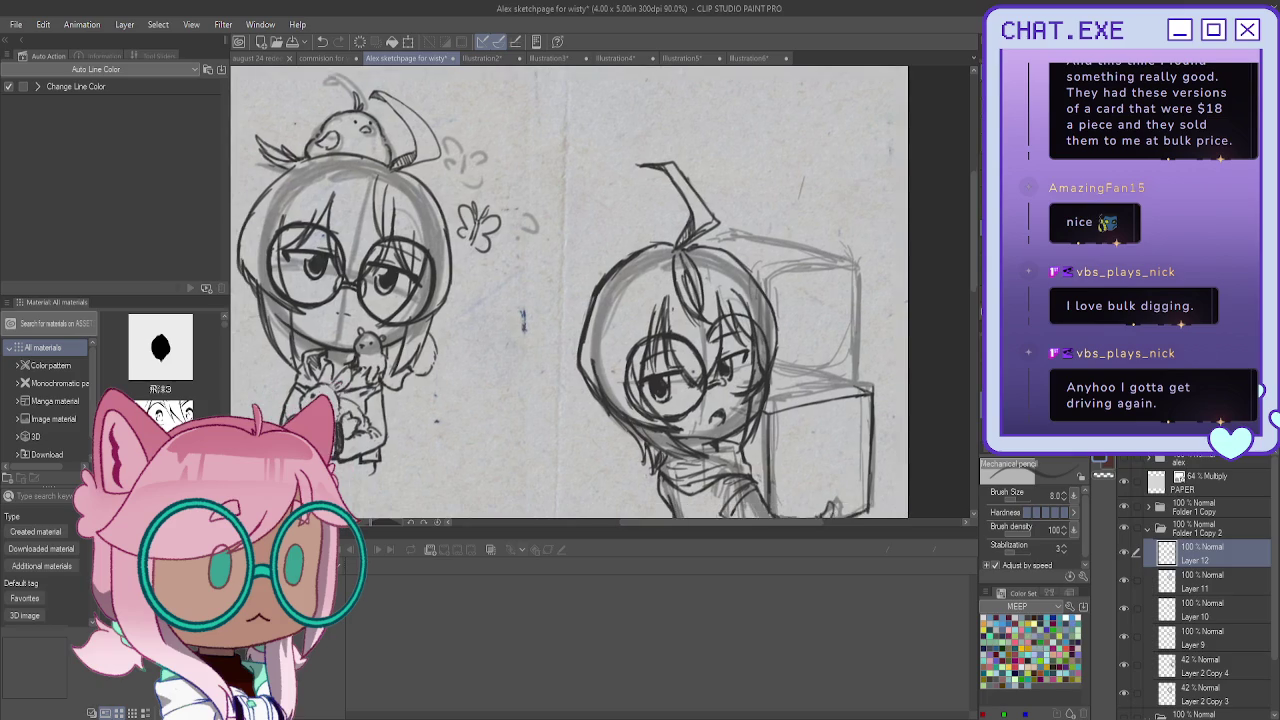
scroll(788, 253, "up", 1)
mouse_move(856, 264)
left_mouse_down()
mouse_move(713, 219)
mouse_move(702, 233)
left_mouse_up()
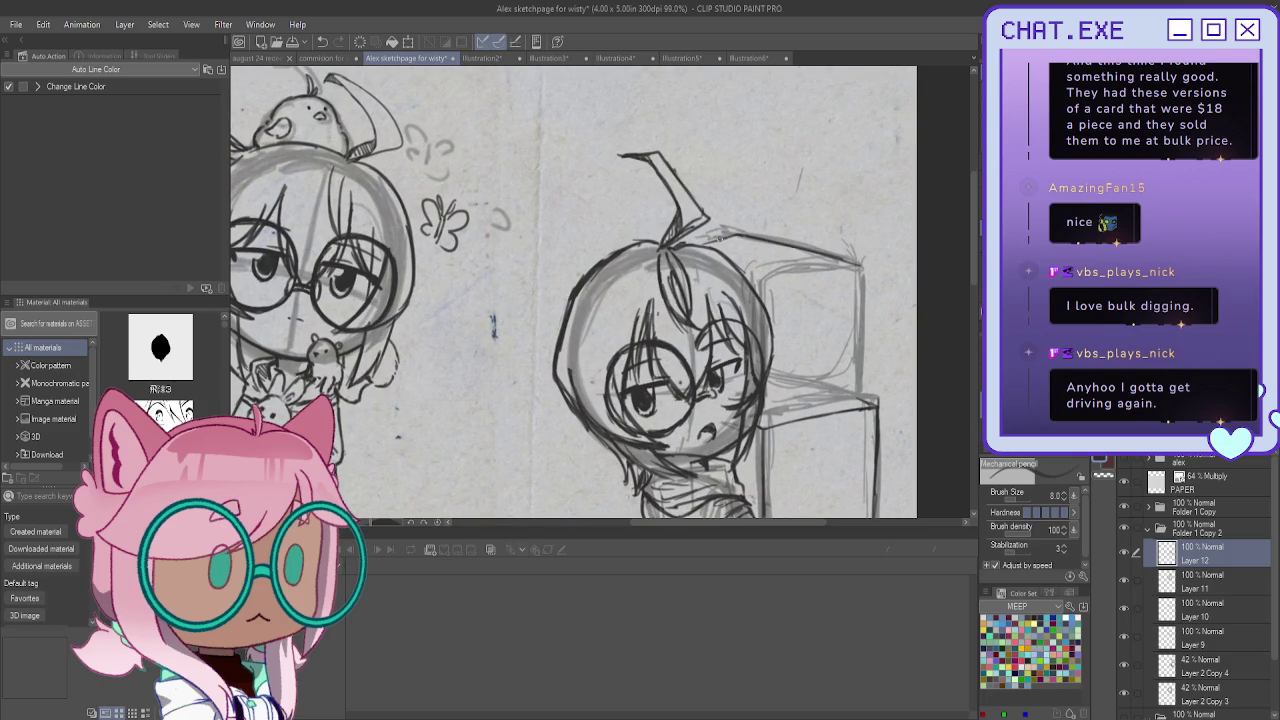
mouse_move(858, 268)
left_mouse_down()
mouse_move(855, 370)
mouse_move(854, 350)
mouse_move(826, 402)
left_mouse_up()
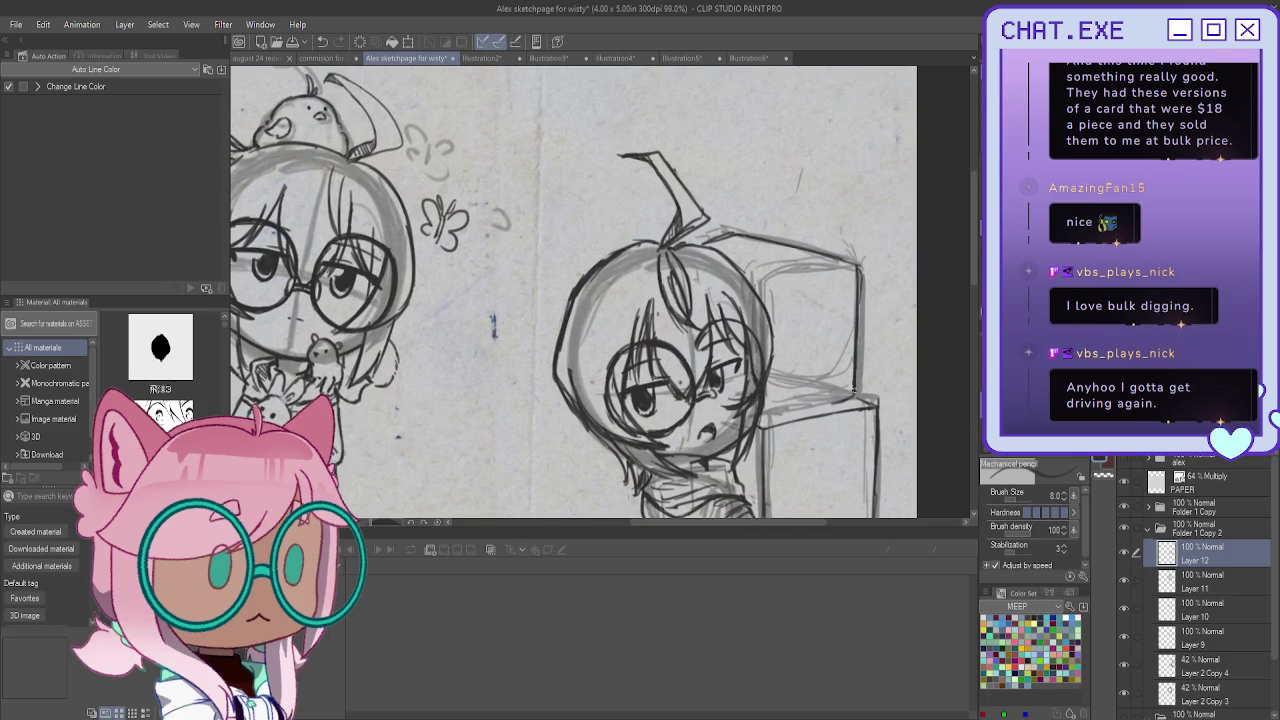
left_click_drag(842, 260, 757, 290)
left_click_drag(843, 265, 758, 280)
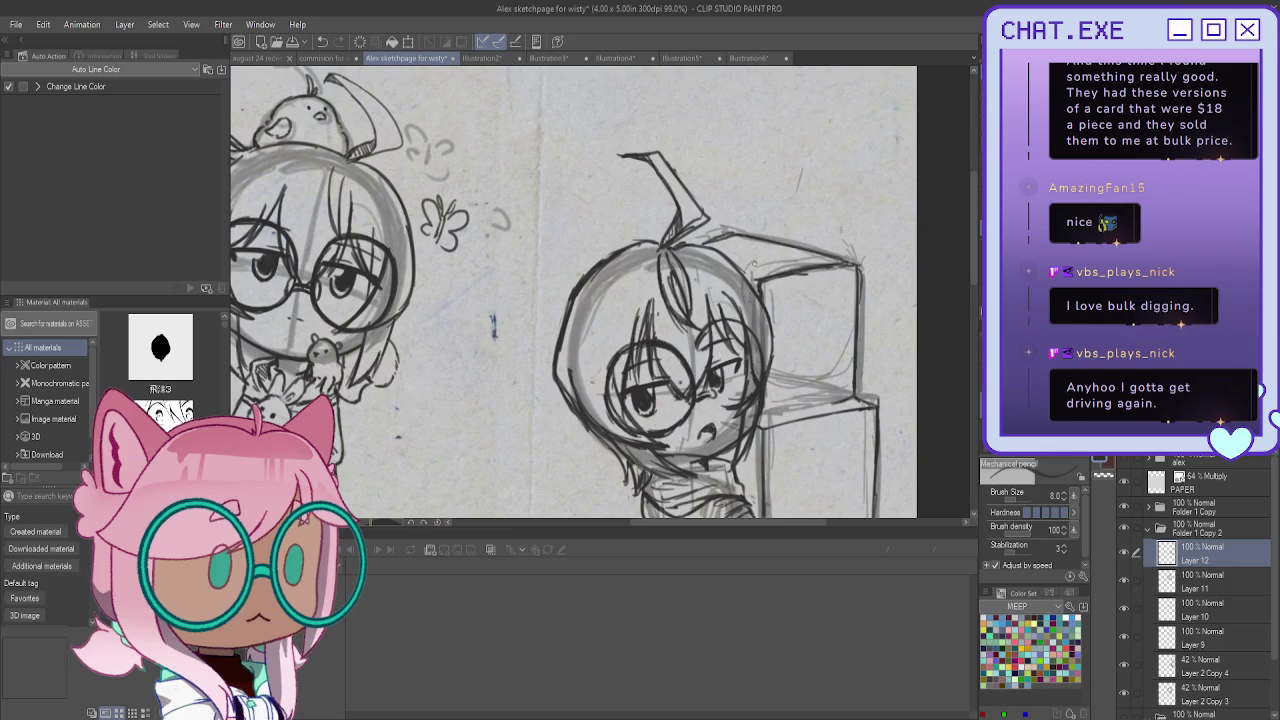
left_click_drag(722, 236, 697, 245)
Reinforce the line along the box's top edge with a darker stroke
scroll(851, 262, "down", 1)
scroll(851, 262, "down", 1)
scroll(851, 262, "down", 1)
scroll(851, 262, "up", 1)
scroll(851, 262, "up", 2)
left_click_drag(808, 312, 732, 326)
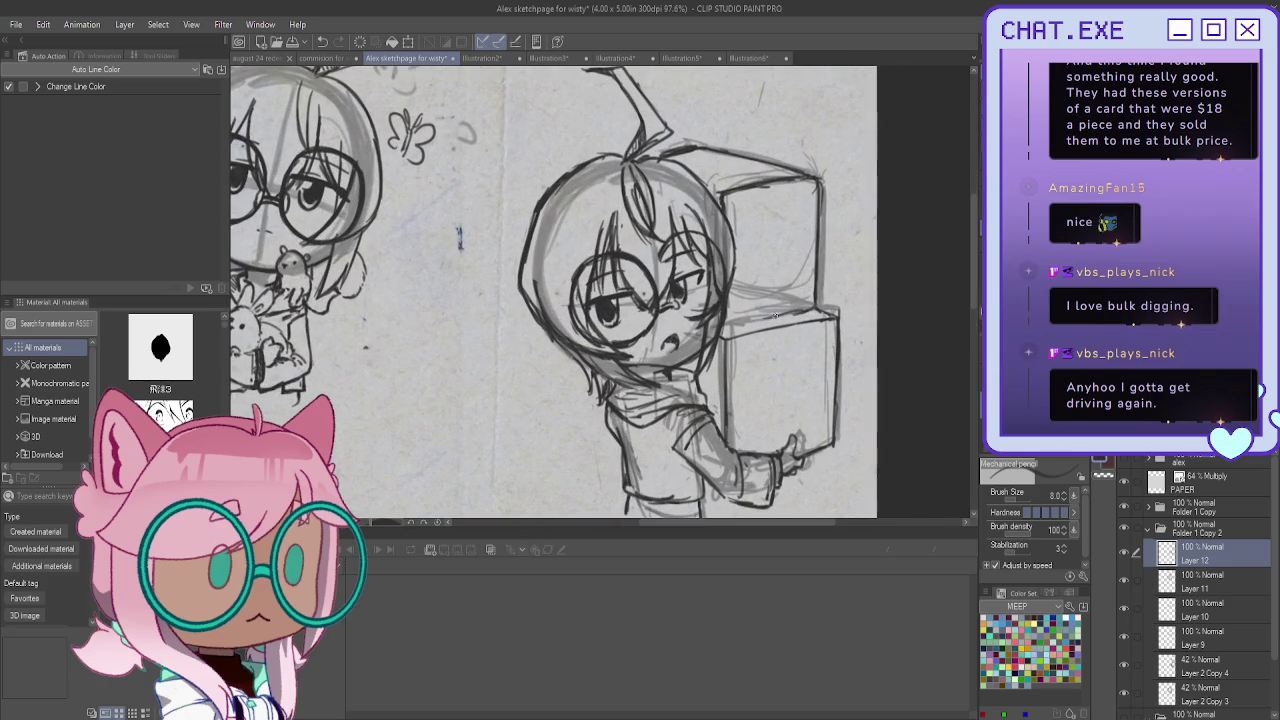
left_click_drag(805, 308, 722, 328)
scroll(713, 241, "down", 2)
scroll(613, 387, "up", 1)
scroll(613, 387, "up", 1)
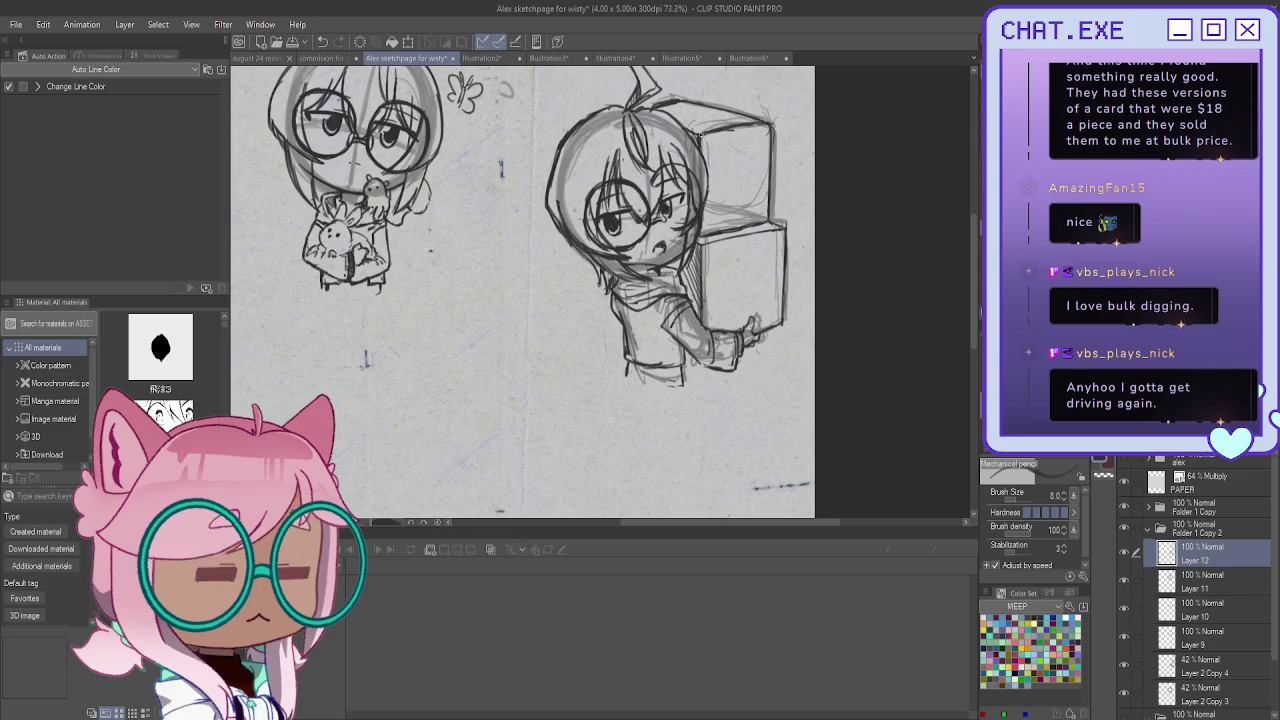
scroll(700, 141, "down", 1)
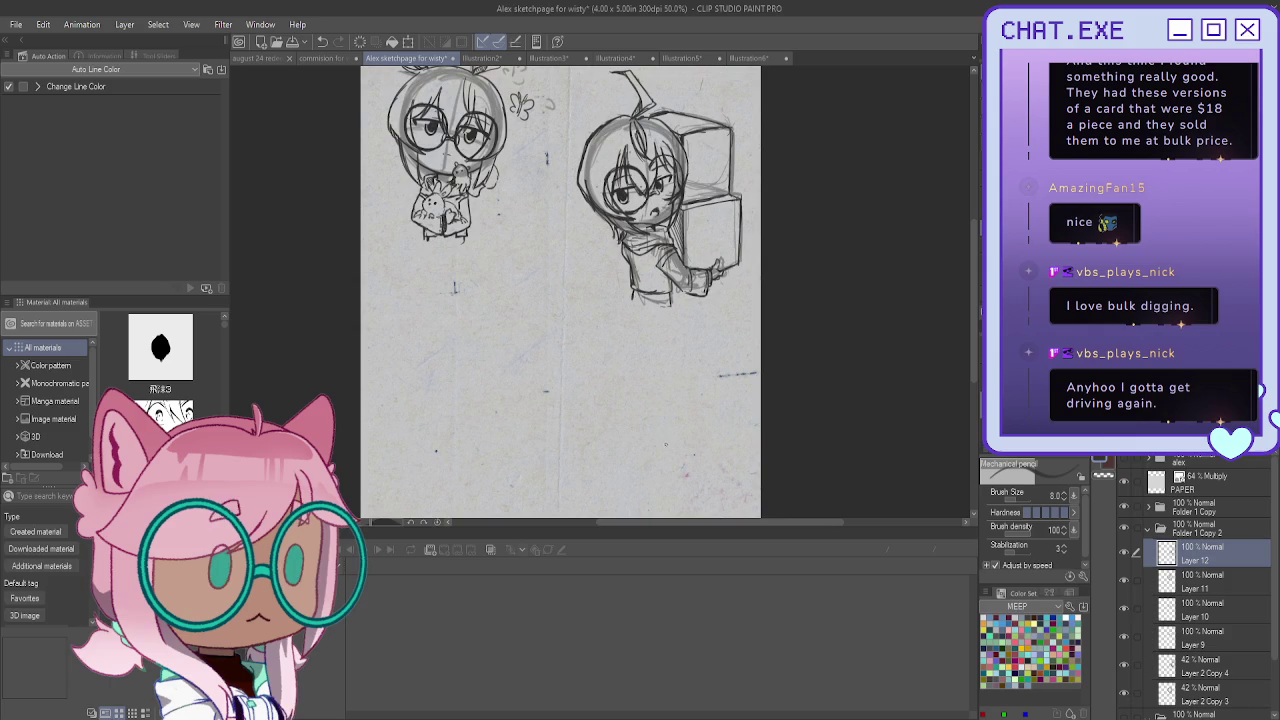
Collapse the box-holding chibi's folder and move it to the page's bottom-right
scroll(627, 300, "down", 2)
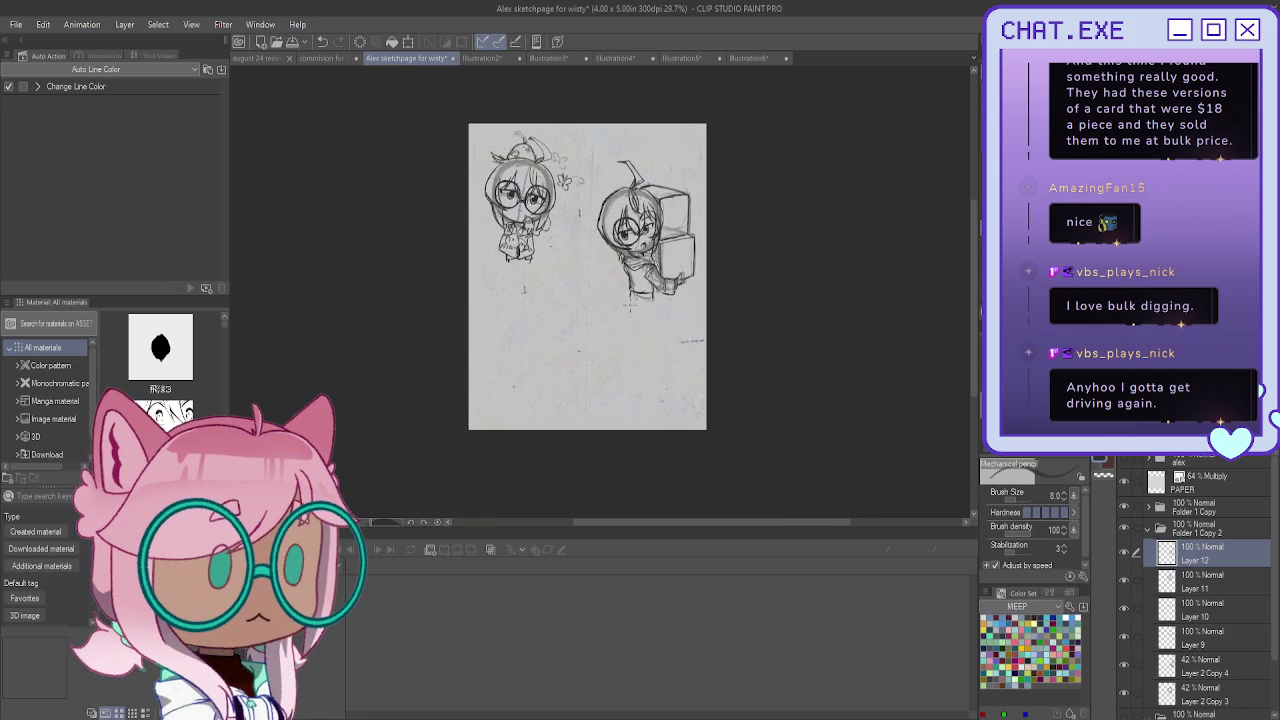
scroll(627, 318, "up", 1)
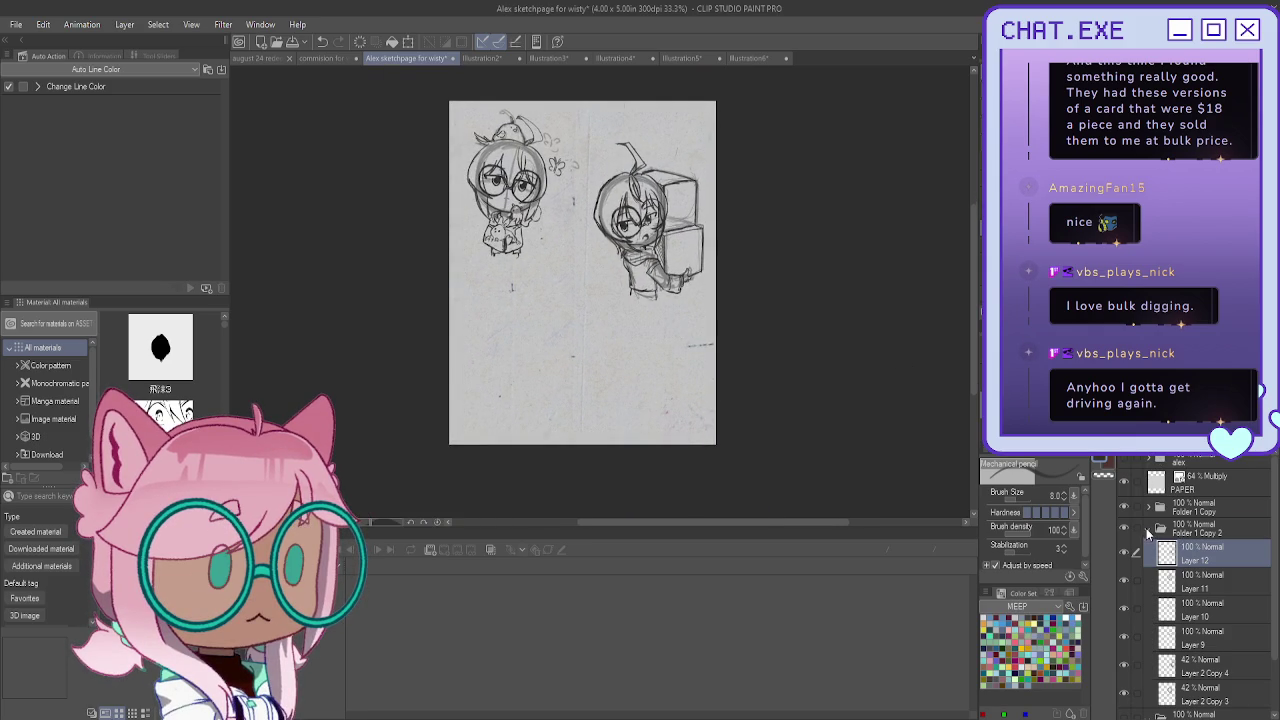
left_click(1147, 530)
key("k")
mouse_move(660, 260)
left_mouse_down()
mouse_move(522, 383)
mouse_move(518, 363)
mouse_move(554, 344)
mouse_move(673, 400)
left_mouse_up()
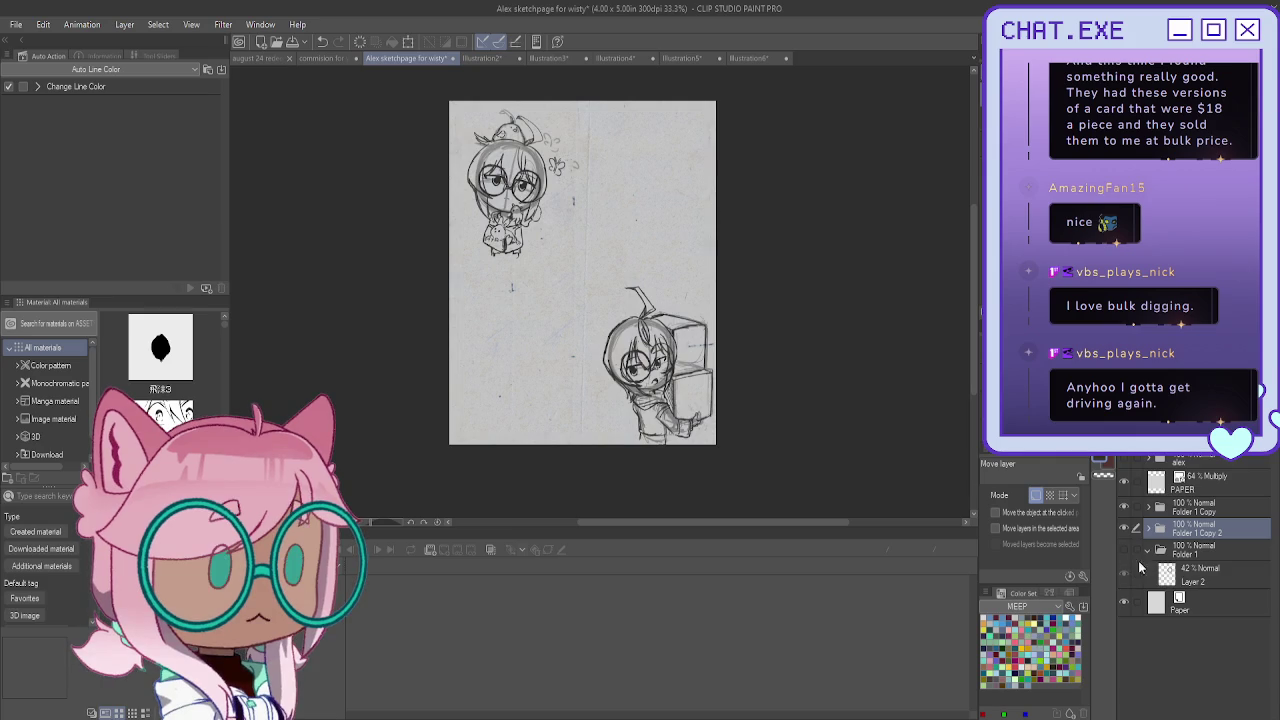
Duplicate the circle sketch folder, show the copy, and hide the box-holding chibi
left_click(1197, 577)
left_click(1195, 550)
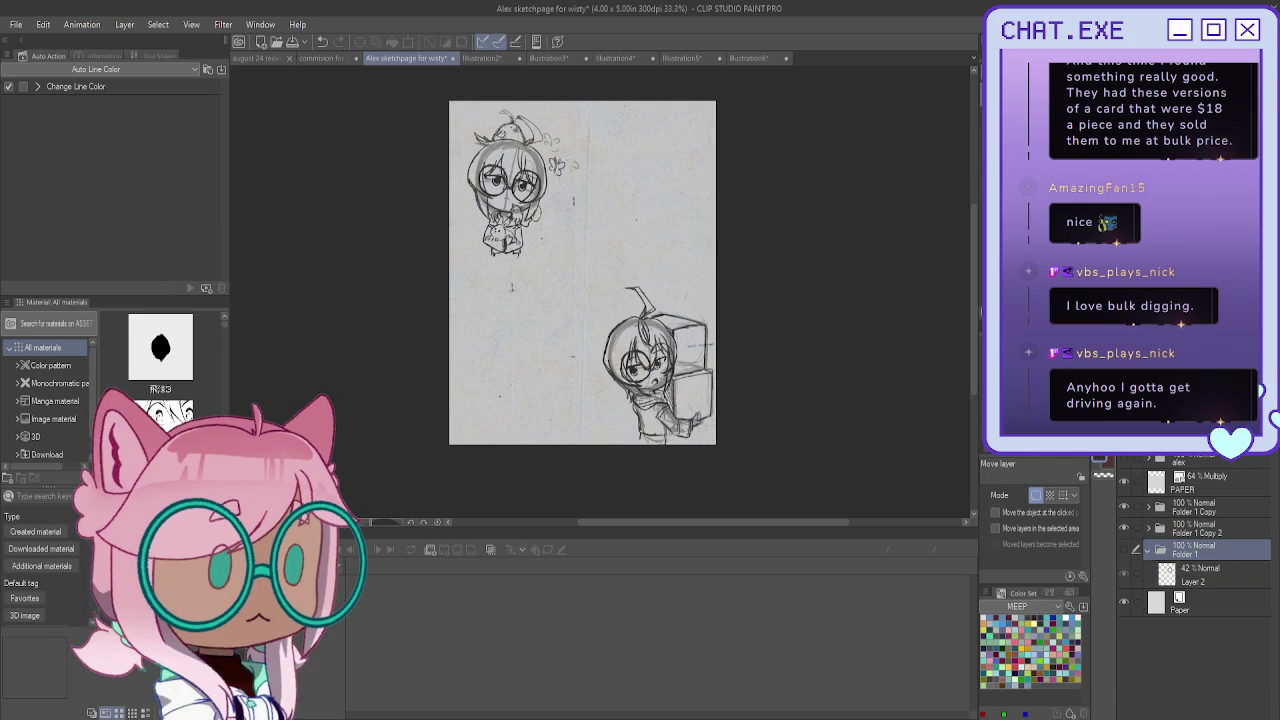
key("ctrl+c")
key("ctrl+v")
left_click(1123, 550)
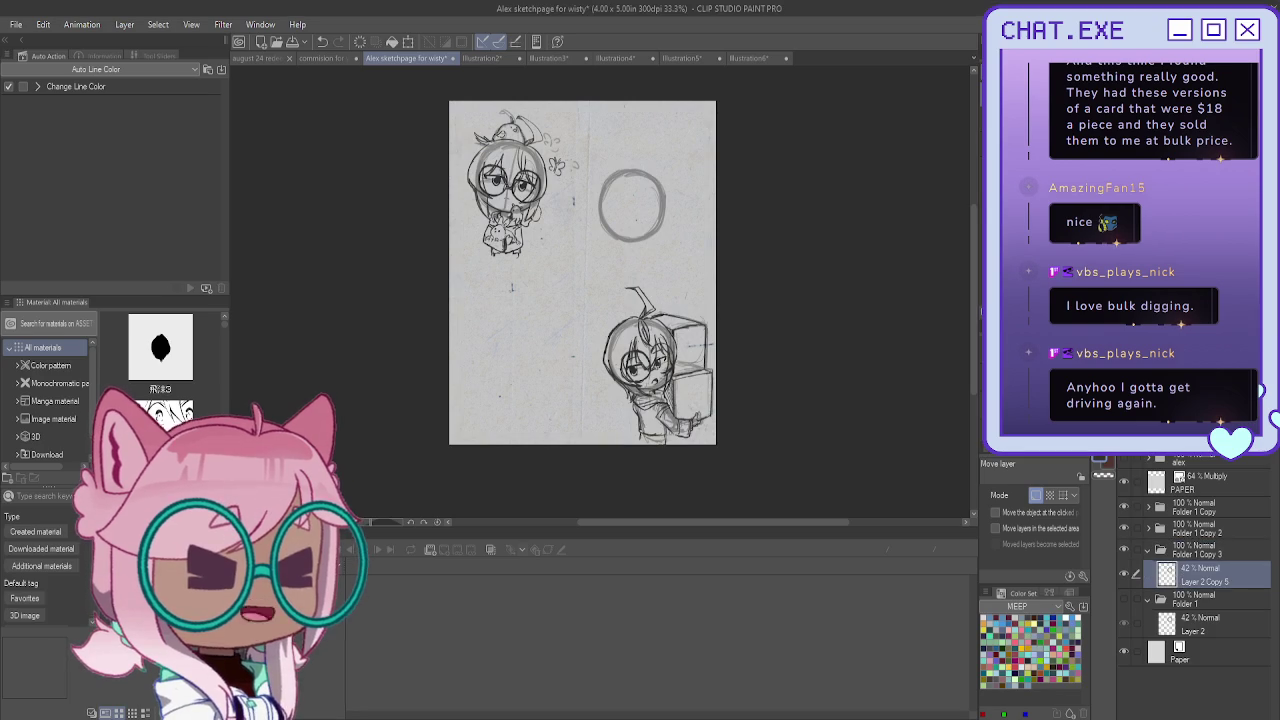
left_click(1145, 578)
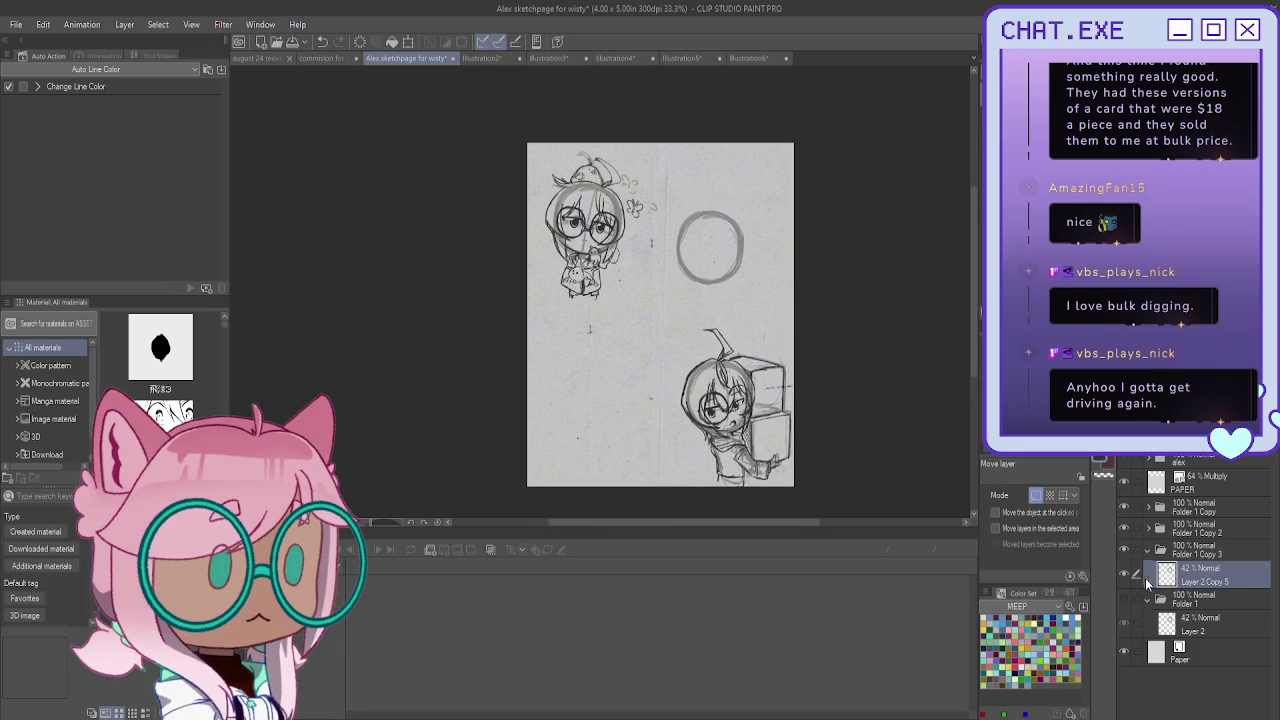
left_click(1122, 530)
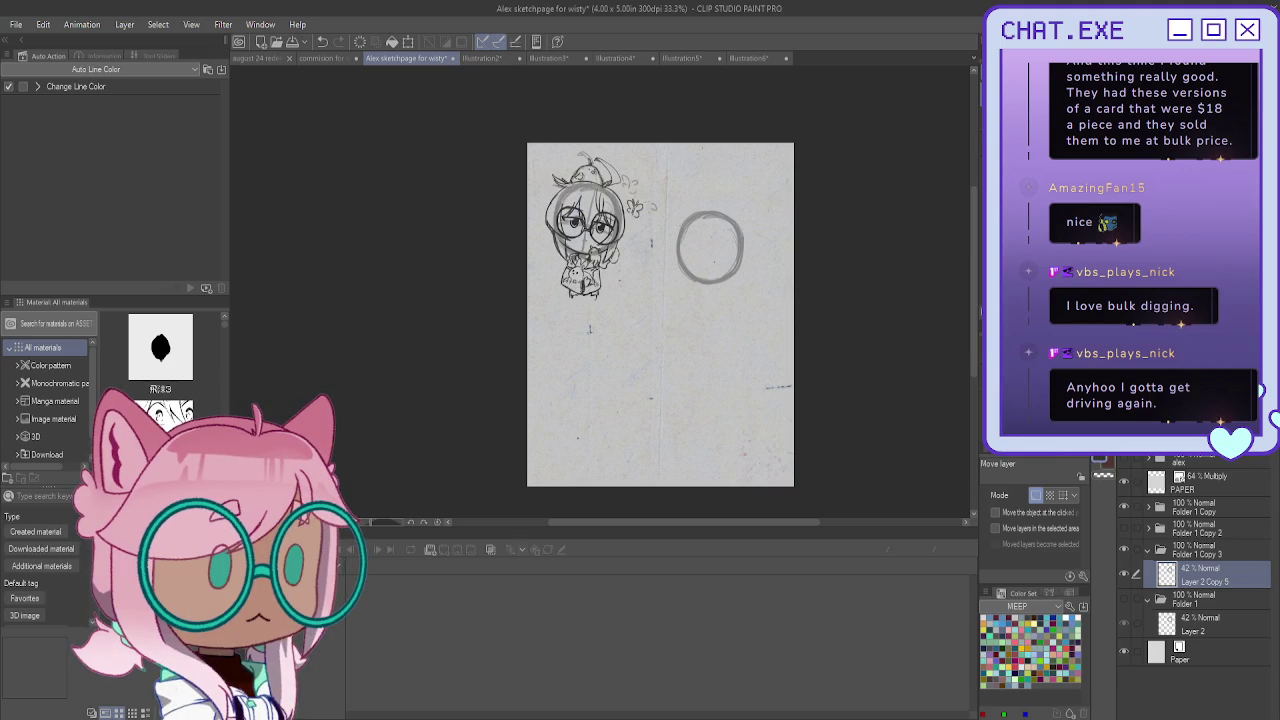
Bring the guide circle into view and add a new layer above it
mouse_move(660, 314)
left_mouse_down()
mouse_move(576, 380)
mouse_move(602, 380)
left_mouse_up()
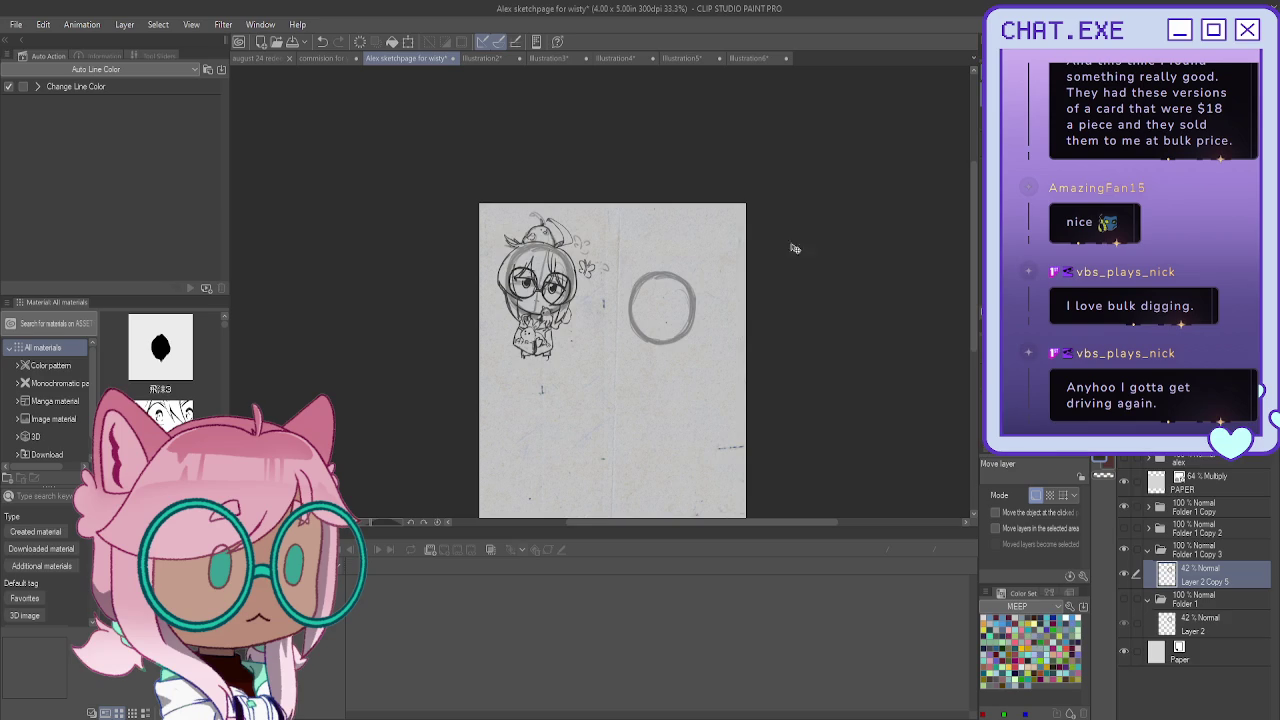
scroll(677, 325, "up", 2)
scroll(677, 325, "up", 3)
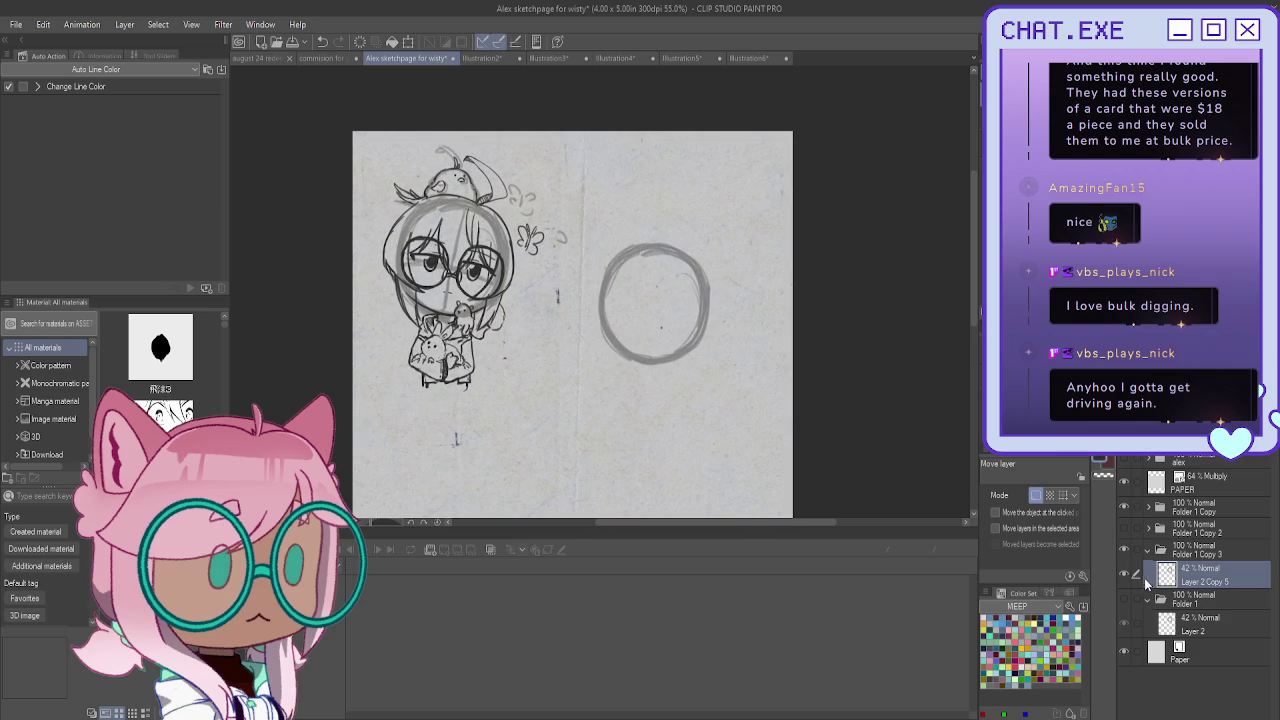
scroll(629, 329, "up", 1)
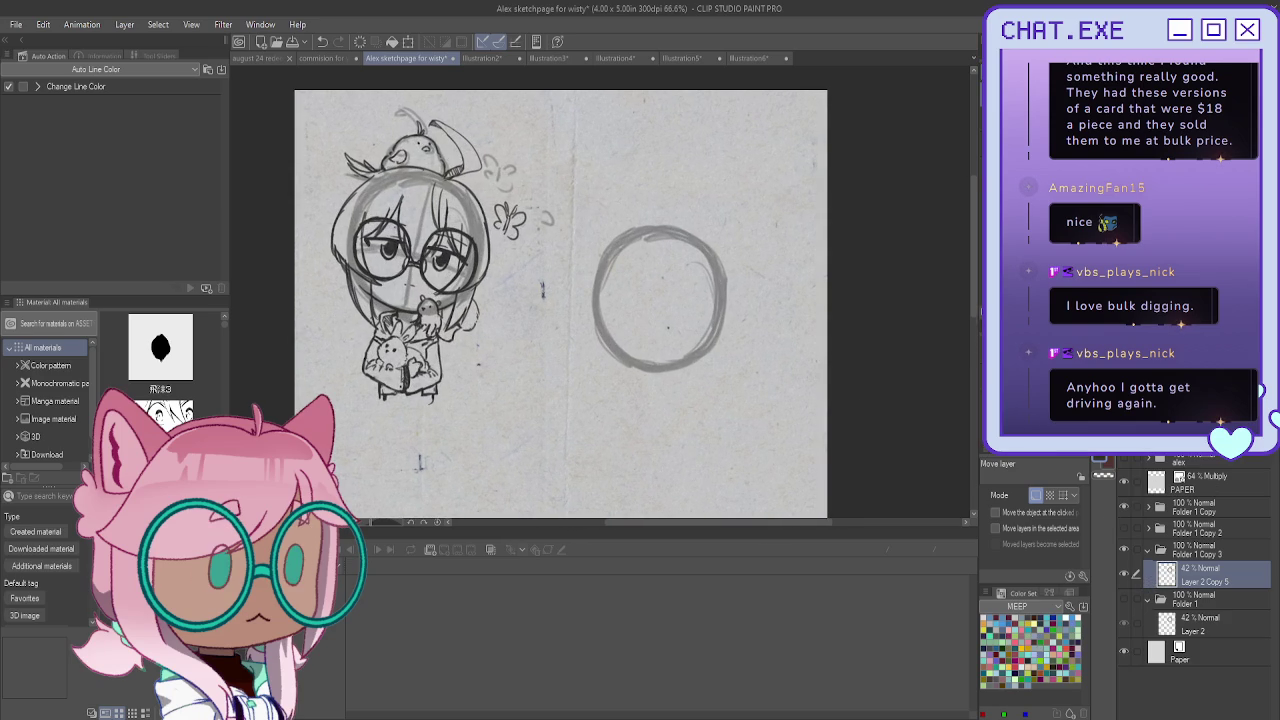
key("ctrl+shift+n")
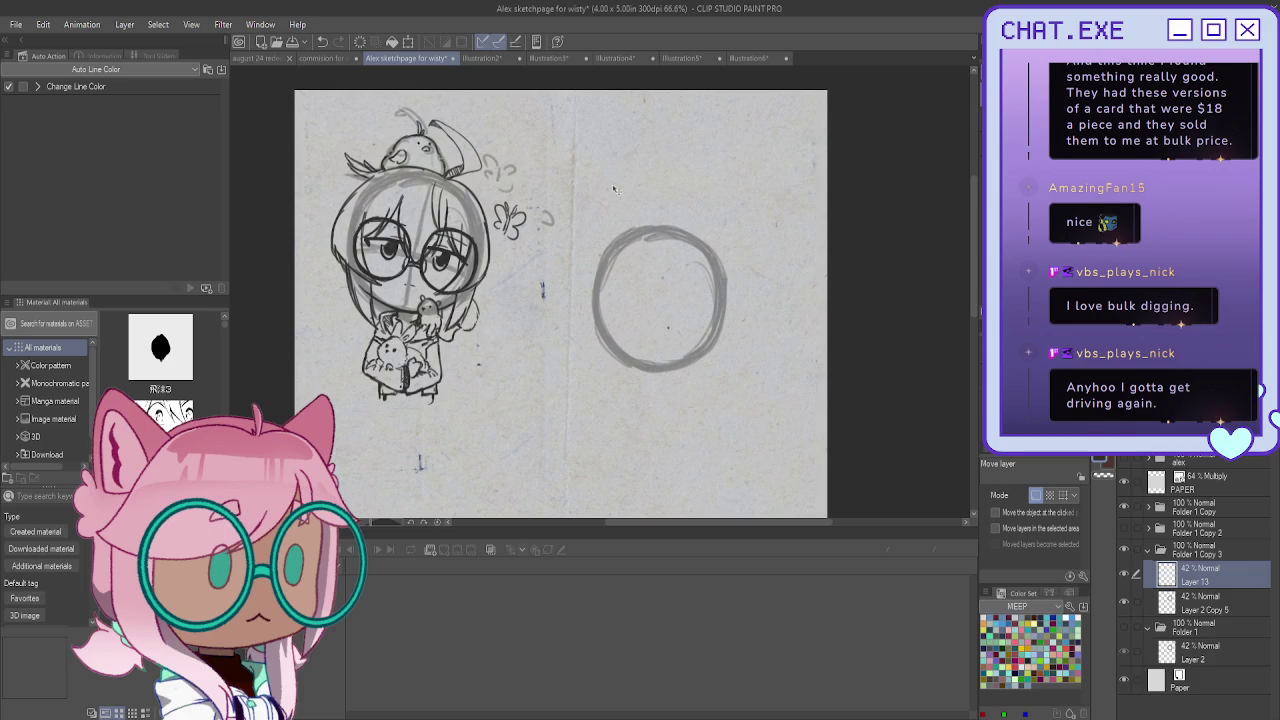
Try rough pencil strokes around the guide circle on Layer 13, undoing the stray ones
key("p")
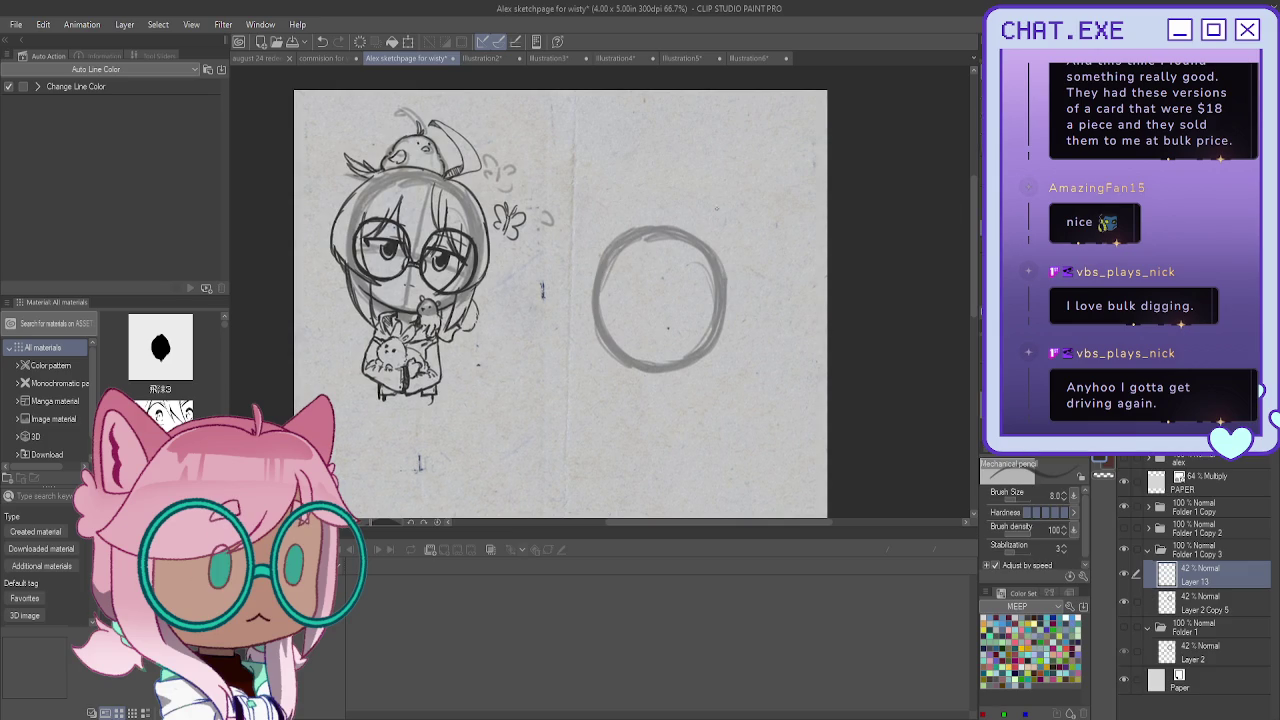
left_click_drag(620, 372, 595, 351)
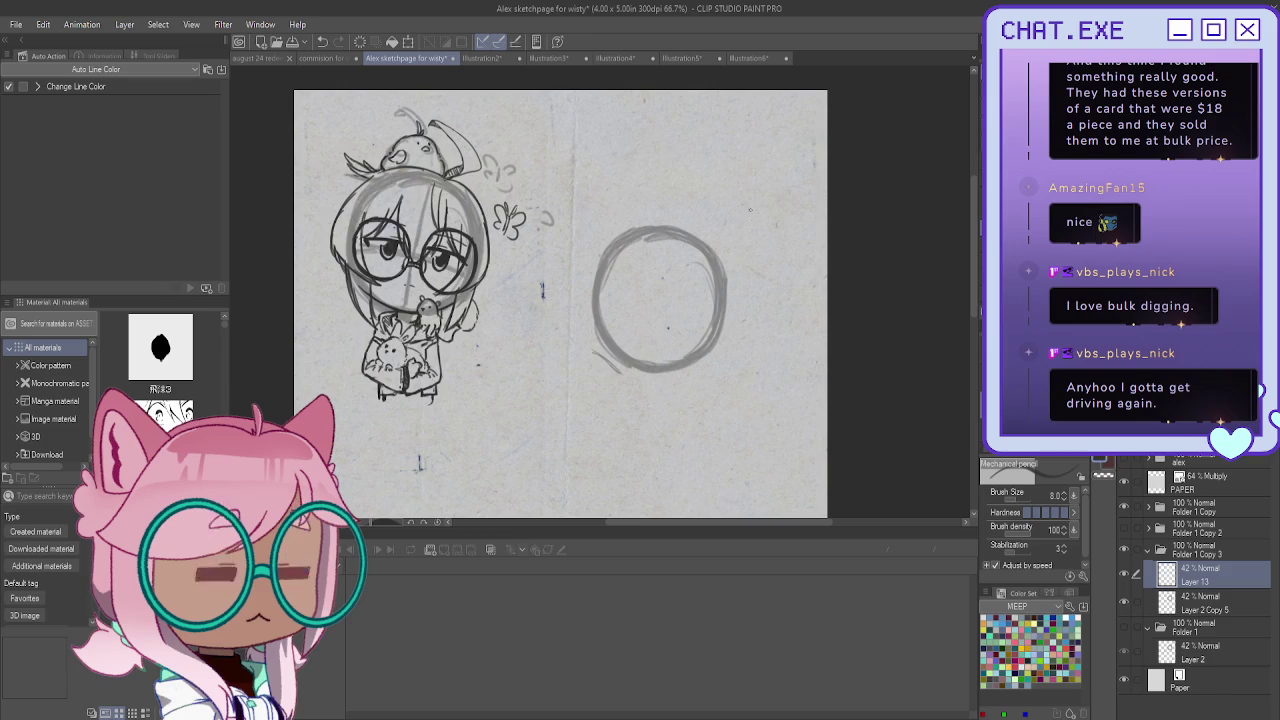
mouse_move(704, 196)
left_mouse_down()
mouse_move(713, 228)
mouse_move(699, 177)
mouse_move(693, 196)
mouse_move(700, 182)
mouse_move(732, 224)
mouse_move(726, 202)
mouse_move(696, 202)
mouse_move(698, 219)
left_mouse_up()
key("ctrl+z")
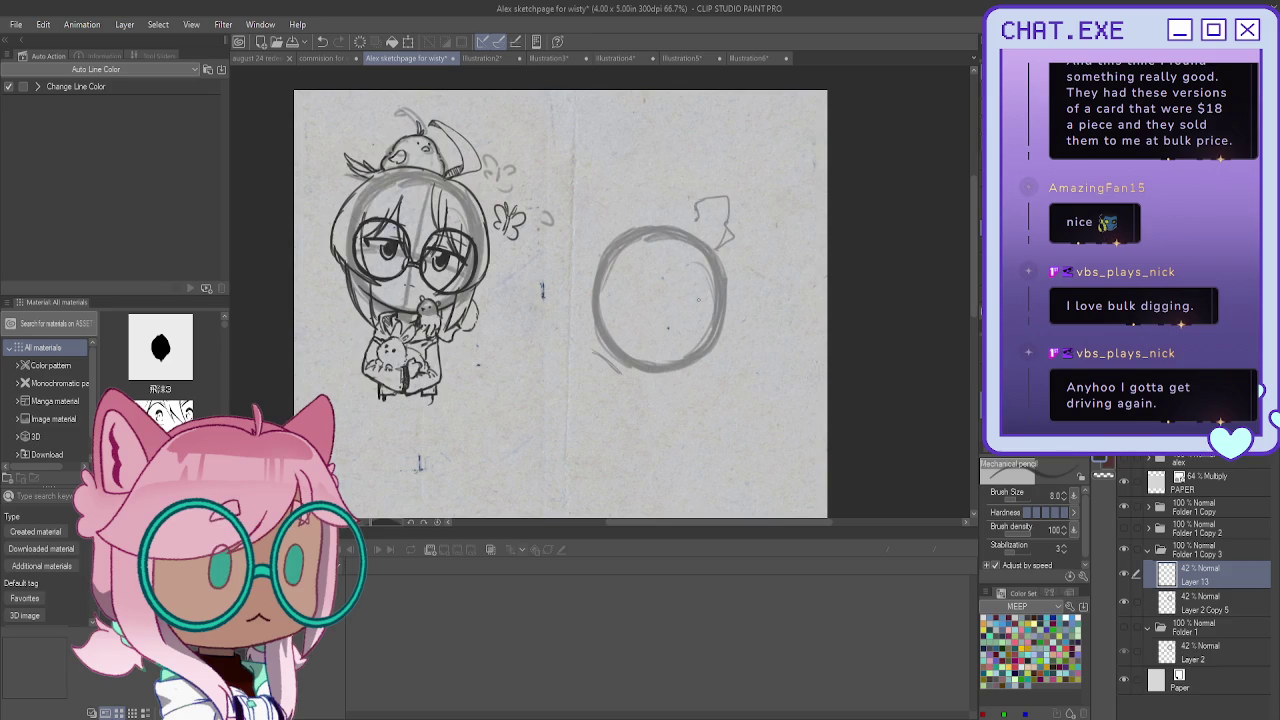
mouse_move(702, 322)
left_mouse_down()
mouse_move(683, 340)
mouse_move(692, 368)
mouse_move(644, 384)
mouse_move(626, 338)
mouse_move(612, 336)
left_mouse_up()
mouse_move(756, 298)
left_mouse_down()
mouse_move(756, 320)
mouse_move(774, 322)
mouse_move(752, 348)
left_mouse_up()
key("ctrl+z")
key("ctrl+z")
mouse_move(630, 368)
left_mouse_down()
mouse_move(596, 352)
mouse_move(636, 382)
mouse_move(594, 382)
mouse_move(604, 364)
left_mouse_up()
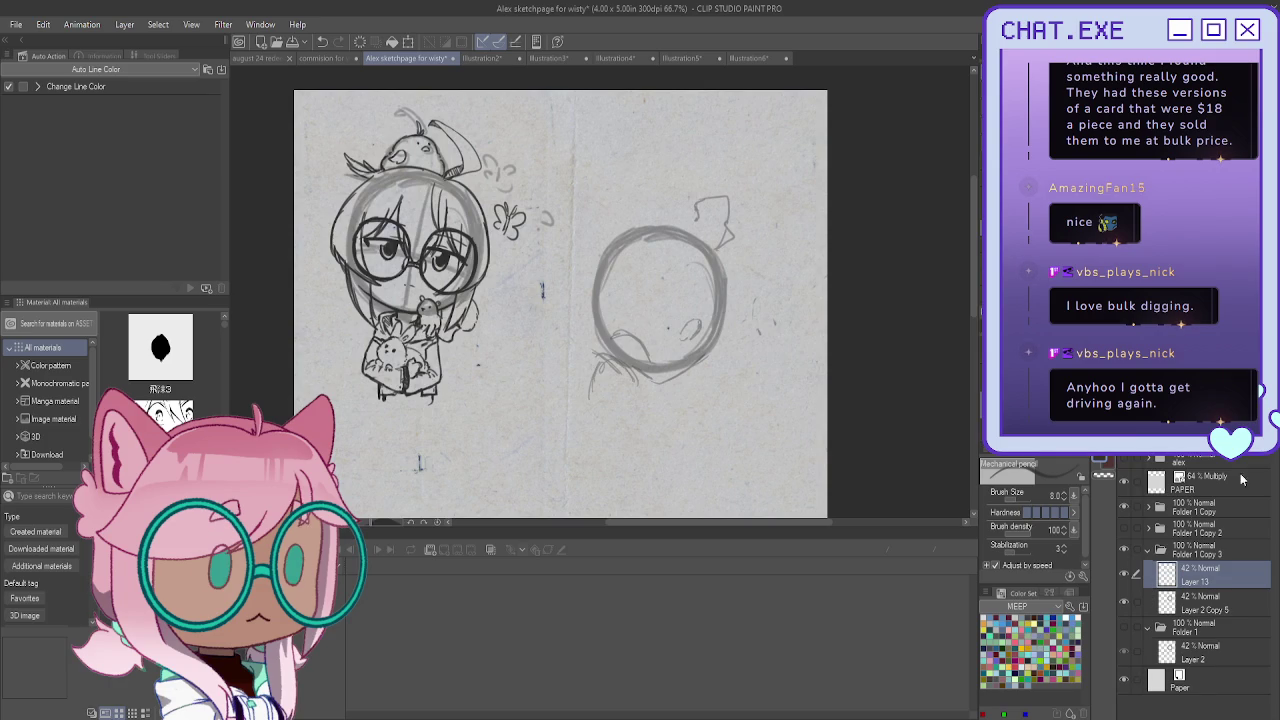
key("Delete")
key("ctrl+z")
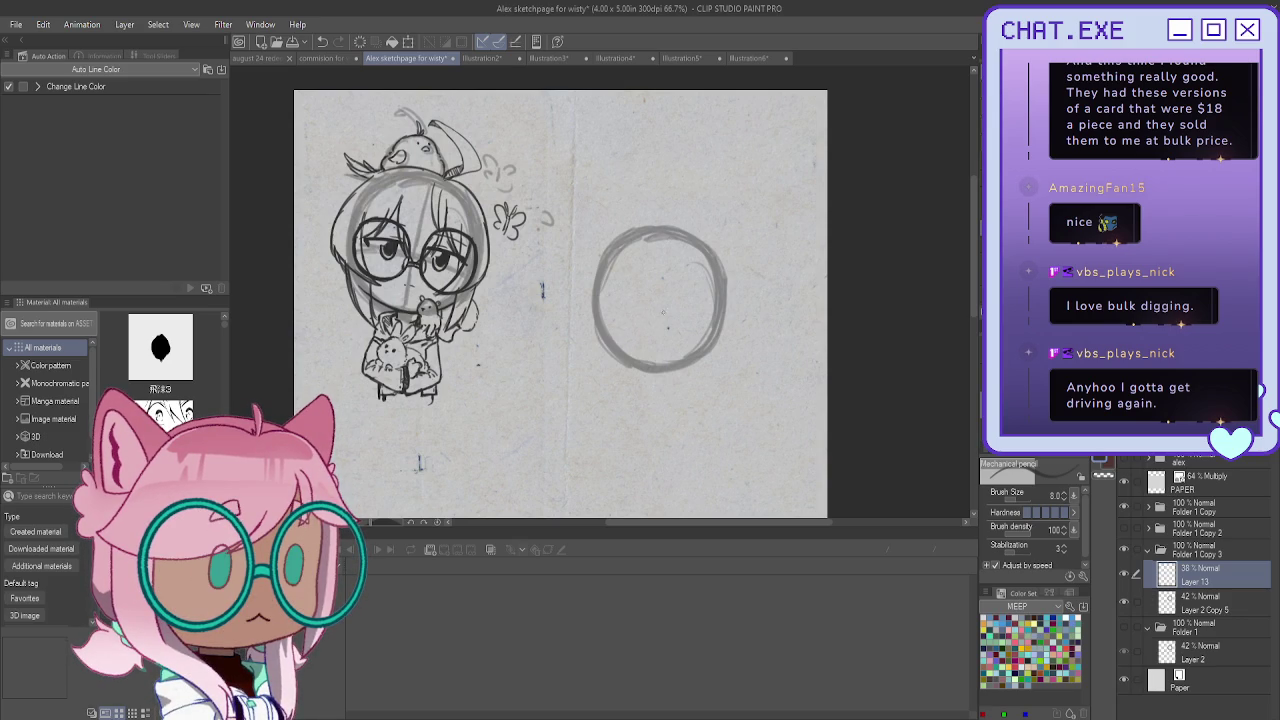
Sketch vertical and curved face guidelines across the lower part of the circle
mouse_move(668, 327)
left_mouse_down()
mouse_move(716, 334)
mouse_move(604, 325)
mouse_move(712, 332)
left_mouse_up()
key("ctrl+z")
key("ctrl+z")
key("ctrl+z")
left_click_drag(631, 242, 640, 352)
left_click_drag(628, 292, 650, 364)
mouse_move(710, 318)
left_mouse_down()
mouse_move(632, 336)
mouse_move(653, 382)
left_mouse_up()
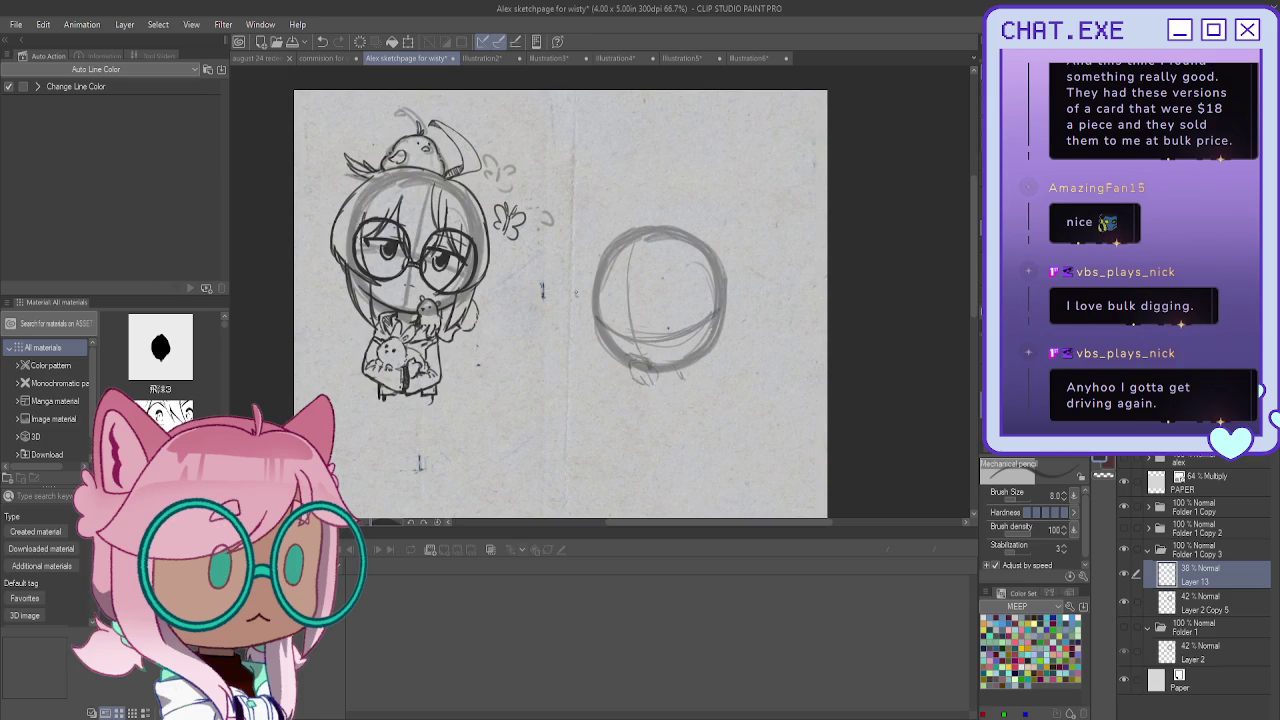
mouse_move(654, 367)
left_mouse_down()
mouse_move(696, 373)
mouse_move(690, 386)
left_mouse_up()
Erase the marks below the circle and sketch a small hand beneath the head
mouse_move(696, 398)
left_mouse_down()
mouse_move(692, 372)
mouse_move(625, 366)
left_mouse_up()
scroll(629, 355, "up", 2)
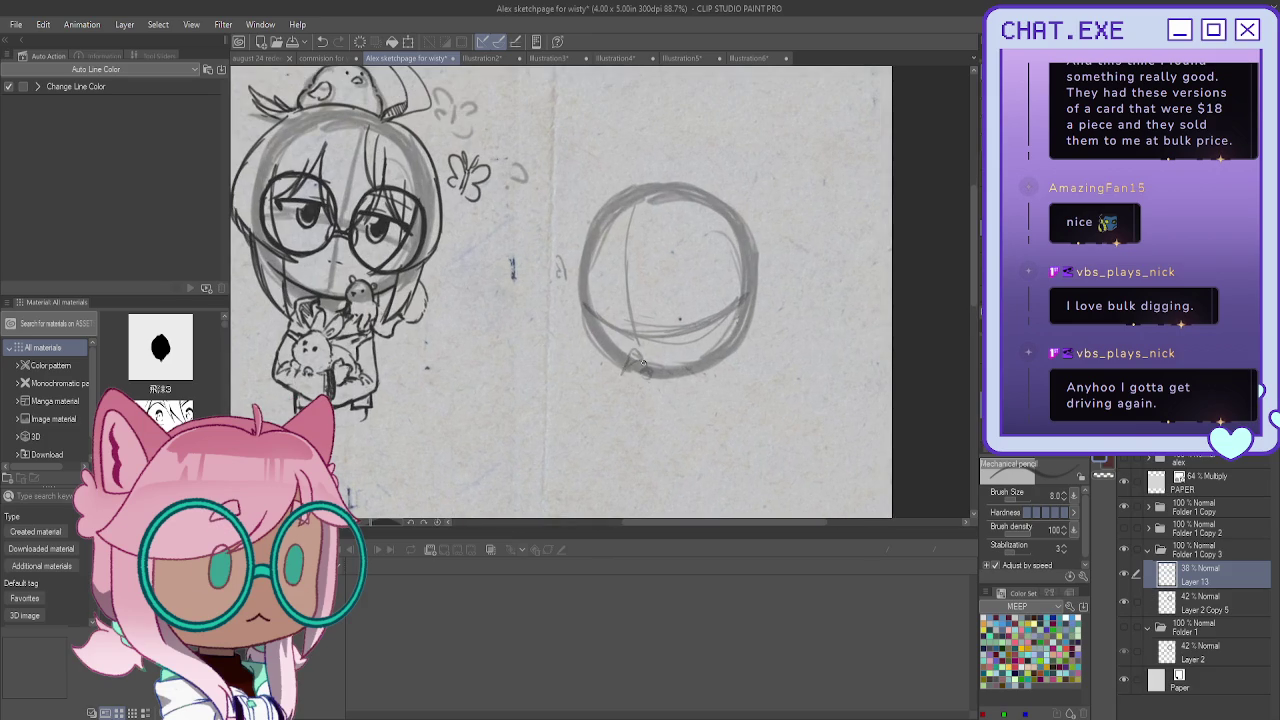
mouse_move(625, 365)
left_mouse_down()
mouse_move(614, 382)
mouse_move(628, 402)
mouse_move(614, 391)
left_mouse_up()
left_click_drag(690, 338, 673, 340)
mouse_move(690, 324)
left_mouse_down()
mouse_move(648, 328)
mouse_move(658, 354)
mouse_move(612, 342)
left_mouse_up()
mouse_move(680, 383)
left_mouse_down()
mouse_move(674, 396)
mouse_move(638, 376)
mouse_move(634, 394)
mouse_move(647, 394)
mouse_move(651, 380)
mouse_move(611, 396)
left_mouse_up()
left_click_drag(610, 394, 618, 432)
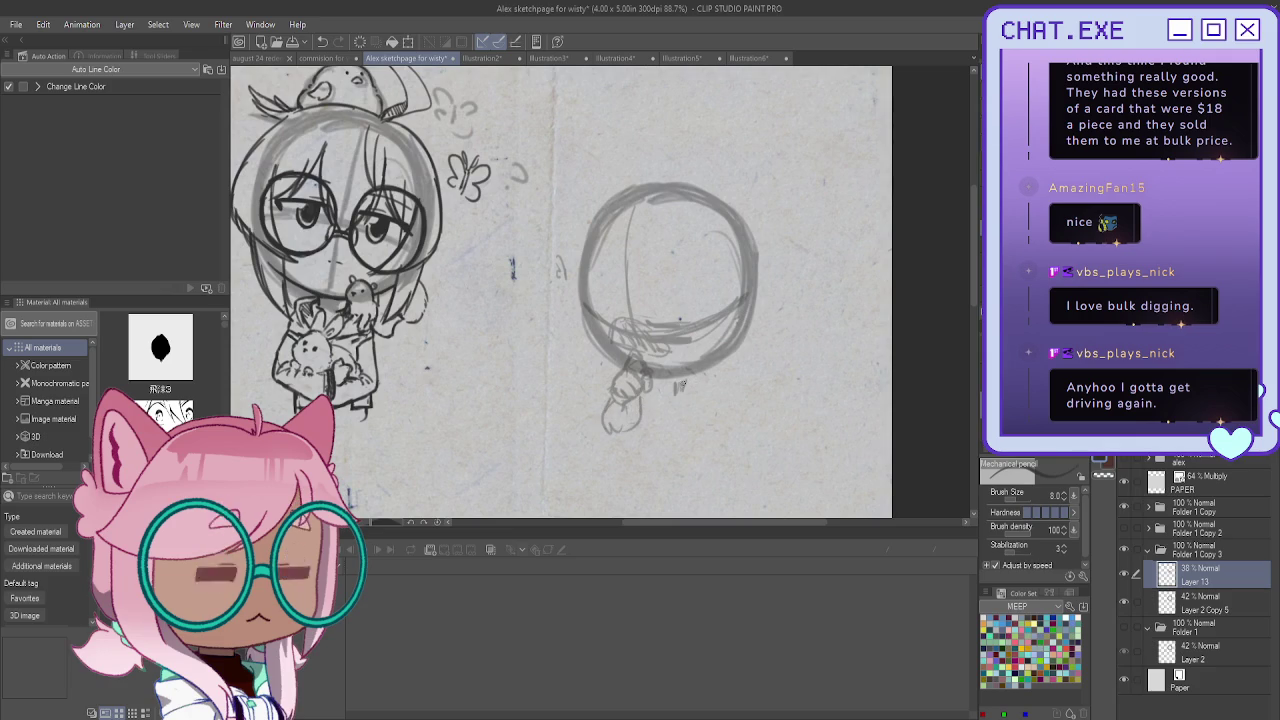
Sketch a rough box shape below the circle beside the hand, thickening its sides
mouse_move(682, 385)
left_mouse_down()
mouse_move(686, 404)
mouse_move(652, 397)
mouse_move(701, 422)
mouse_move(688, 472)
left_mouse_up()
left_click_drag(650, 406, 677, 472)
mouse_move(692, 392)
left_mouse_down()
mouse_move(718, 398)
mouse_move(716, 436)
mouse_move(682, 395)
mouse_move(660, 470)
mouse_move(708, 442)
mouse_move(662, 473)
left_mouse_up()
mouse_move(690, 398)
left_mouse_down()
mouse_move(704, 438)
mouse_move(657, 466)
mouse_move(659, 446)
left_mouse_up()
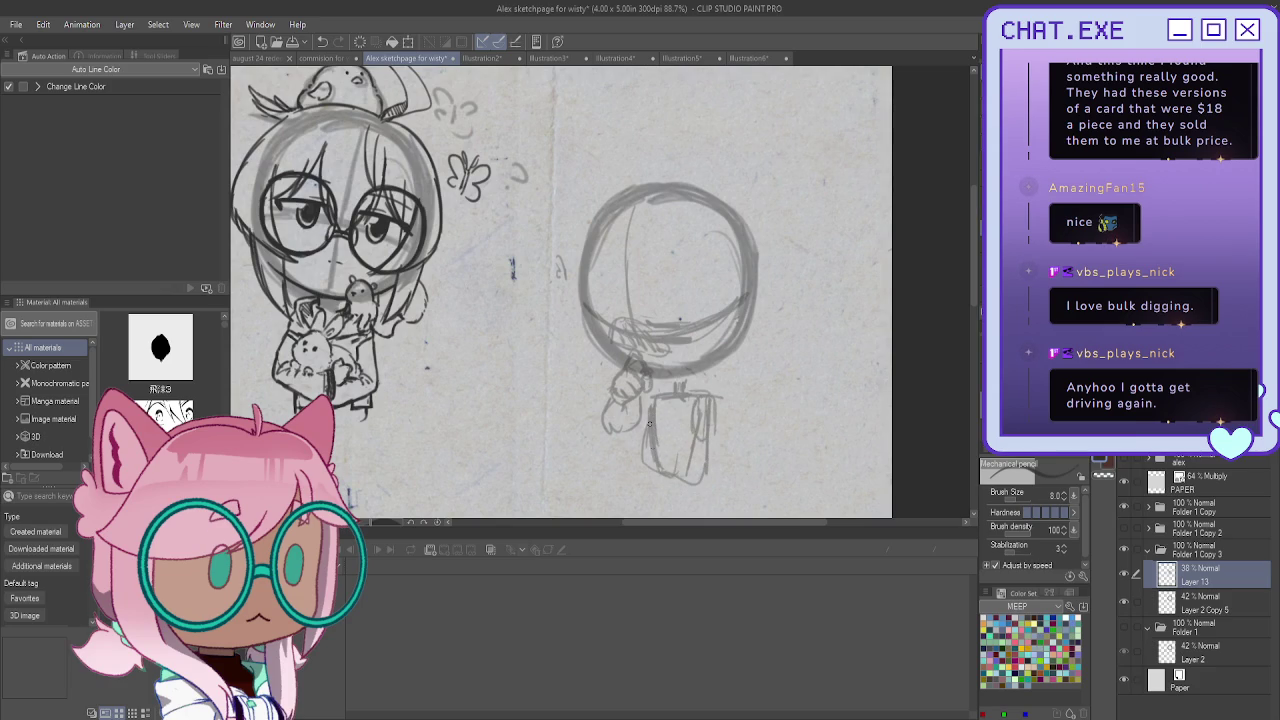
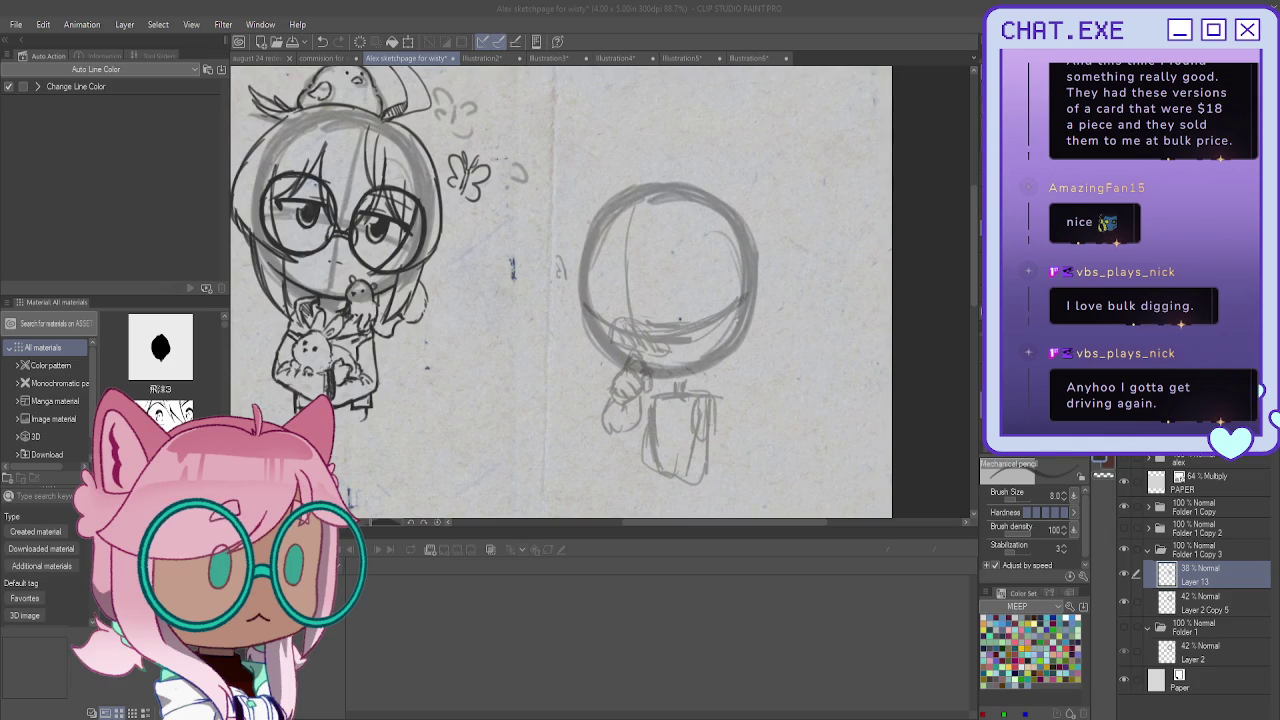
Create a new layer and begin tracing the head's left edge in dark line
left_click(599, 326)
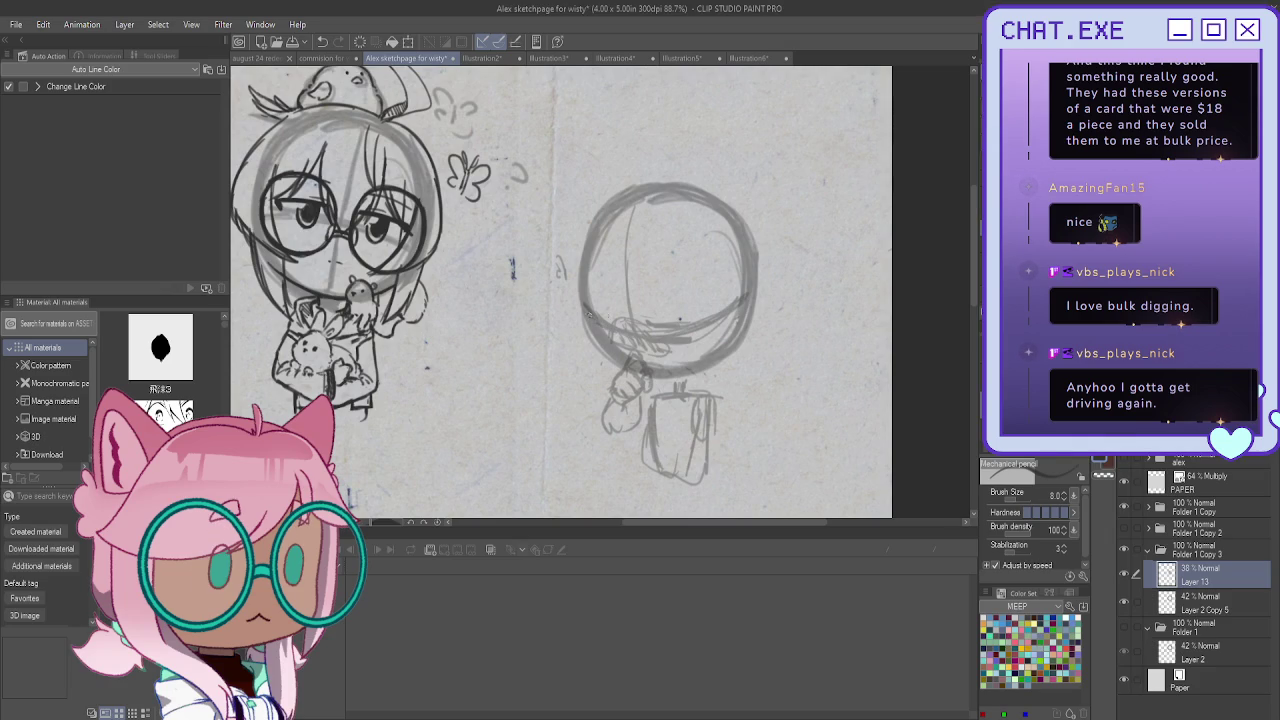
left_click_drag(580, 248, 588, 332)
key("ctrl+shift+n")
scroll(645, 320, "up", 2)
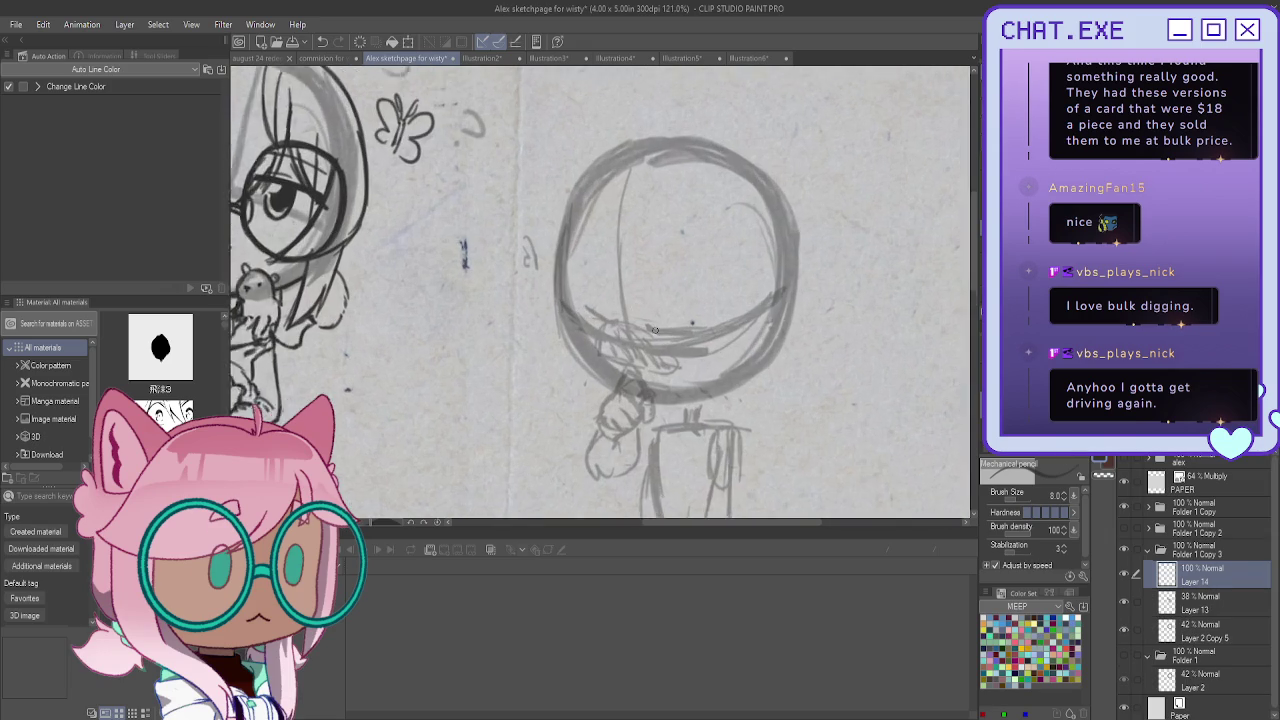
scroll(625, 300, "up", 1)
left_click_drag(556, 233, 563, 345)
key("ctrl+z")
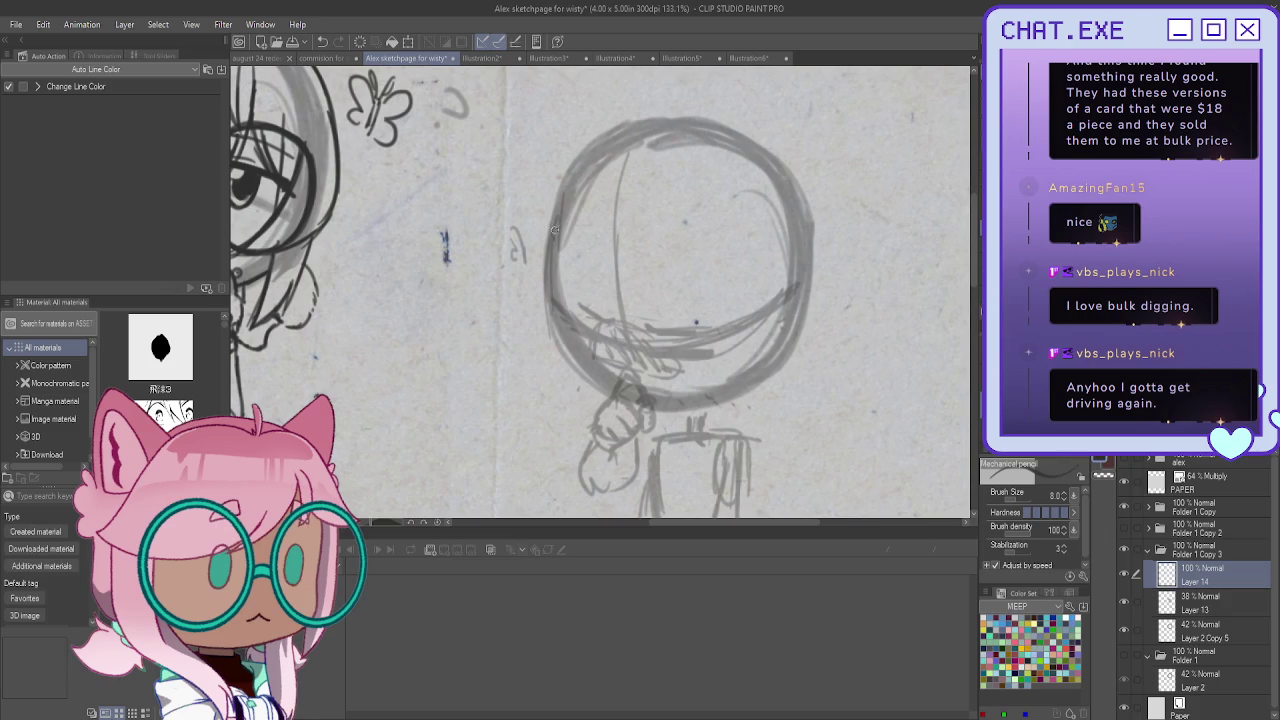
Ink the side and bottom curve of the face outline, erasing misplaced strokes
mouse_move(549, 236)
left_mouse_down()
mouse_move(568, 378)
mouse_move(657, 404)
left_mouse_up()
left_click_drag(564, 342, 581, 393)
key("ctrl+z")
key("ctrl+z")
left_click_drag(563, 356, 680, 405)
mouse_move(565, 345)
left_mouse_down()
mouse_move(665, 404)
mouse_move(605, 392)
left_mouse_up()
left_click_drag(696, 409, 668, 409)
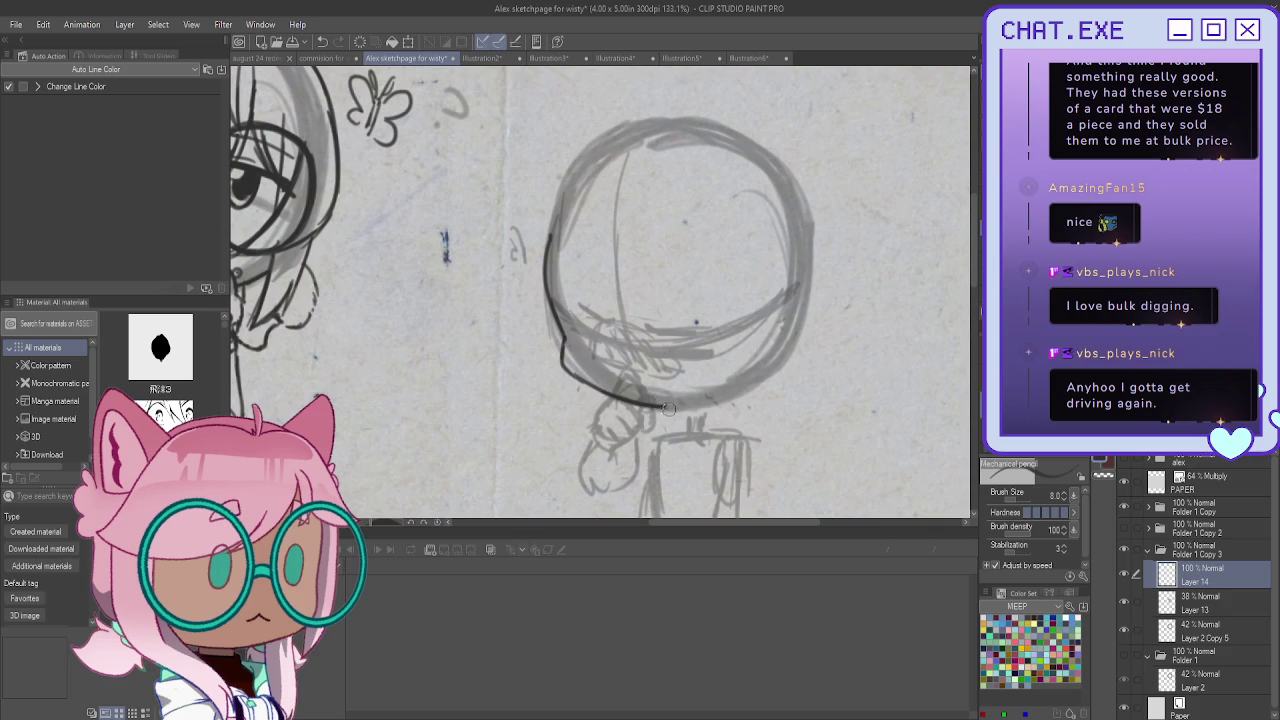
With the canvas flipped and rotated, extend the face outline and darken the cheek, then erase the lower outline
key("h")
scroll(553, 406, "up", 2)
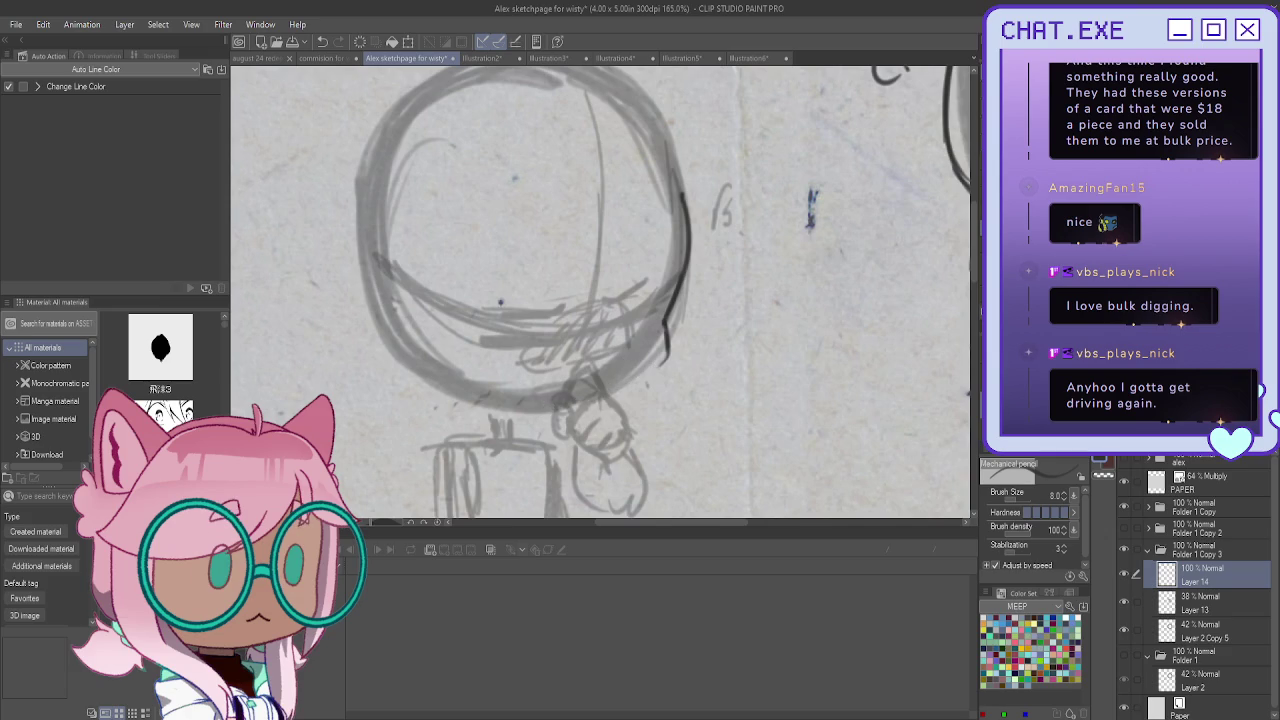
left_click_drag(553, 406, 640, 330)
mouse_move(681, 268)
left_mouse_down()
mouse_move(695, 287)
mouse_move(677, 372)
mouse_move(620, 462)
left_mouse_up()
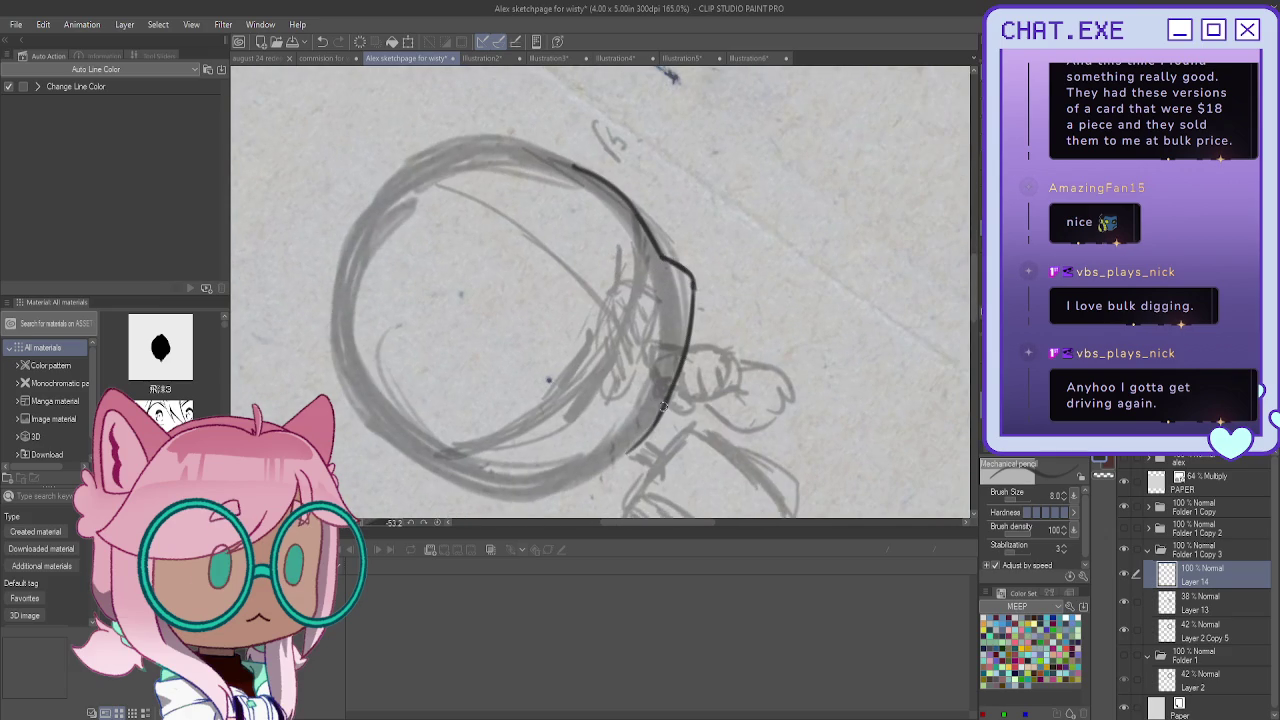
left_click_drag(689, 279, 681, 345)
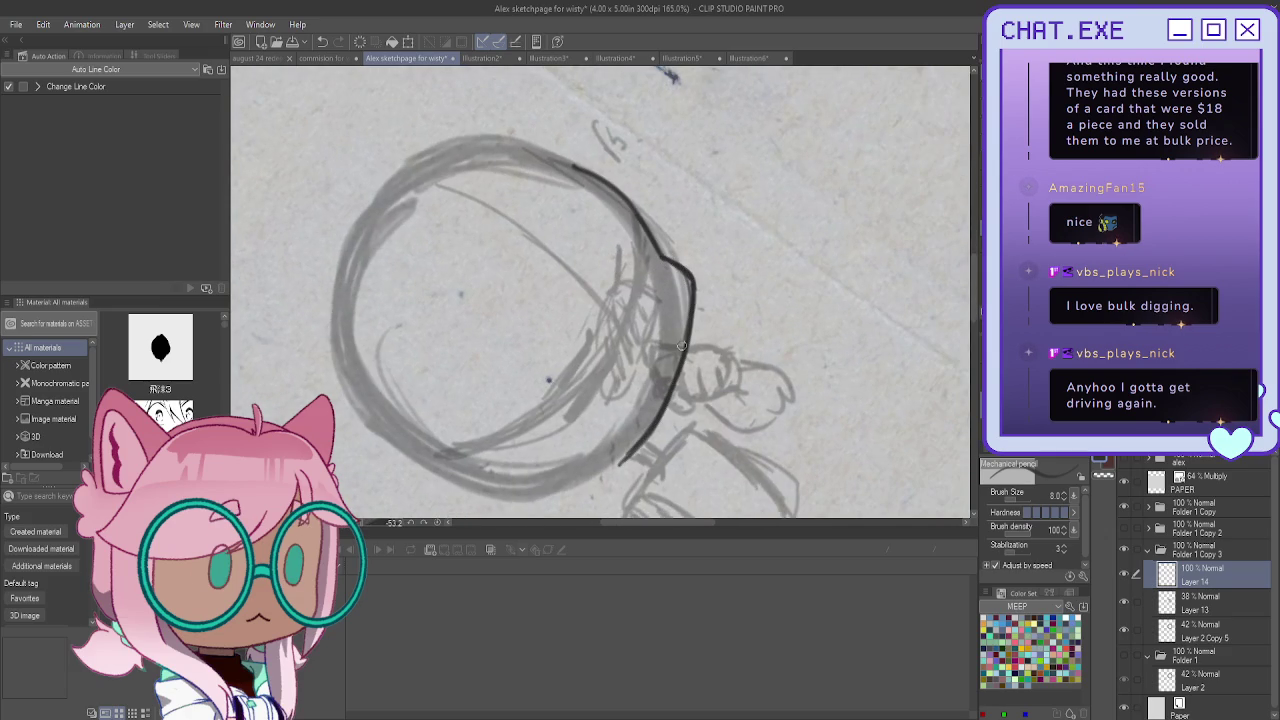
key("ctrl+at")
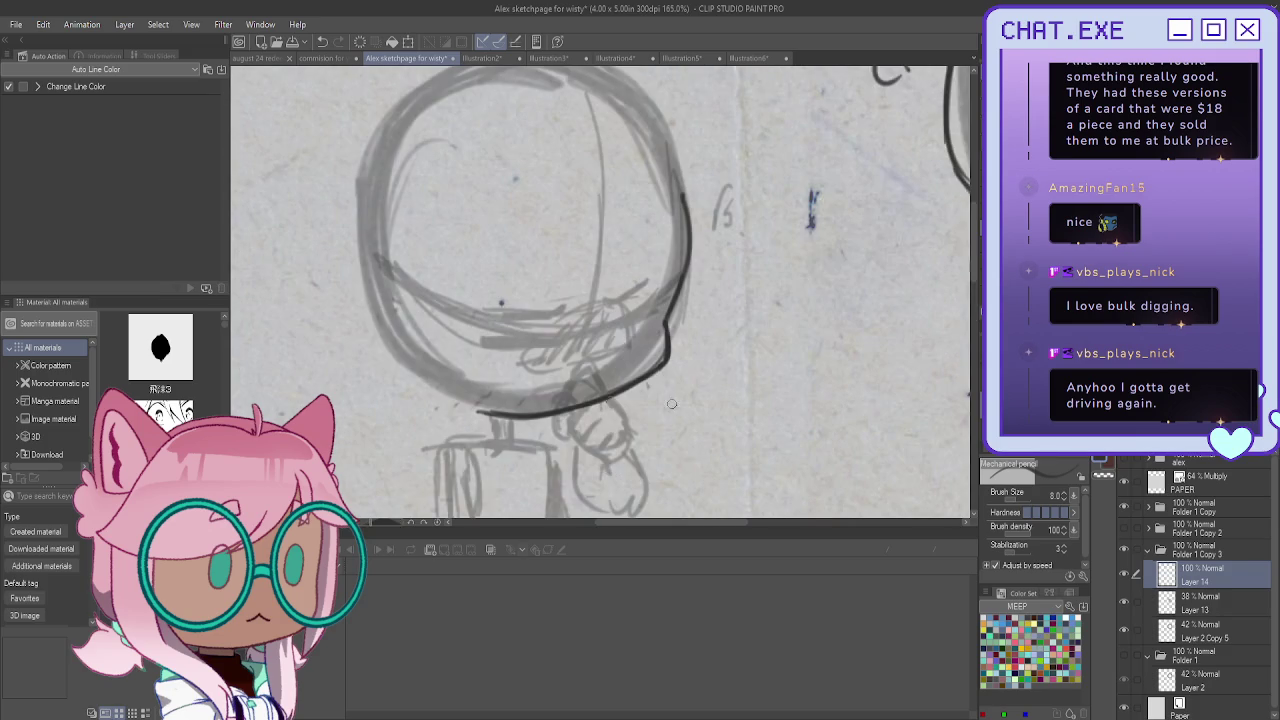
scroll(486, 392, "up", 1)
left_click_drag(470, 410, 672, 378)
Ink the ear with its inner line, erase a trial jaw line, and outline the top of the fist
left_click_drag(376, 198, 364, 286)
left_click_drag(360, 227, 349, 268)
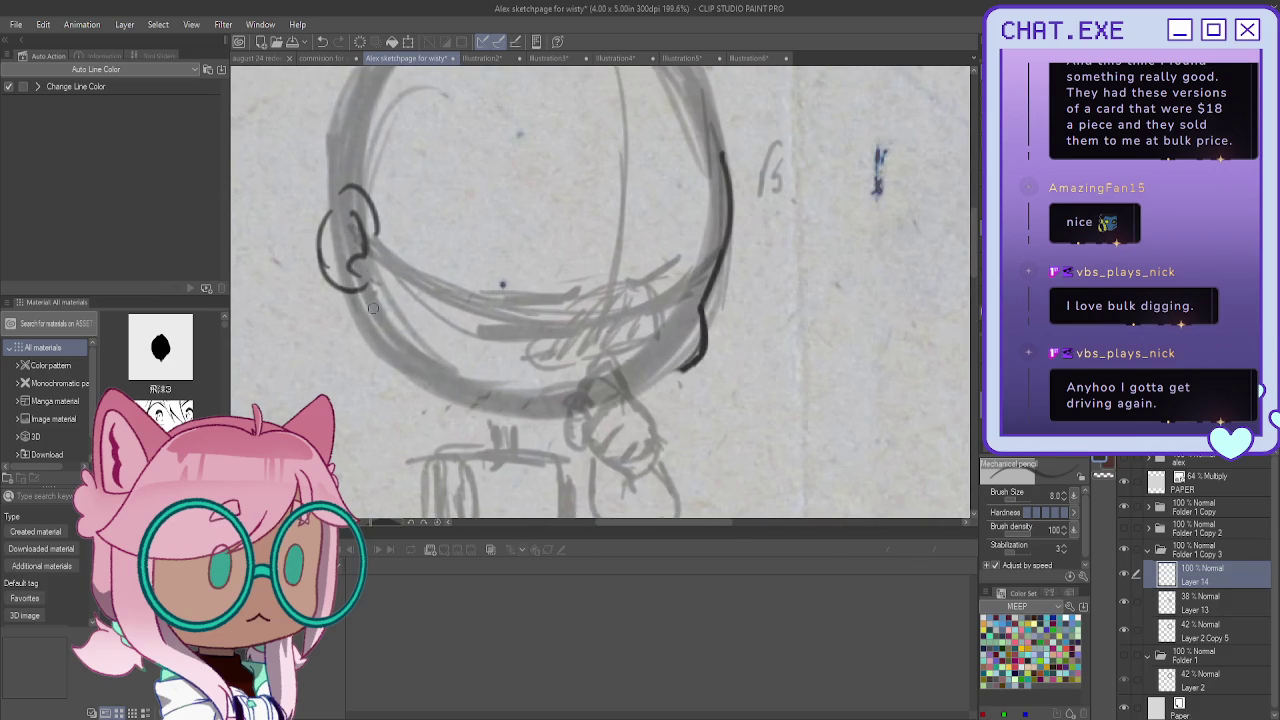
mouse_move(400, 358)
left_mouse_down()
mouse_move(540, 405)
mouse_move(660, 390)
mouse_move(690, 366)
left_mouse_up()
mouse_move(610, 408)
left_mouse_down()
mouse_move(478, 410)
mouse_move(496, 410)
left_mouse_up()
mouse_move(406, 370)
left_mouse_down()
mouse_move(520, 405)
mouse_move(604, 377)
mouse_move(583, 416)
mouse_move(588, 442)
left_mouse_up()
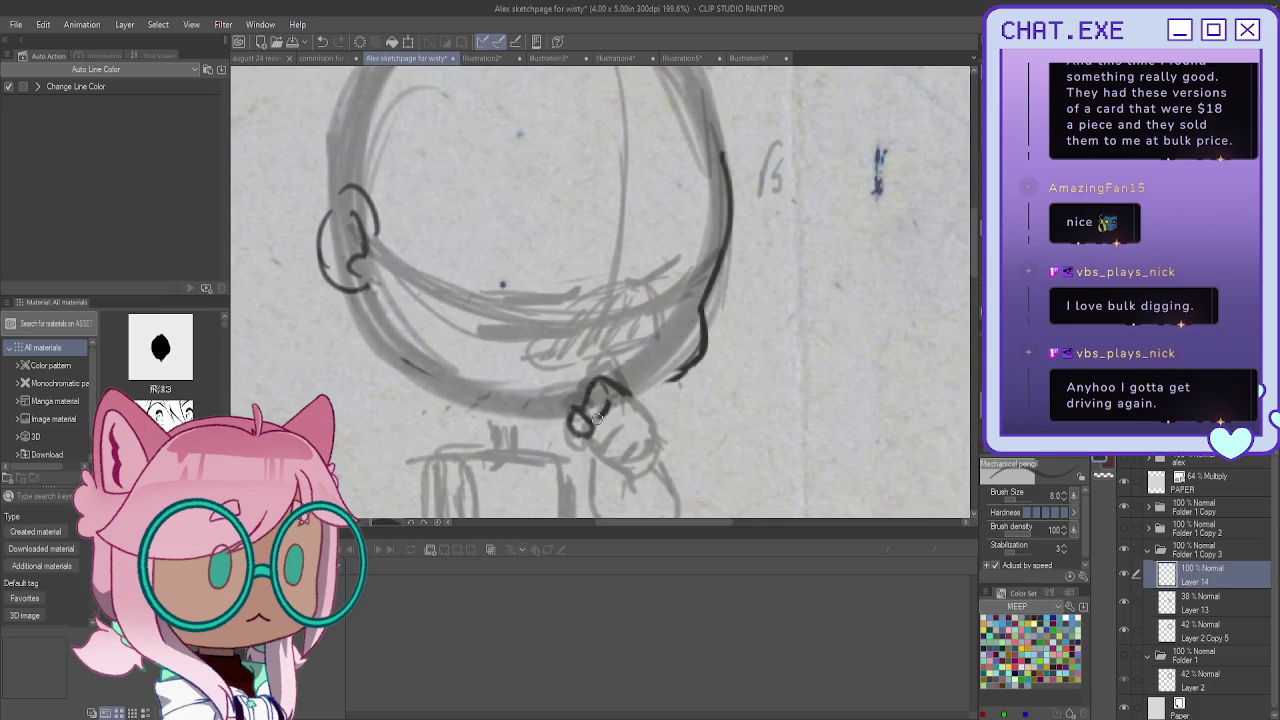
mouse_move(627, 392)
left_mouse_down()
mouse_move(654, 450)
mouse_move(601, 449)
left_mouse_up()
left_click_drag(654, 447, 625, 447)
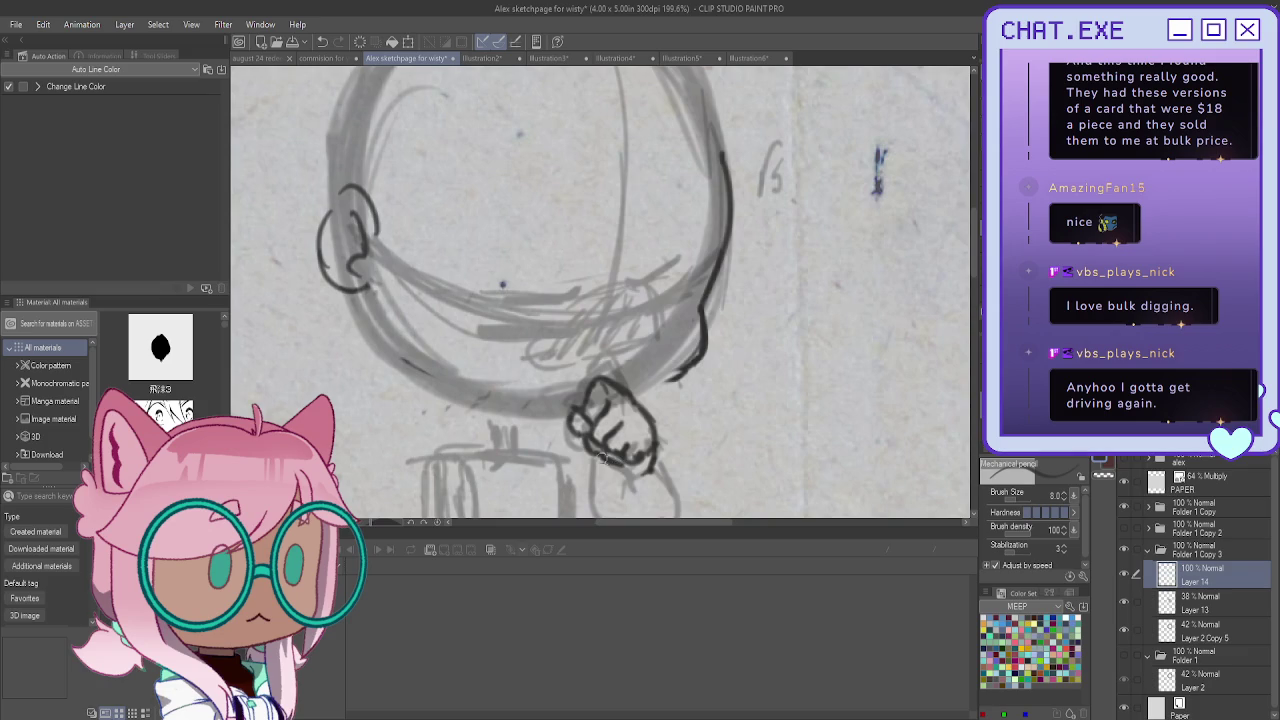
With the canvas flipped back and zoomed in, trace the lower fist outline
key("h")
mouse_move(580, 436)
left_mouse_down()
mouse_move(580, 350)
mouse_move(645, 350)
mouse_move(661, 400)
mouse_move(651, 430)
left_mouse_up()
scroll(643, 350, "up", 1)
mouse_move(655, 380)
left_mouse_down()
mouse_move(632, 415)
mouse_move(656, 388)
mouse_move(592, 388)
mouse_move(602, 412)
left_mouse_up()
key("ctrl+z")
key("ctrl+z")
Retrace the lower fist's sides, add inner-side strokes, and erase the stray lower-right strokes
key("ctrl+z")
key("ctrl+z")
mouse_move(660, 371)
left_mouse_down()
mouse_move(630, 422)
mouse_move(608, 418)
left_mouse_up()
mouse_move(596, 366)
left_mouse_down()
mouse_move(585, 389)
mouse_move(596, 460)
left_mouse_up()
left_click_drag(668, 378, 652, 444)
left_click_drag(662, 436, 622, 486)
left_click_drag(658, 430, 616, 488)
left_click_drag(586, 394, 600, 452)
mouse_move(590, 418)
left_mouse_down()
mouse_move(617, 460)
mouse_move(640, 466)
mouse_move(602, 478)
left_mouse_up()
left_click_drag(586, 376, 580, 428)
mouse_move(597, 367)
left_mouse_down()
mouse_move(564, 426)
mouse_move(588, 464)
left_mouse_up()
left_click_drag(574, 420, 589, 470)
key("ctrl+z")
key("ctrl+z")
key("ctrl+z")
mouse_move(588, 376)
left_mouse_down()
mouse_move(572, 464)
mouse_move(566, 430)
left_mouse_up()
left_click_drag(597, 367, 566, 448)
left_click_drag(598, 378, 592, 424)
mouse_move(660, 384)
left_mouse_down()
mouse_move(665, 440)
mouse_move(630, 465)
mouse_move(597, 384)
mouse_move(590, 460)
mouse_move(640, 482)
mouse_move(588, 450)
mouse_move(595, 475)
mouse_move(585, 395)
mouse_move(580, 440)
mouse_move(615, 484)
left_mouse_up()
Ink the oval below the fist with its two inner lines
left_click_drag(560, 425, 620, 485)
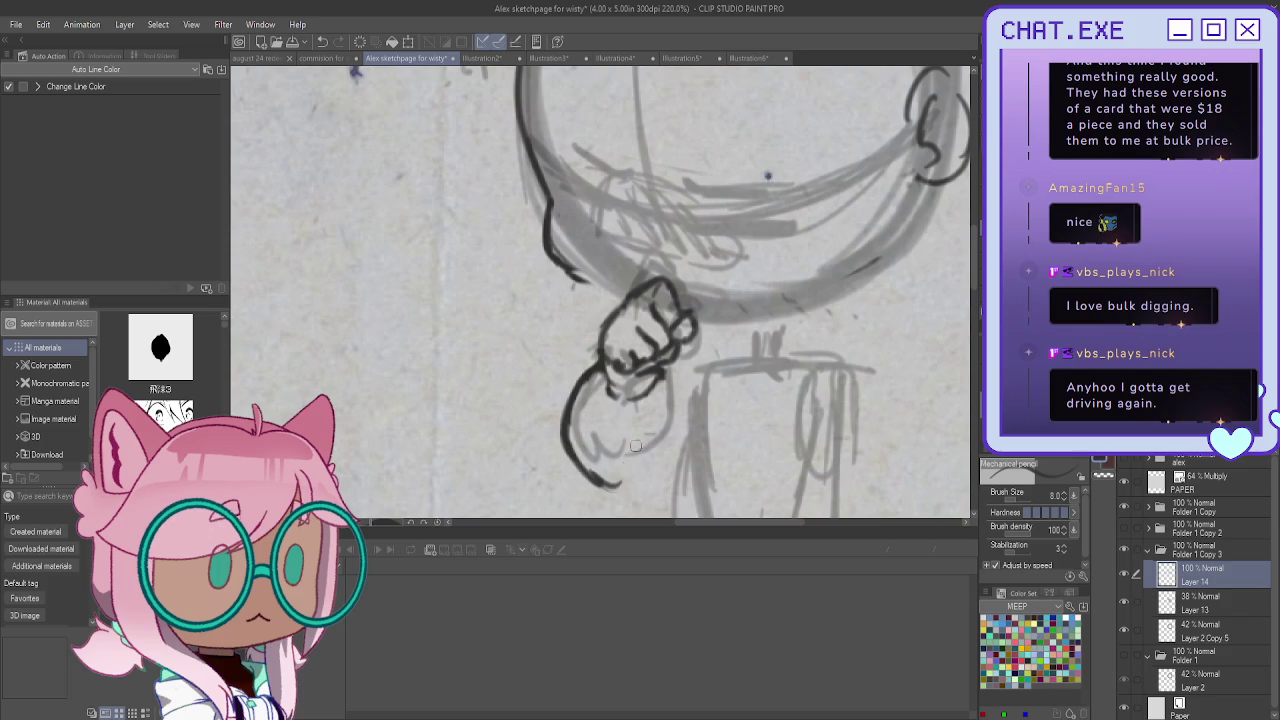
mouse_move(662, 370)
left_mouse_down()
mouse_move(670, 420)
mouse_move(655, 465)
mouse_move(617, 482)
left_mouse_up()
left_click_drag(603, 377, 607, 445)
mouse_move(656, 378)
left_mouse_down()
mouse_move(660, 410)
mouse_move(626, 433)
left_mouse_up()
mouse_move(598, 366)
left_mouse_down()
mouse_move(602, 422)
mouse_move(632, 450)
mouse_move(618, 449)
left_mouse_up()
left_click_drag(594, 395, 614, 480)
mouse_move(662, 418)
left_mouse_down()
mouse_move(636, 482)
mouse_move(608, 484)
left_mouse_up()
key("ctrl+z")
key("ctrl+z")
Darken the oval's outline and inner lines and add vertical finger detail strokes
left_click_drag(666, 430, 612, 490)
left_click_drag(592, 426, 620, 480)
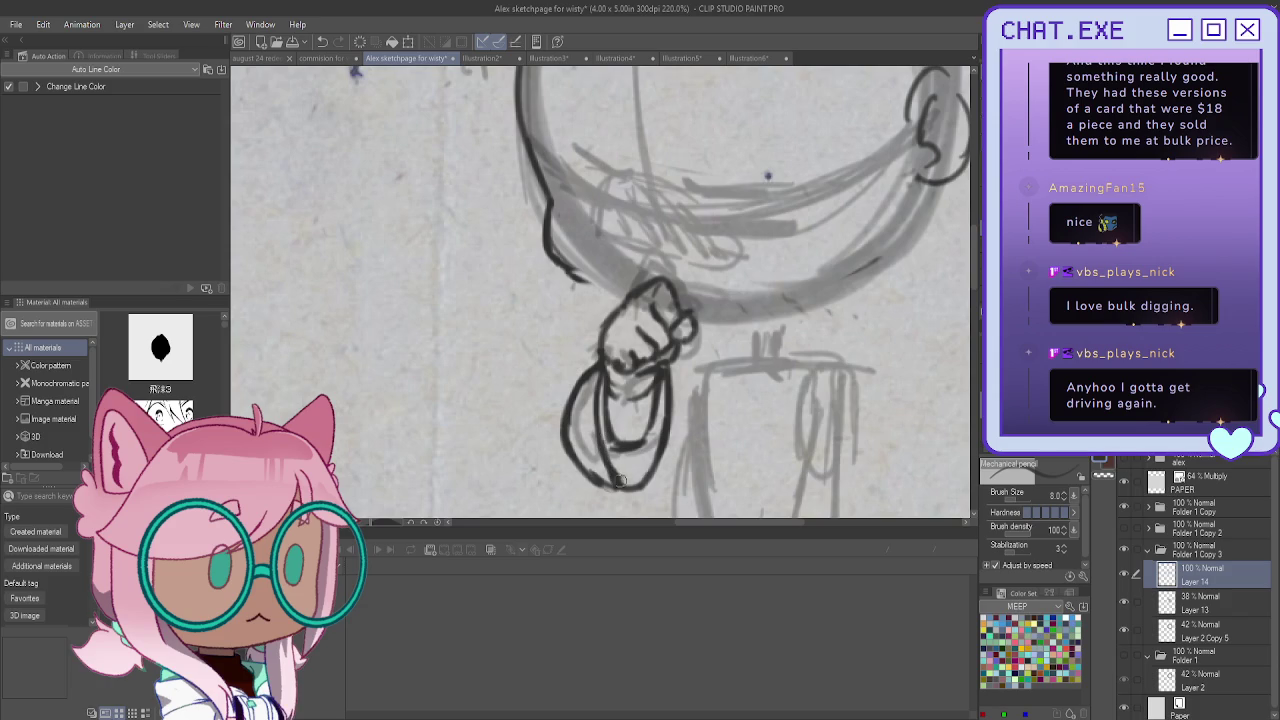
mouse_move(662, 392)
left_mouse_down()
mouse_move(626, 450)
mouse_move(627, 406)
left_mouse_up()
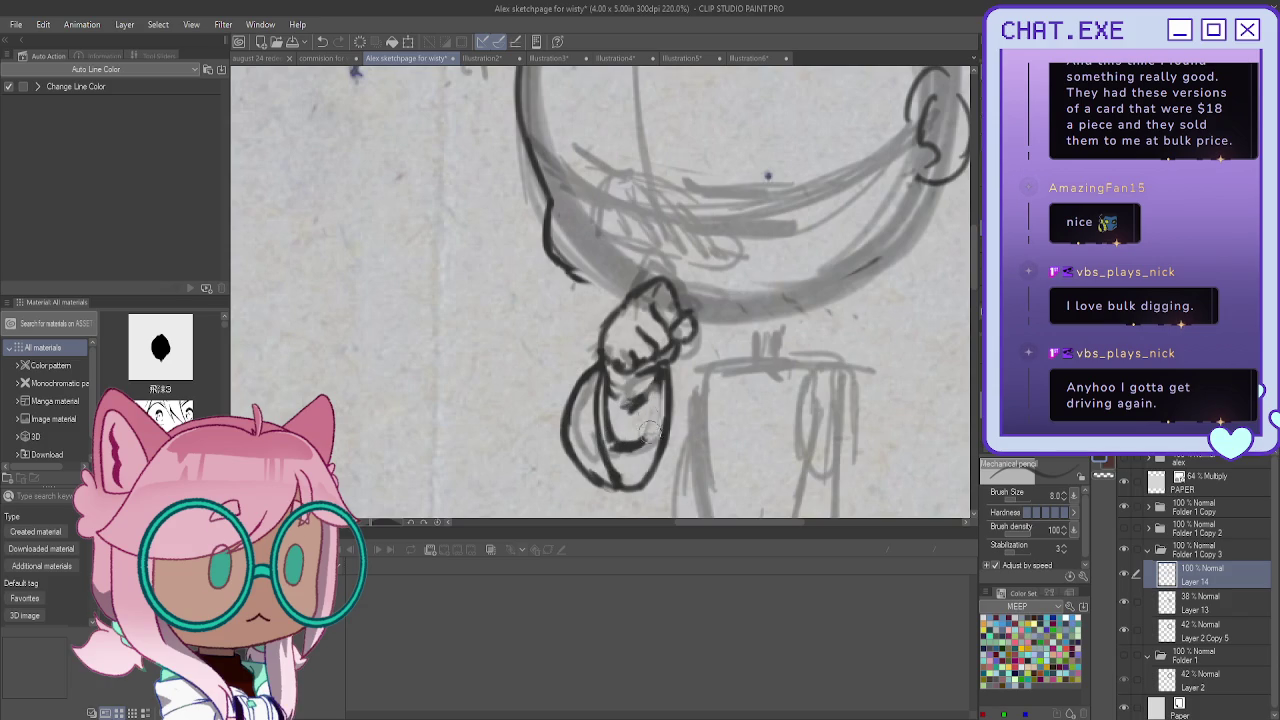
mouse_move(660, 376)
left_mouse_down()
mouse_move(650, 405)
mouse_move(608, 430)
mouse_move(622, 432)
left_mouse_up()
left_click_drag(648, 376, 618, 428)
mouse_move(606, 380)
left_mouse_down()
mouse_move(614, 430)
mouse_move(598, 440)
mouse_move(606, 405)
left_mouse_up()
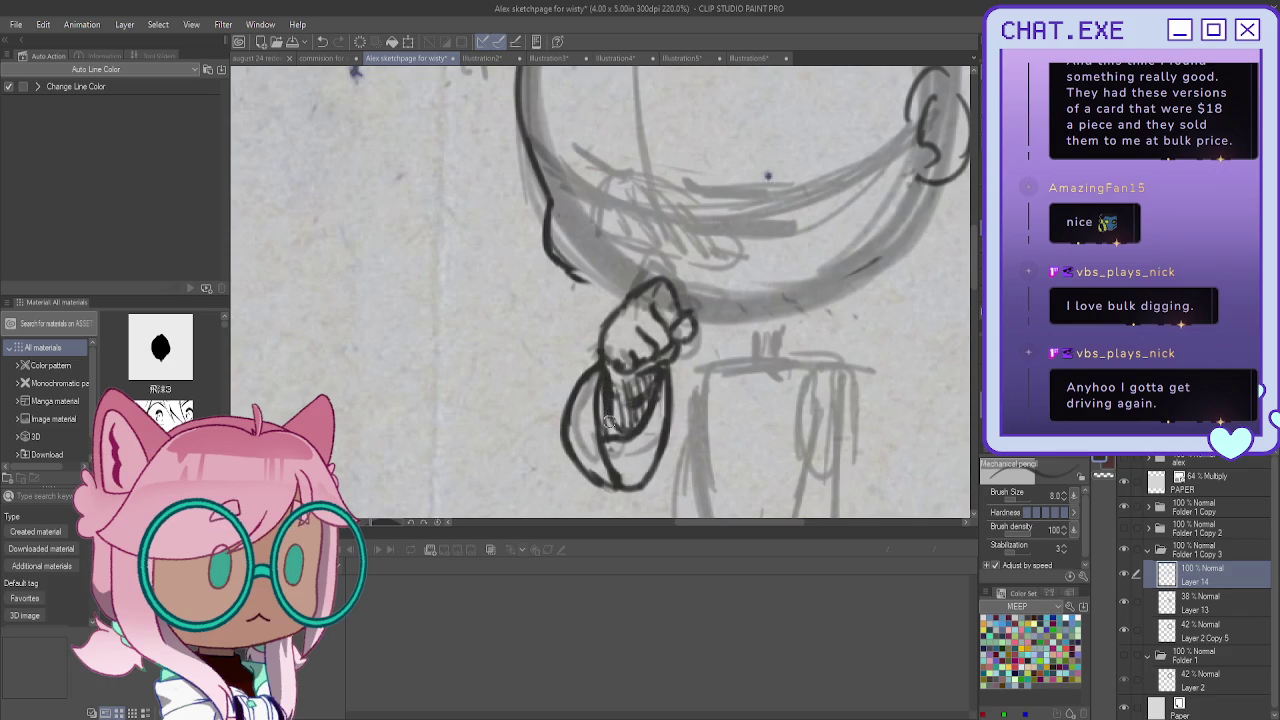
left_click_drag(590, 365, 582, 396)
Ink the lower head contour, shoulder, collar, arm and sleeve lines, and the body's vertical line
scroll(689, 303, "down", 1)
scroll(689, 303, "down", 1)
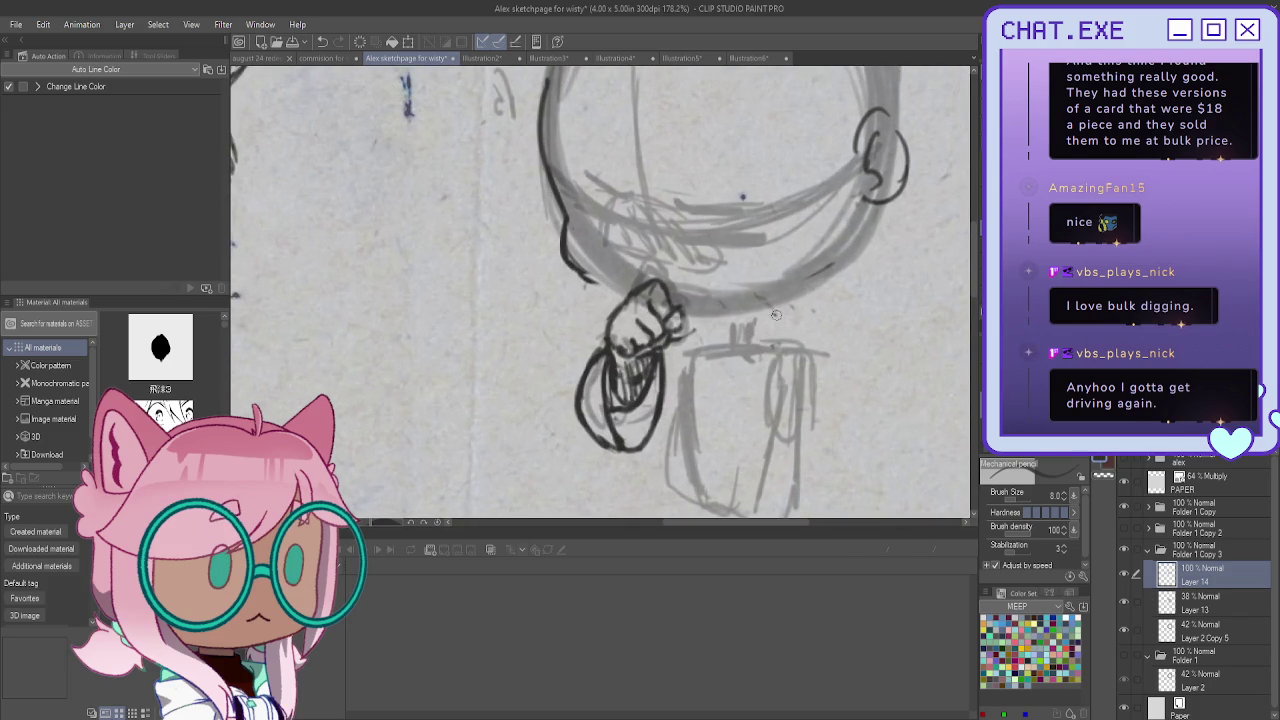
mouse_move(772, 313)
left_mouse_down()
mouse_move(814, 344)
mouse_move(722, 420)
left_mouse_up()
left_click_drag(678, 338, 690, 370)
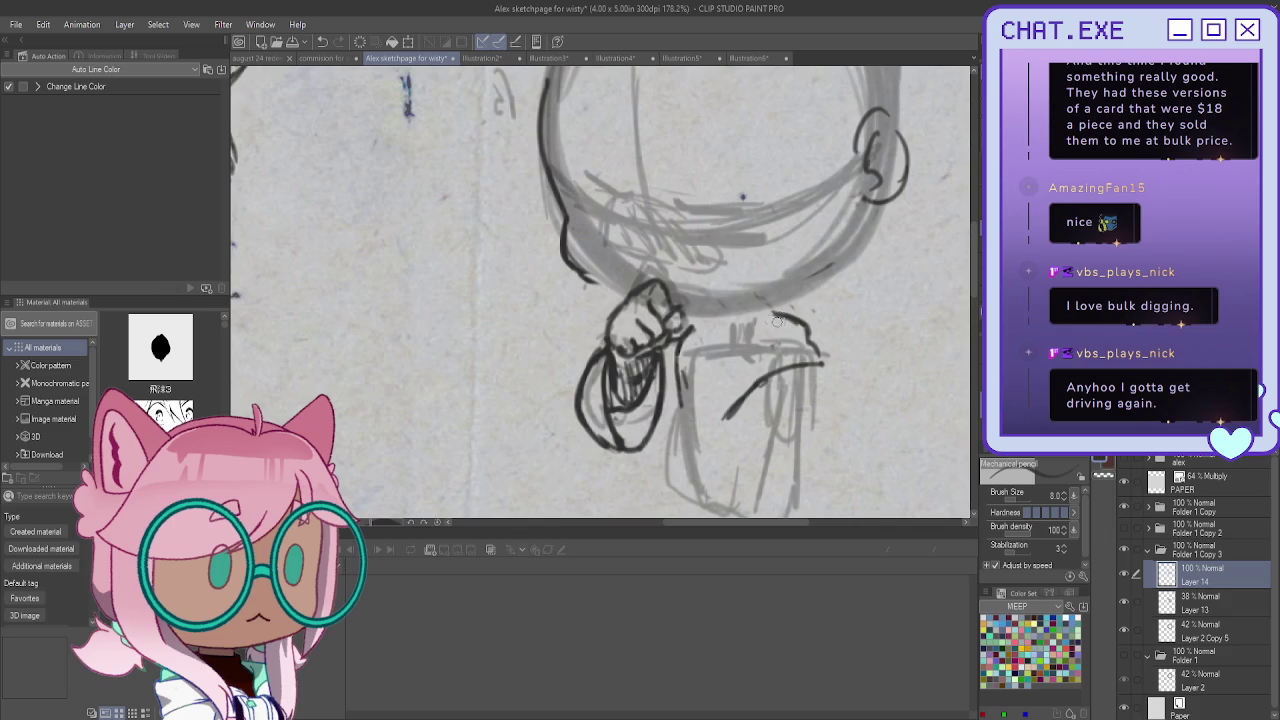
left_click_drag(759, 339, 716, 424)
mouse_move(754, 313)
left_mouse_down()
mouse_move(731, 318)
mouse_move(724, 360)
mouse_move(716, 338)
left_mouse_up()
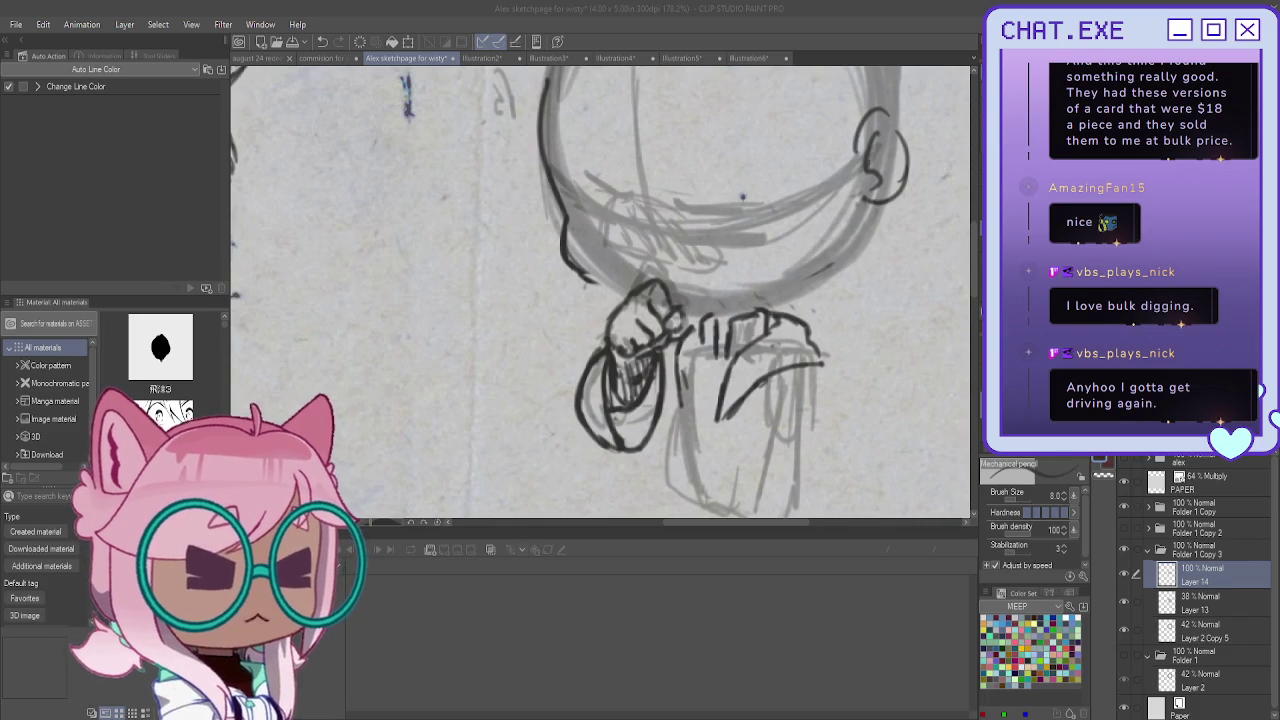
left_click_drag(719, 406, 680, 493)
left_click_drag(735, 408, 684, 497)
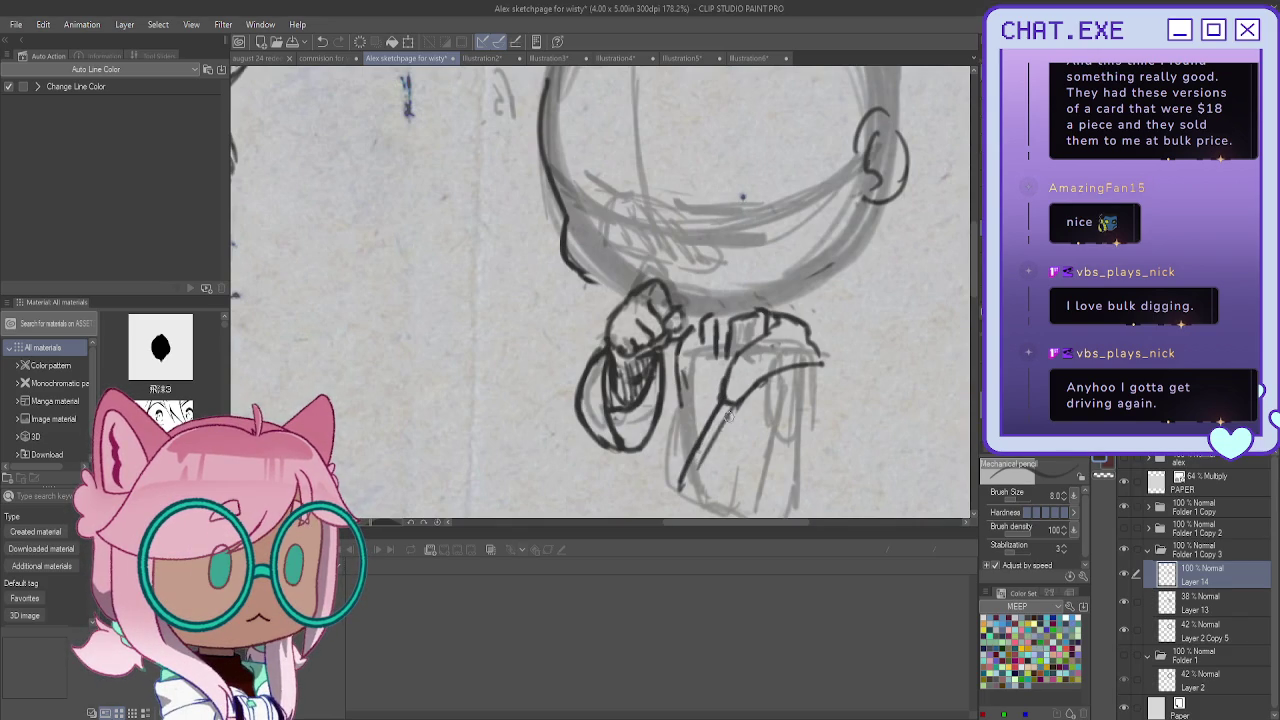
mouse_move(702, 350)
left_mouse_down()
mouse_move(688, 414)
mouse_move(705, 420)
mouse_move(698, 440)
mouse_move(730, 512)
left_mouse_up()
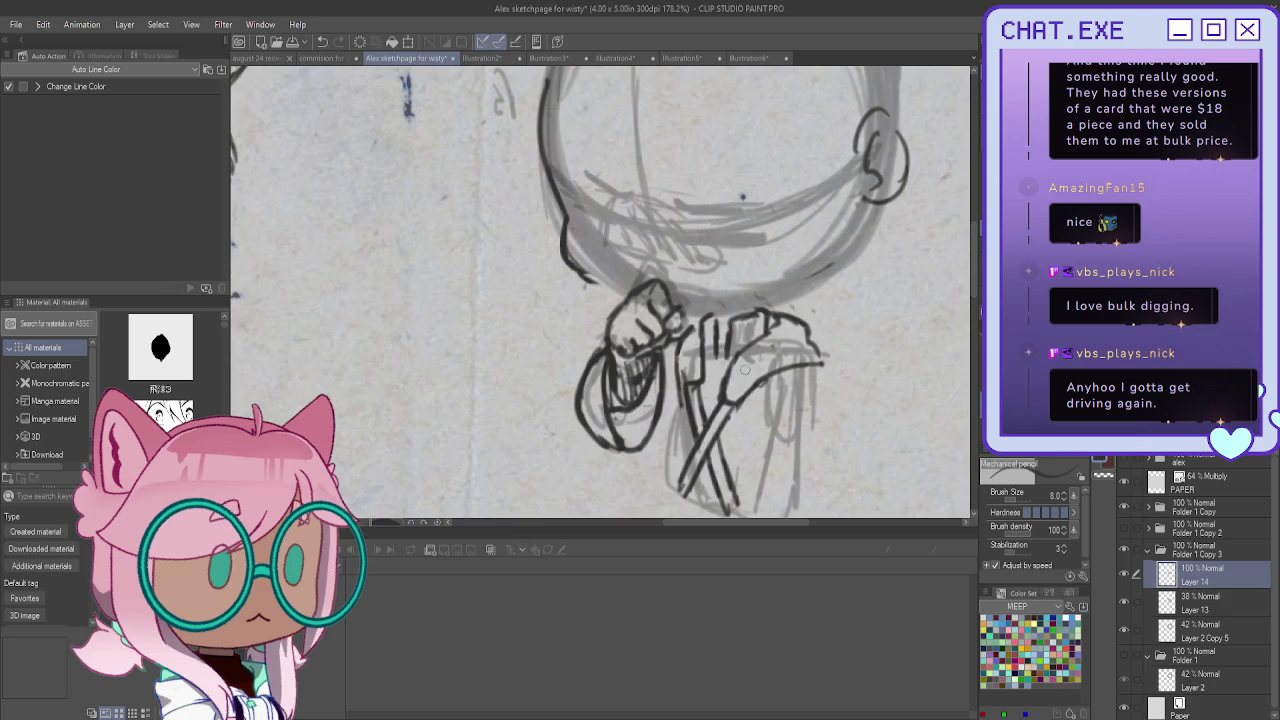
Sketch a small raised hand with finger and curved strokes to the right of the body
scroll(750, 380, "down", 2)
scroll(790, 355, "down", 2)
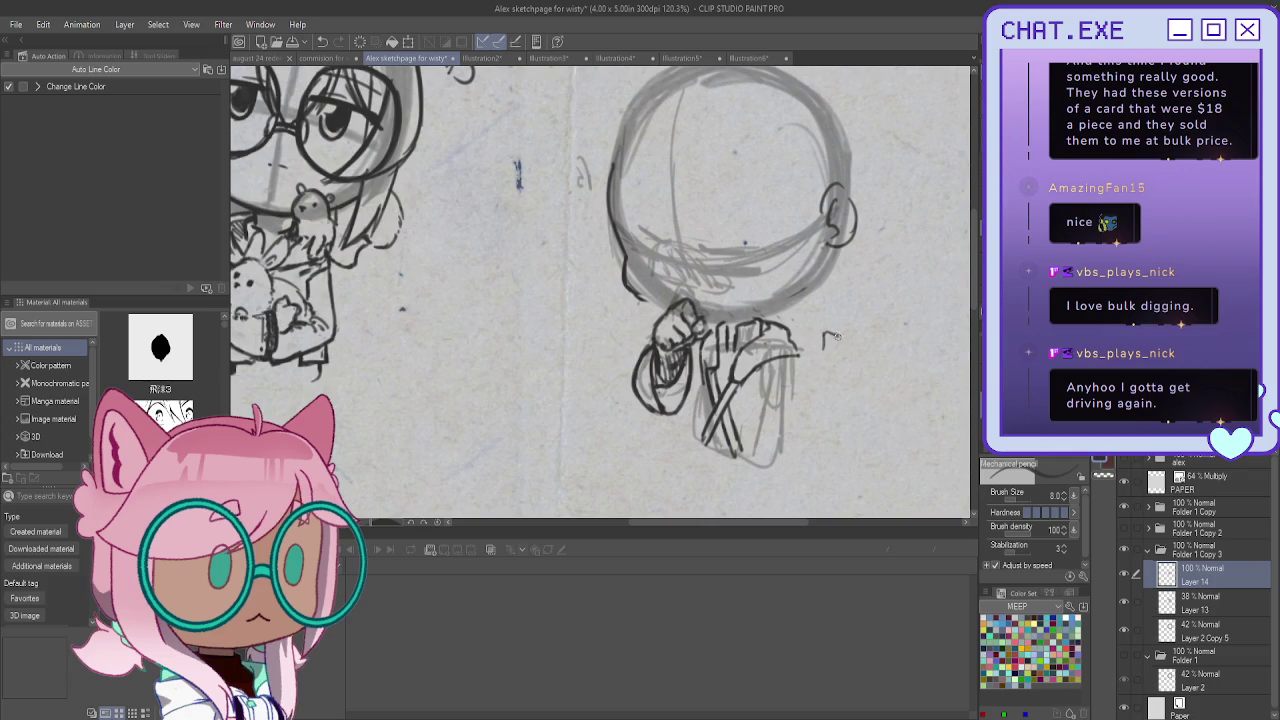
scroll(826, 345, "up", 1)
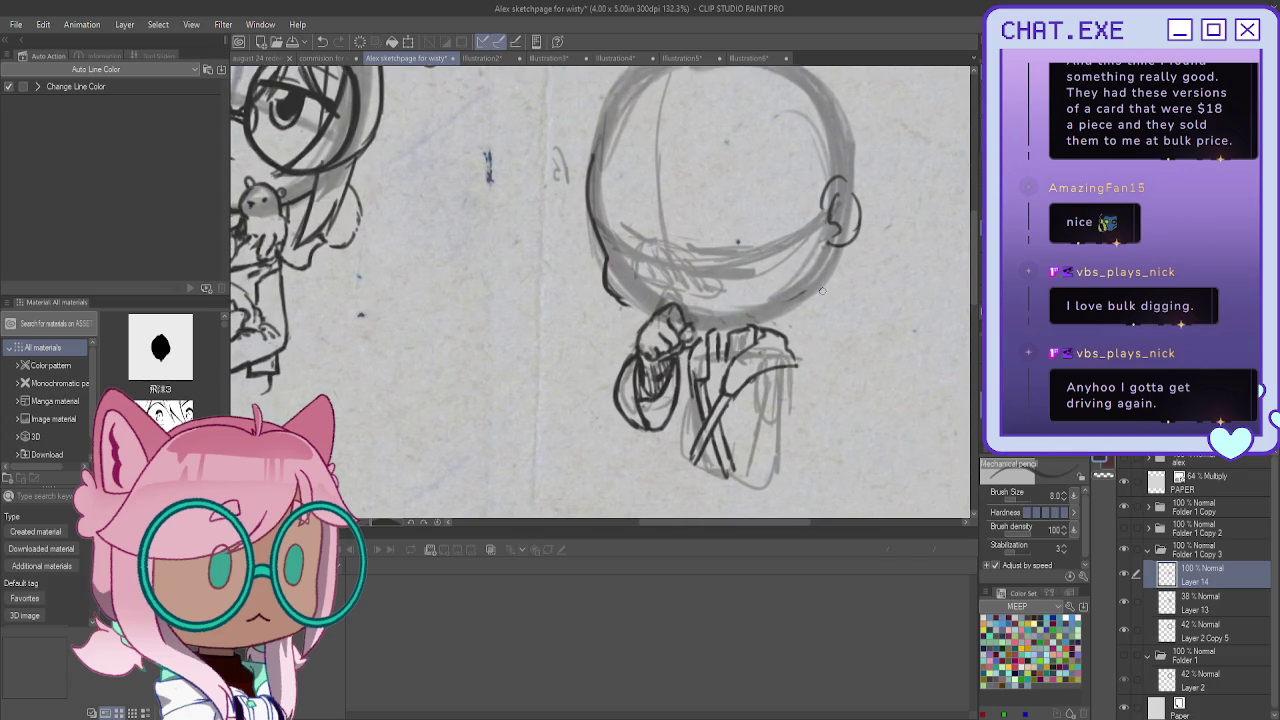
scroll(822, 291, "up", 1)
left_click_drag(815, 368, 808, 391)
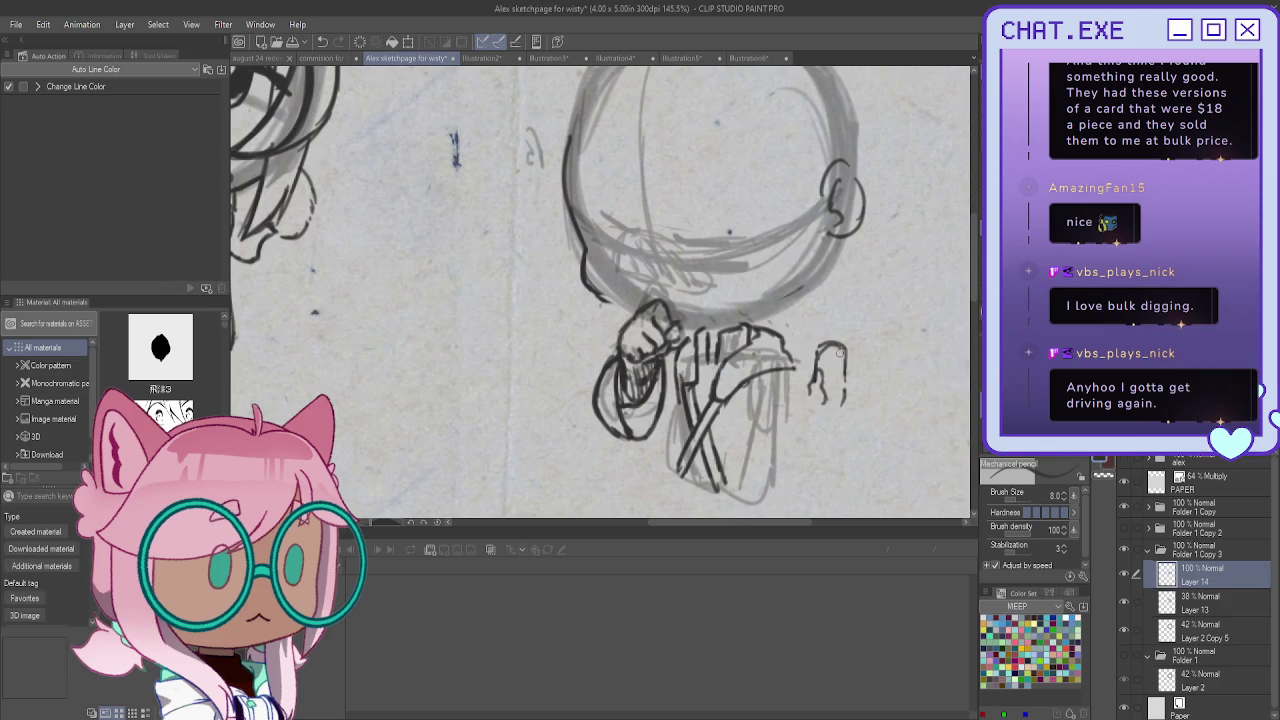
left_click_drag(830, 347, 827, 383)
key("ctrl+z")
left_click_drag(808, 403, 822, 428)
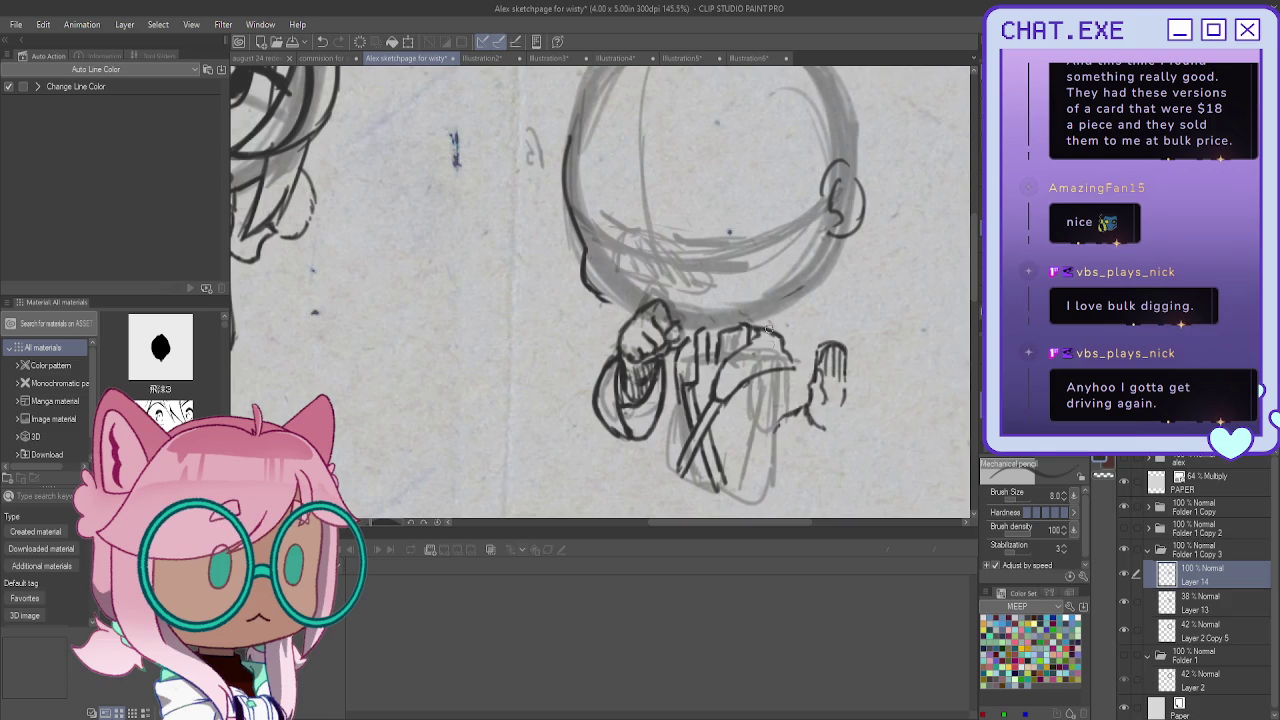
Lasso the small raised hand, scale and rotate it into place, deselect, and return to the pencil
key("m")
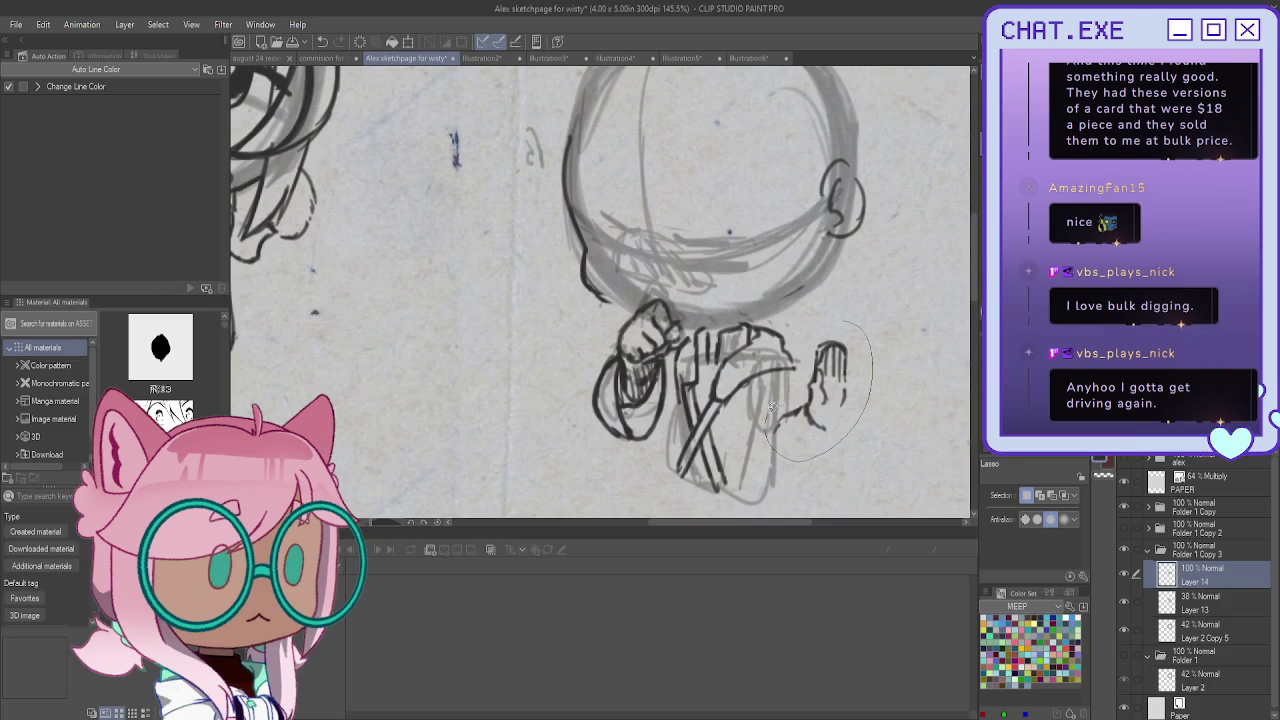
left_click_drag(875, 362, 833, 315)
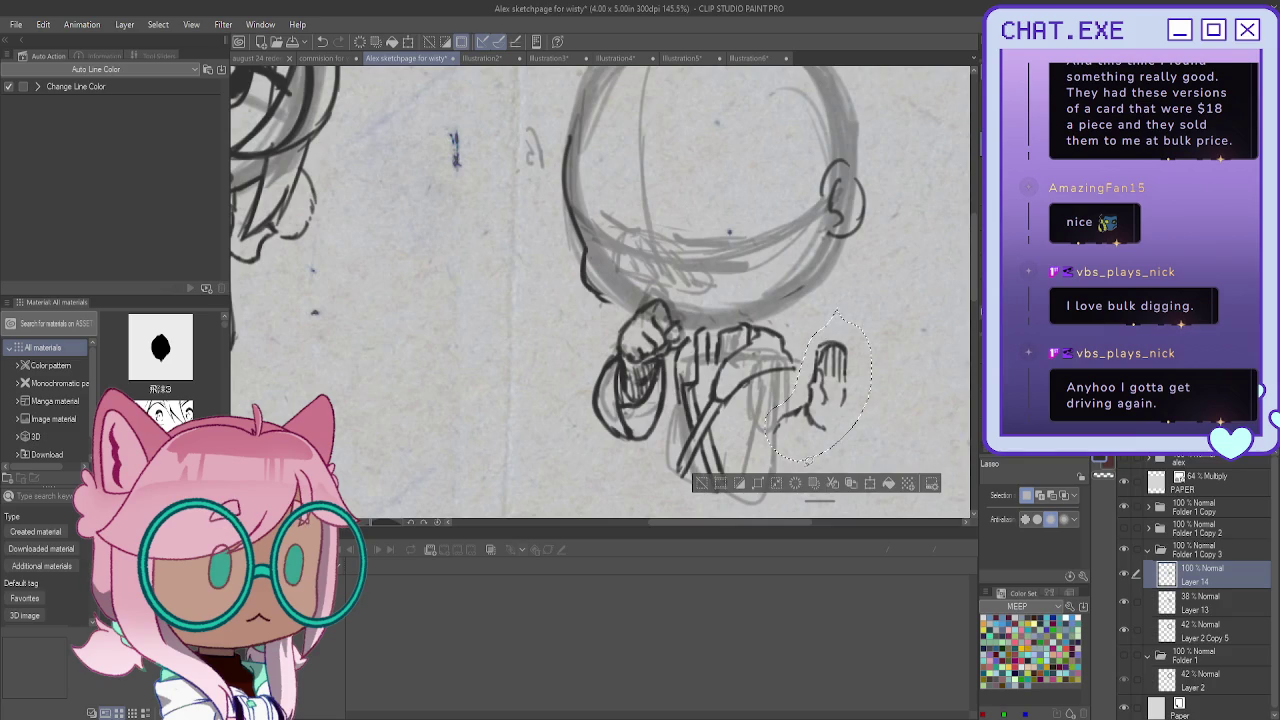
left_click(852, 485)
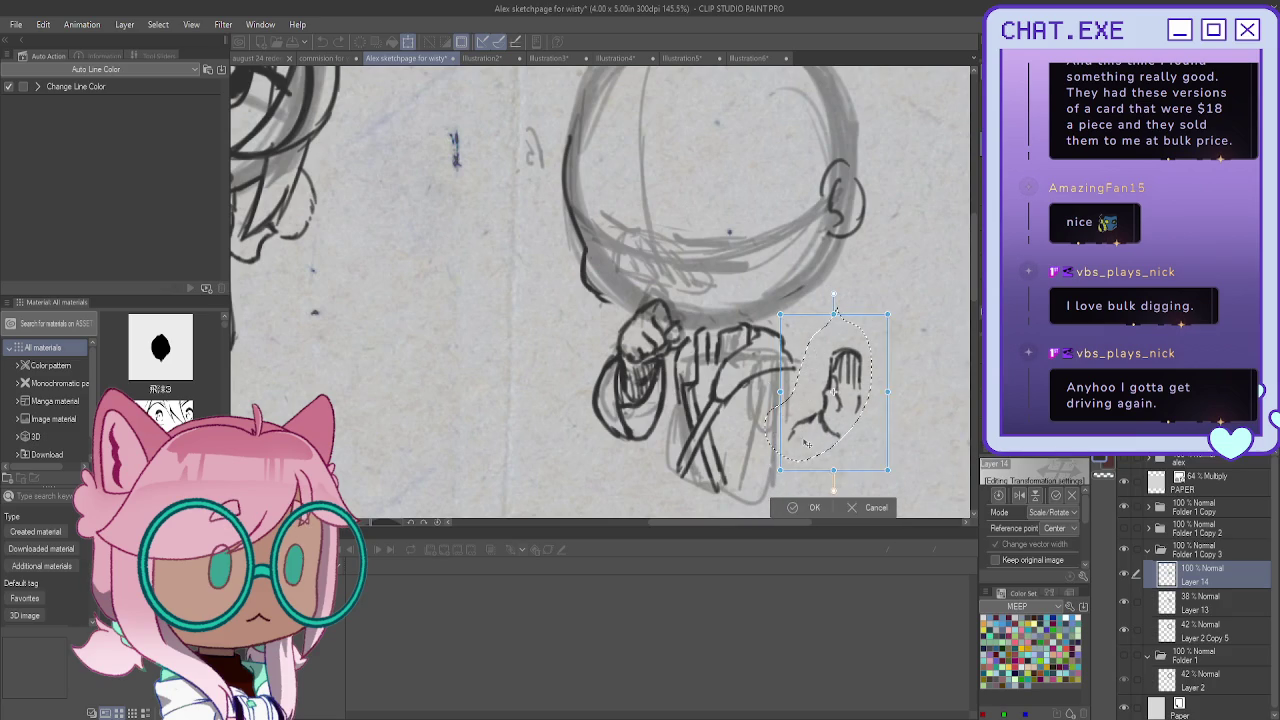
left_click(812, 507)
left_click(721, 486)
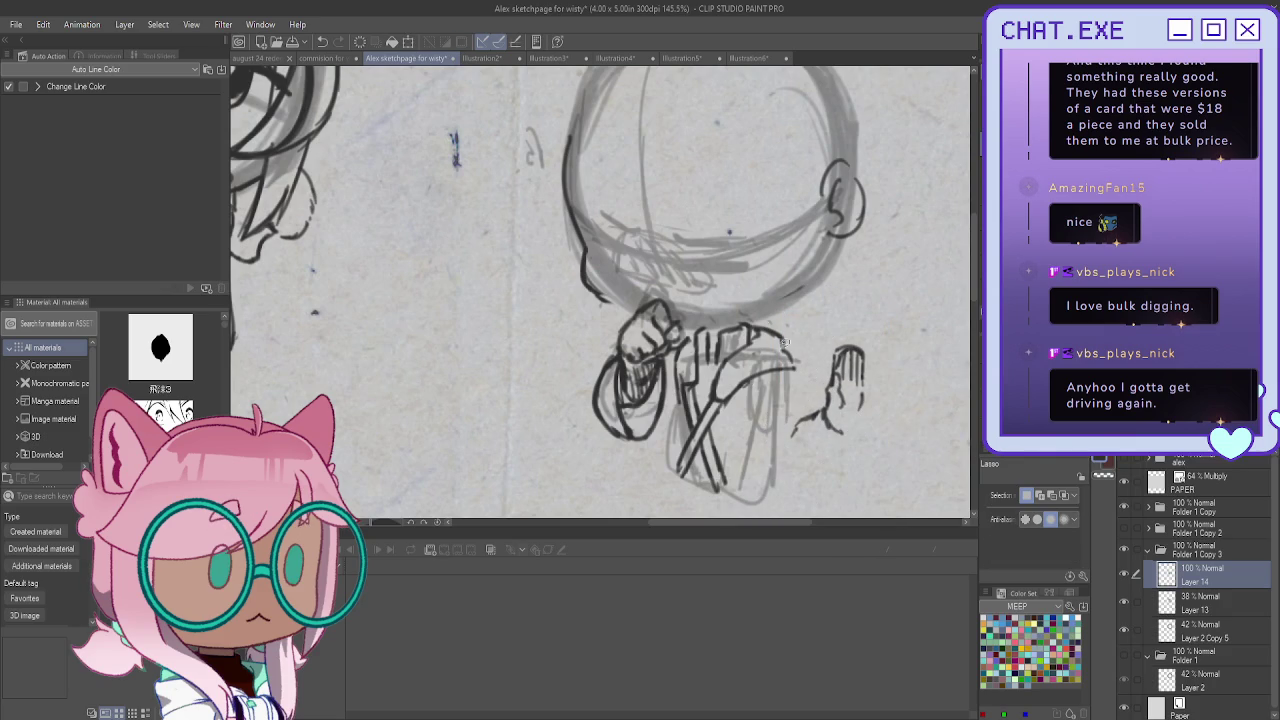
key("p")
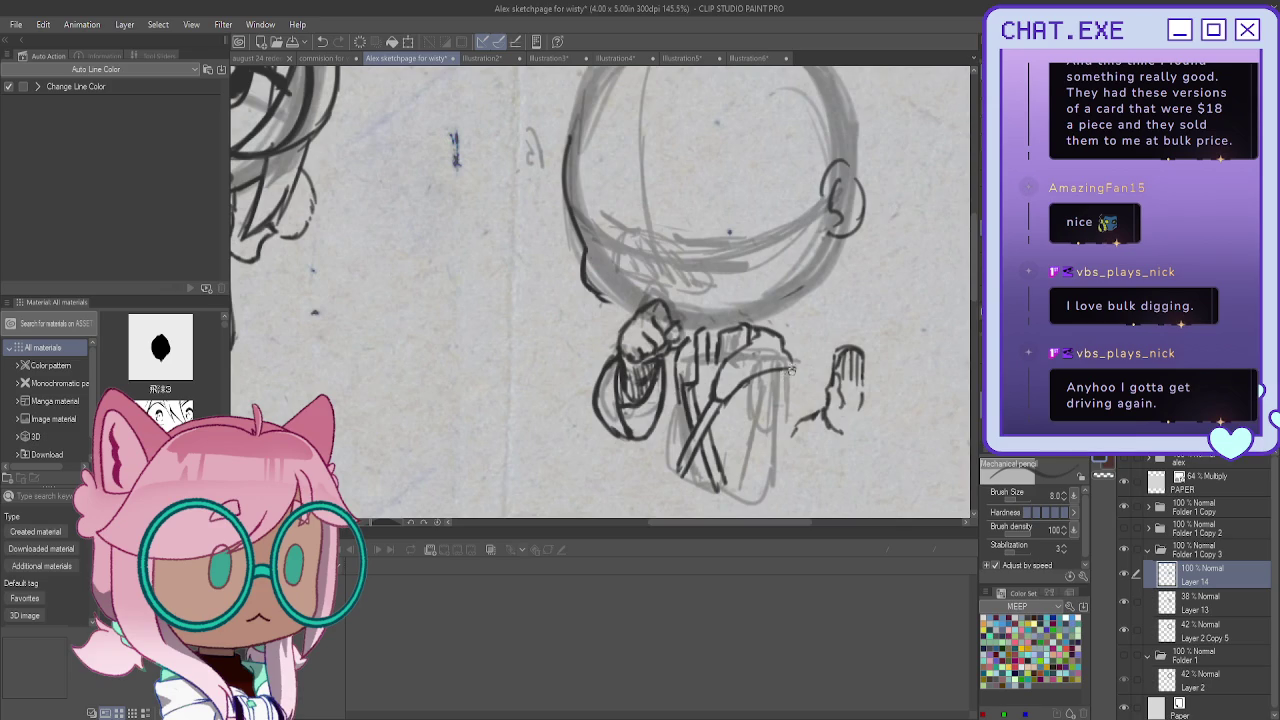
Ink the raised hand's right side, wrist and lower palm
mouse_move(795, 410)
left_mouse_down()
mouse_move(772, 456)
mouse_move(818, 440)
left_mouse_up()
key("ctrl+z")
left_click_drag(852, 420, 841, 444)
left_click_drag(820, 425, 833, 448)
mouse_move(820, 428)
left_mouse_down()
mouse_move(838, 444)
mouse_move(830, 413)
left_mouse_up()
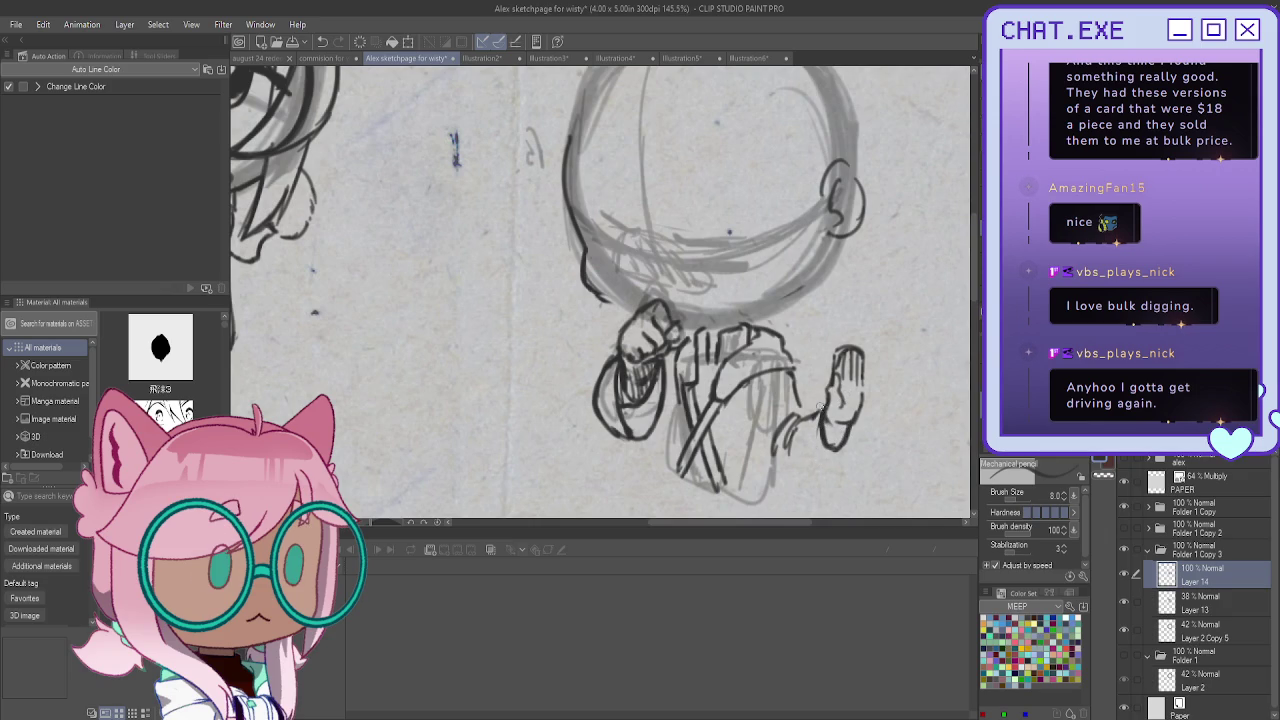
mouse_move(818, 406)
left_mouse_down()
mouse_move(814, 450)
mouse_move(830, 464)
mouse_move(847, 446)
mouse_move(815, 447)
mouse_move(830, 430)
mouse_move(828, 484)
left_mouse_up()
Ink the forearm sleeve, torso, arm, legs and foot outlines, then add new Layer 15
mouse_move(826, 402)
left_mouse_down()
mouse_move(782, 446)
mouse_move(772, 438)
left_mouse_up()
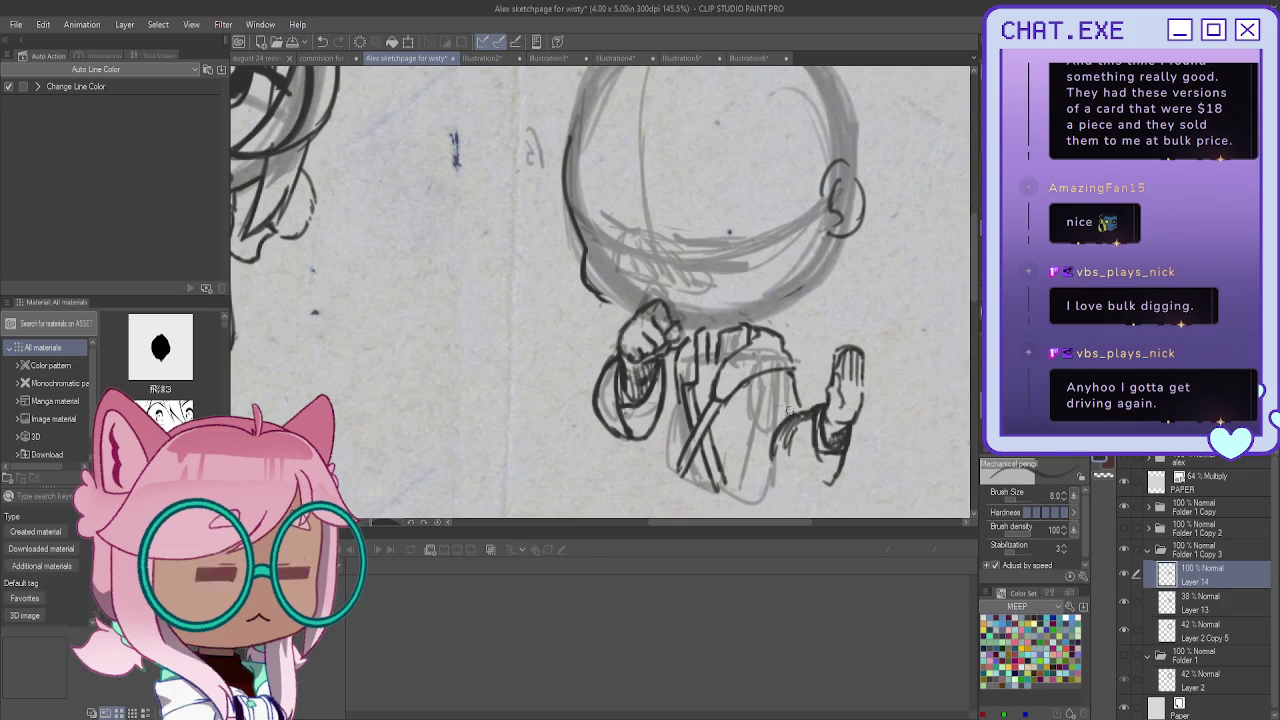
mouse_move(765, 382)
left_mouse_down()
mouse_move(756, 456)
mouse_move(774, 476)
mouse_move(832, 488)
left_mouse_up()
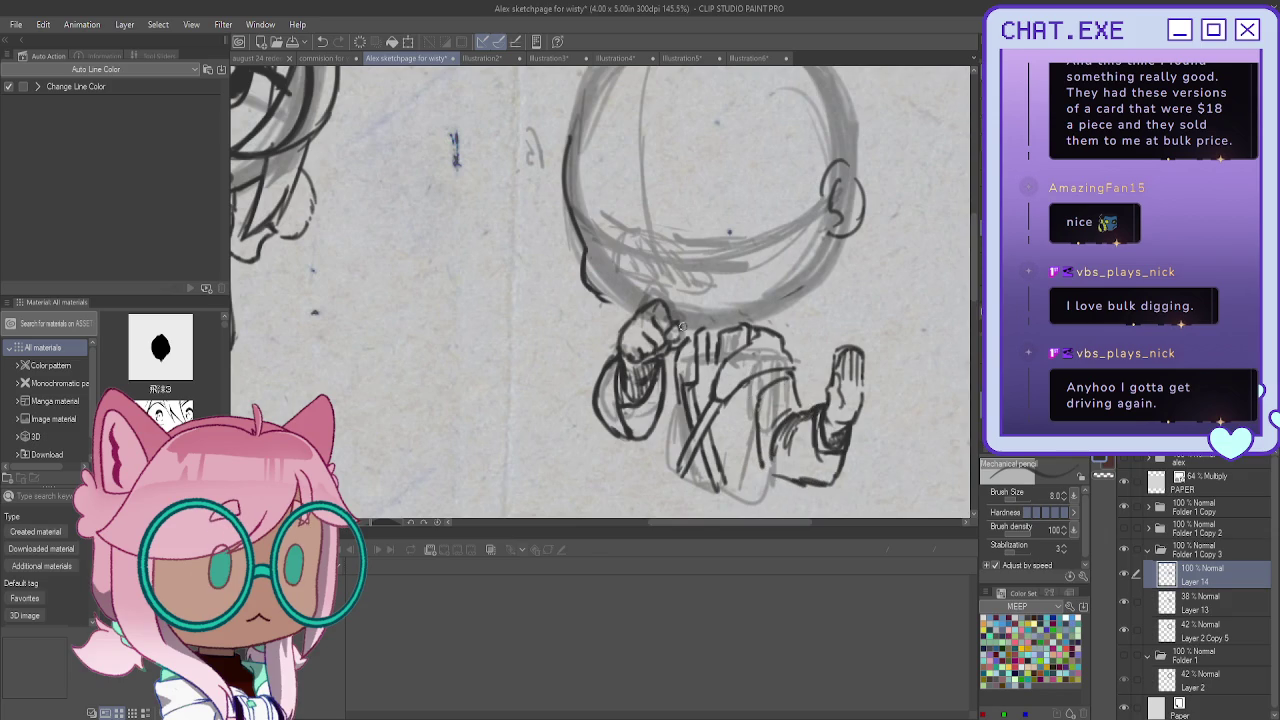
left_click_drag(690, 350, 692, 418)
mouse_move(617, 304)
left_mouse_down()
mouse_move(634, 313)
mouse_move(619, 295)
left_mouse_up()
left_click_drag(671, 416, 664, 458)
left_click_drag(680, 395, 673, 478)
left_click_drag(721, 407, 701, 489)
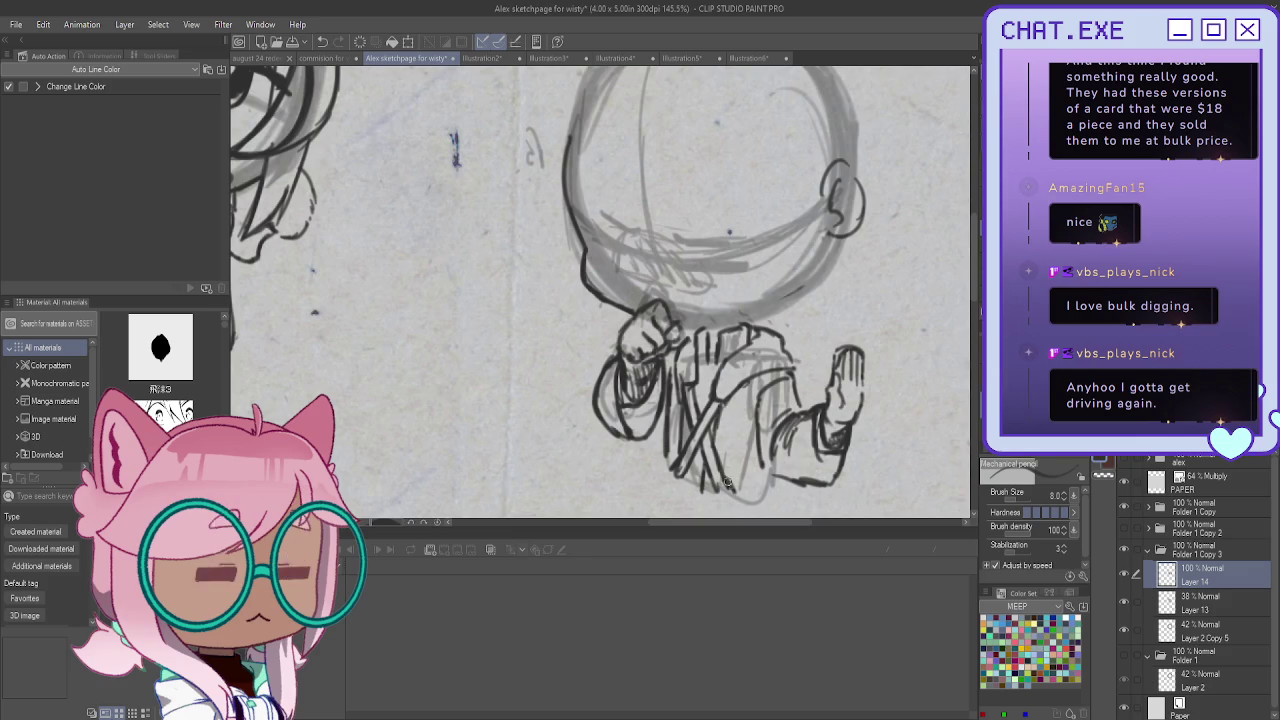
mouse_move(785, 470)
left_mouse_down()
mouse_move(722, 490)
mouse_move(752, 492)
left_mouse_up()
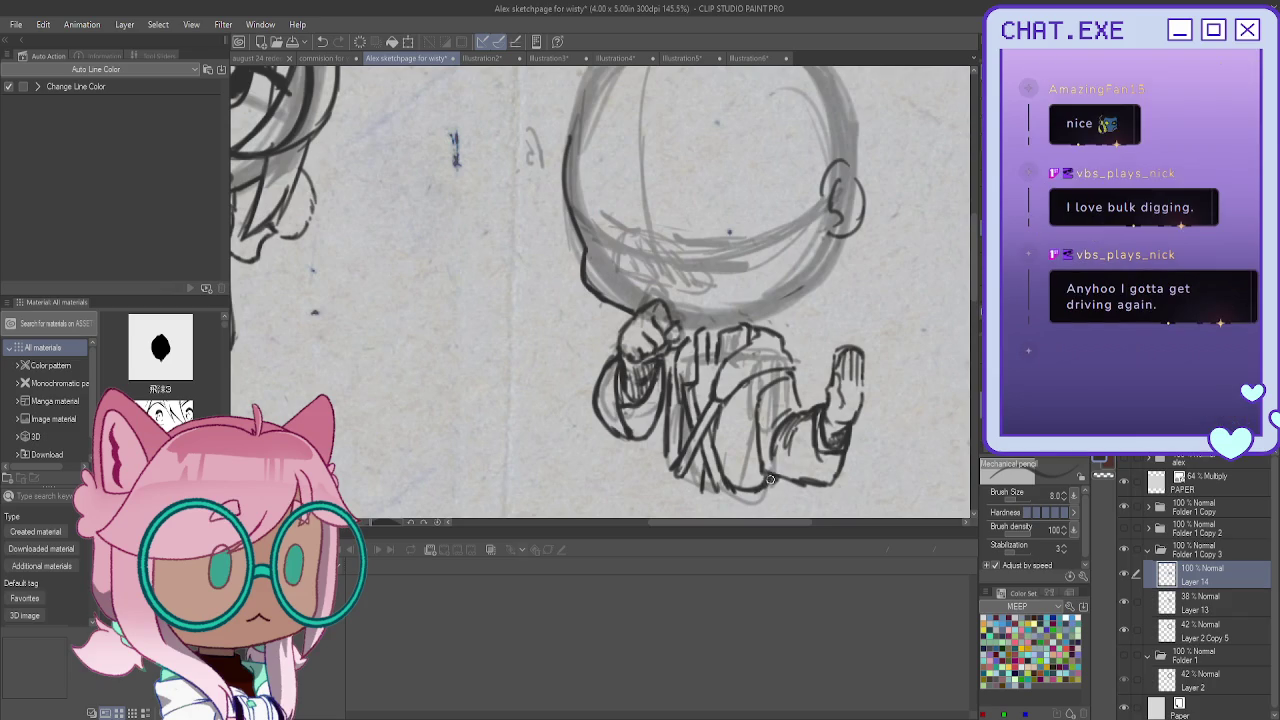
mouse_move(668, 430)
left_mouse_down()
mouse_move(662, 468)
mouse_move(740, 492)
left_mouse_up()
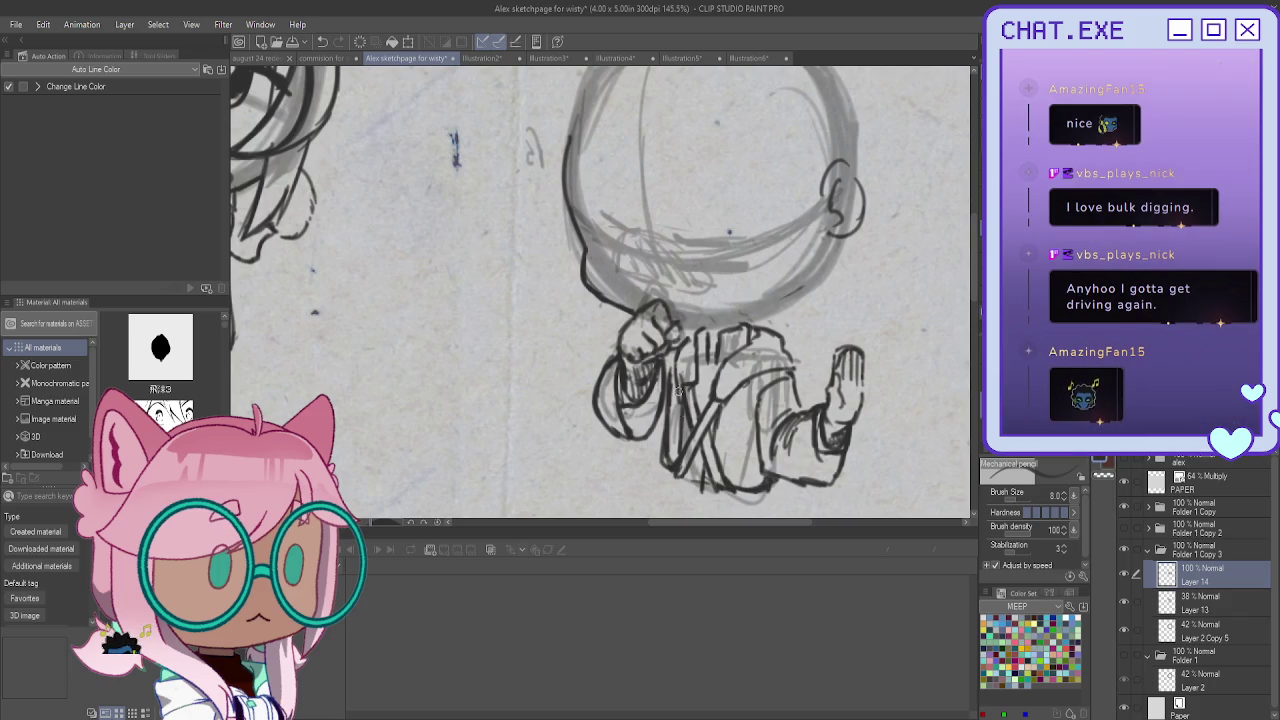
left_click_drag(706, 337, 707, 360)
key("ctrl+shift+n")
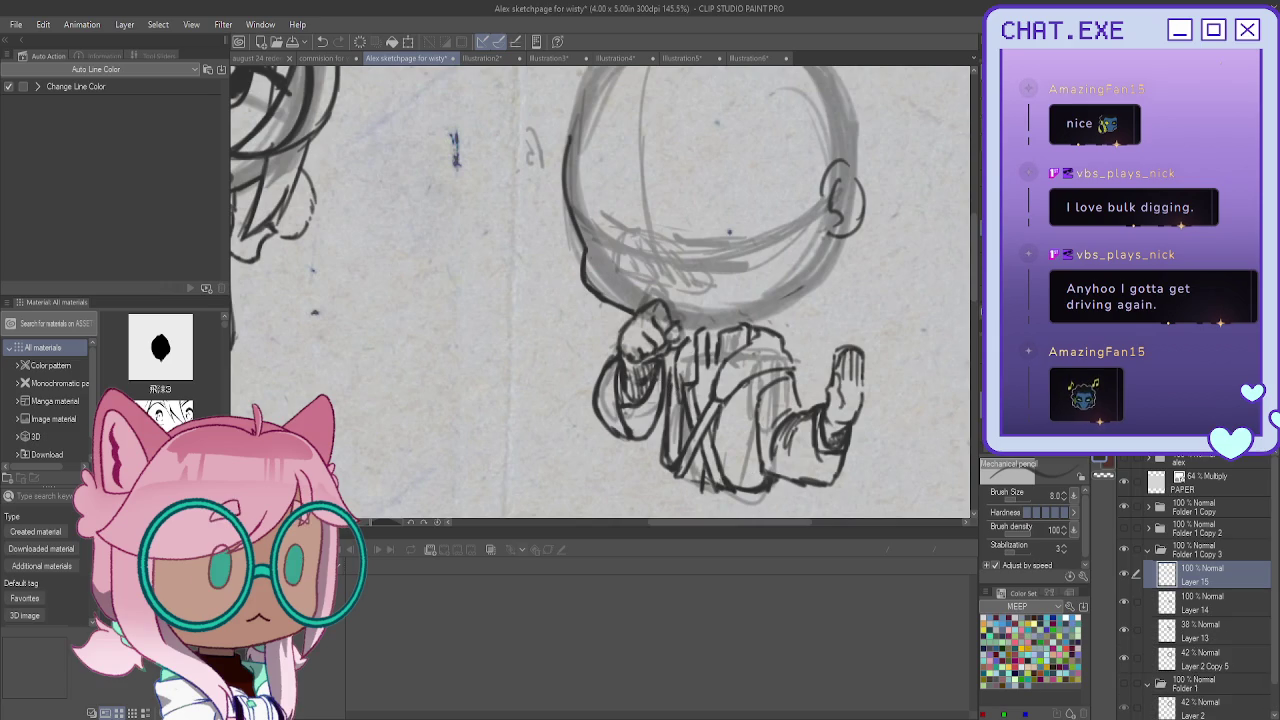
Draw the dark horizontal eye lines, erase the excess, and redraw the left eye line darker
scroll(658, 319, "up", 1)
scroll(658, 319, "up", 1)
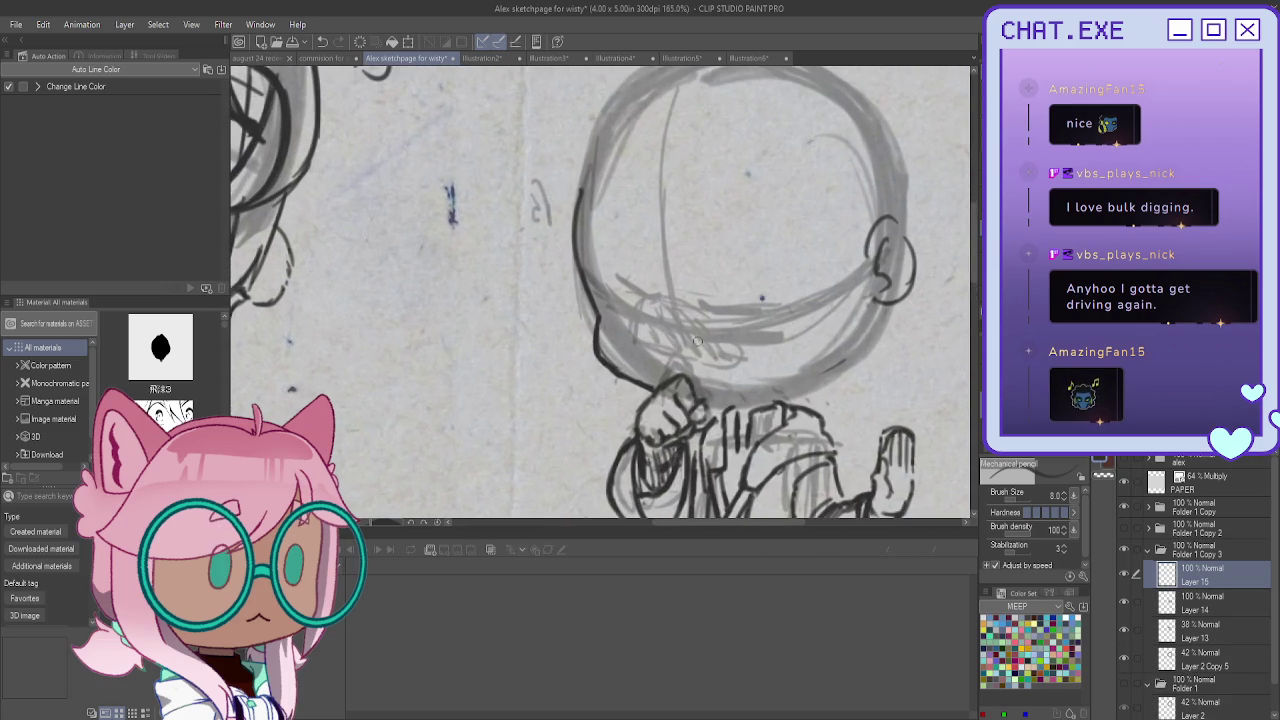
mouse_move(776, 337)
left_mouse_down()
mouse_move(704, 337)
mouse_move(751, 337)
mouse_move(720, 353)
mouse_move(762, 353)
mouse_move(744, 358)
mouse_move(762, 357)
mouse_move(704, 327)
mouse_move(652, 330)
left_mouse_up()
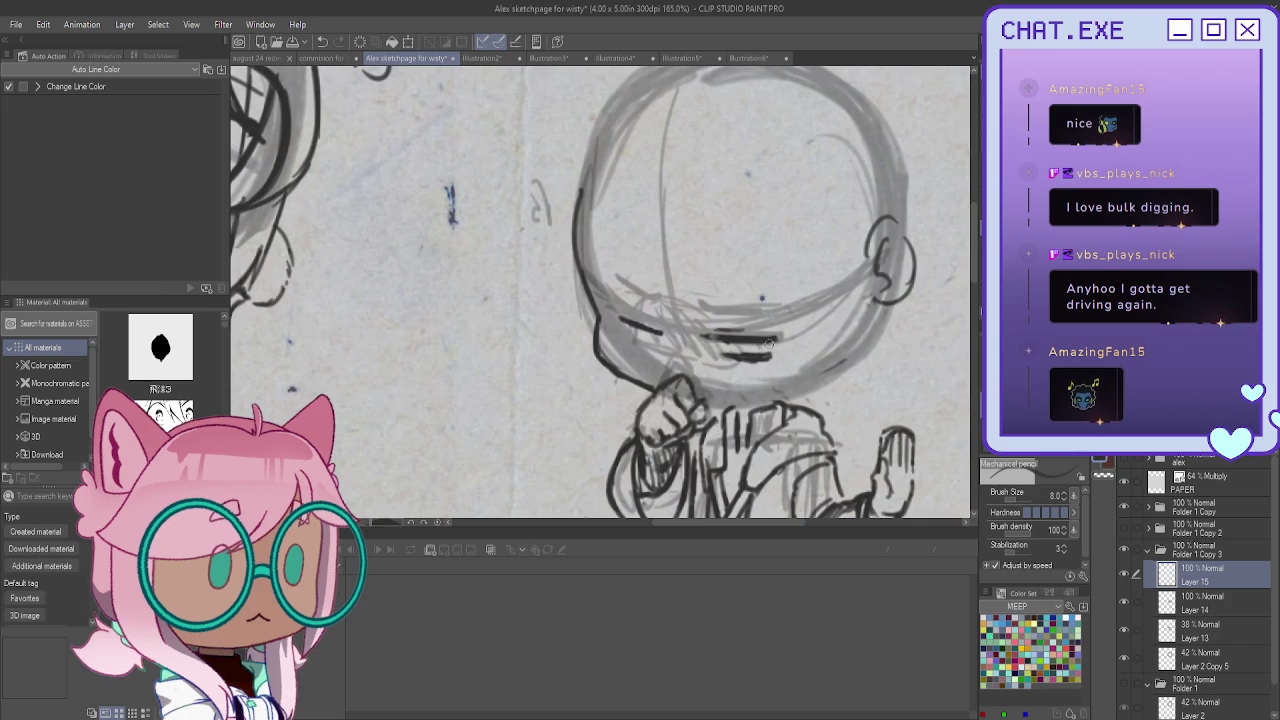
scroll(678, 286, "down", 1)
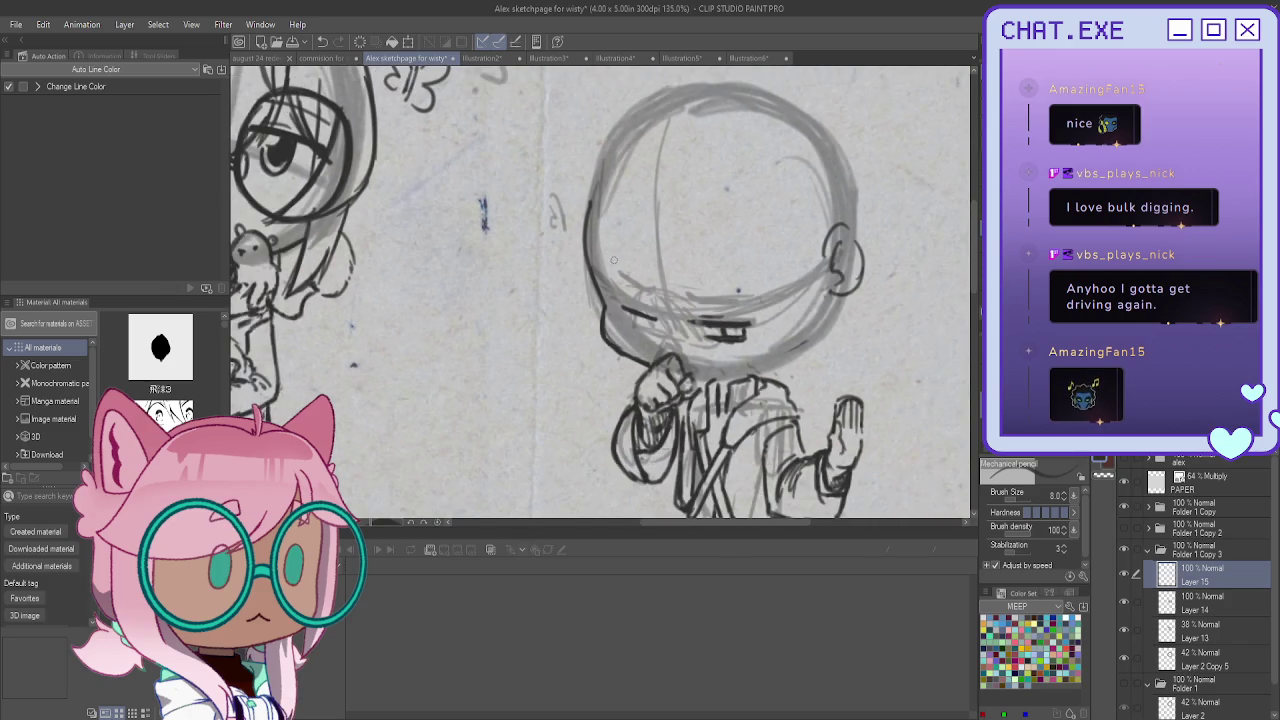
left_click_drag(712, 347, 771, 347)
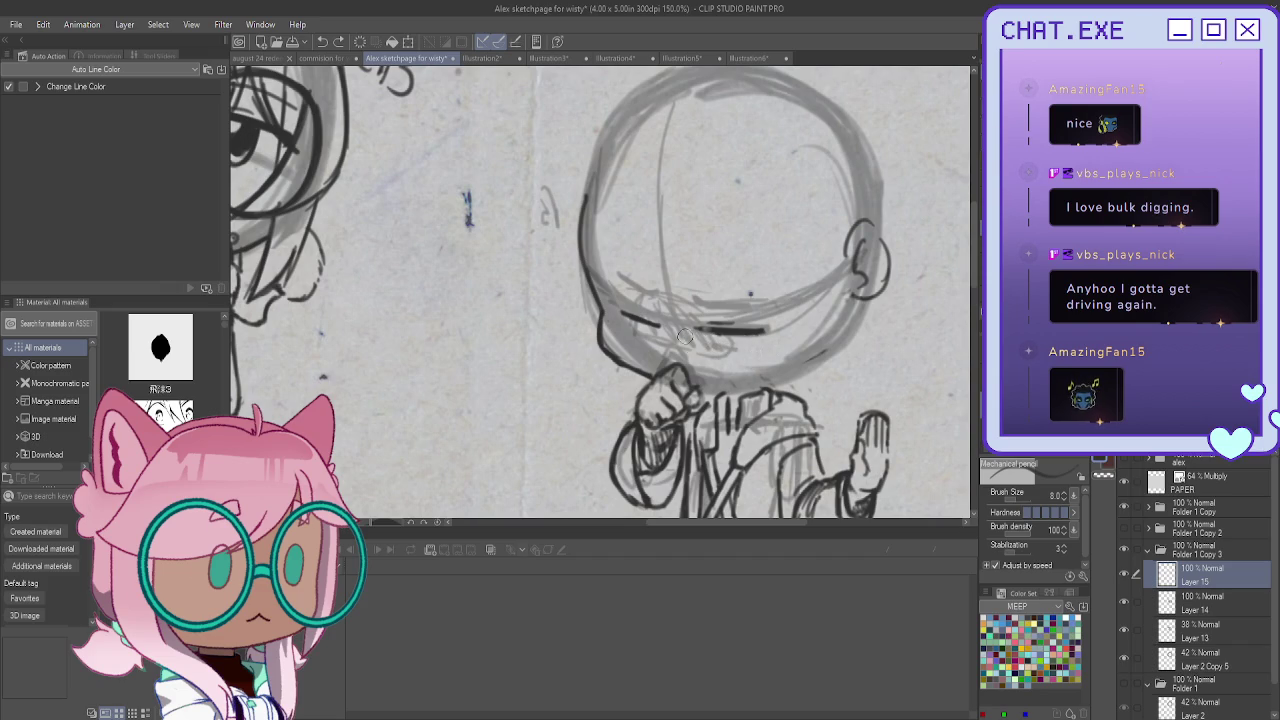
scroll(651, 322, "up", 1)
scroll(652, 317, "up", 1)
mouse_move(606, 314)
left_mouse_down()
mouse_move(670, 335)
mouse_move(614, 306)
left_mouse_up()
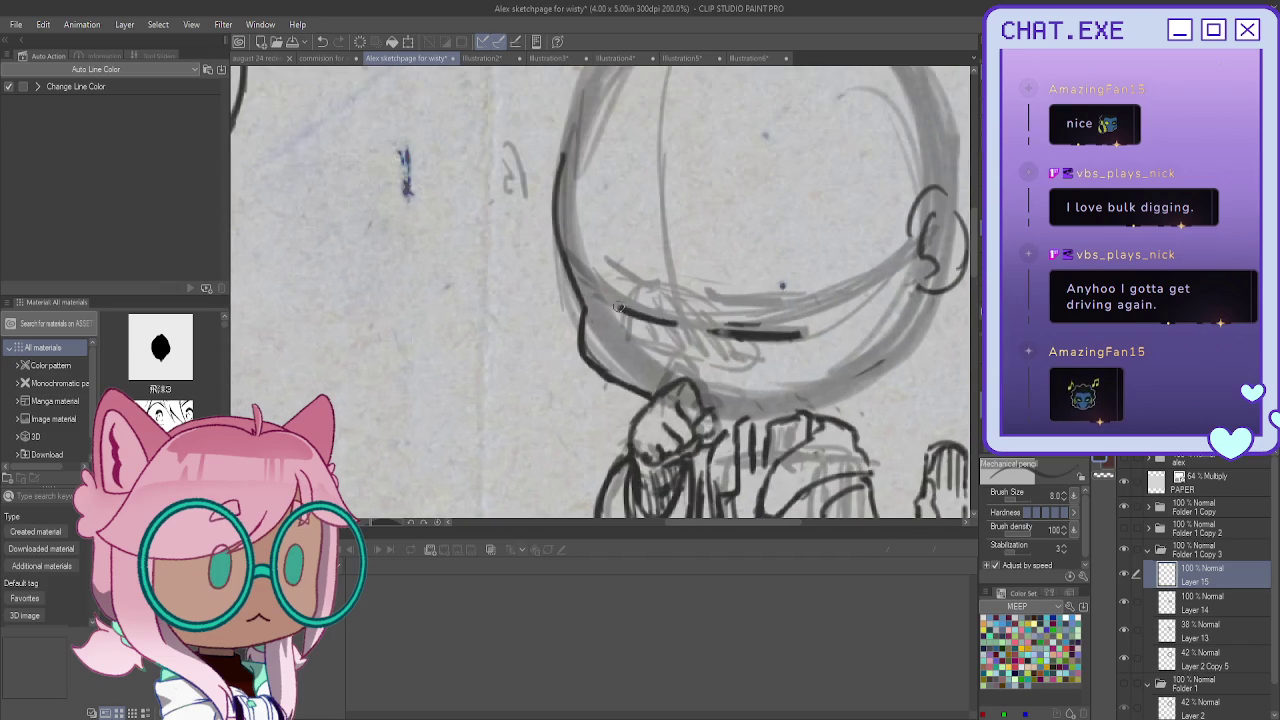
left_click_drag(724, 336, 816, 336)
mouse_move(659, 323)
left_mouse_down()
mouse_move(614, 309)
mouse_move(670, 325)
left_mouse_up()
Sketch the glasses' lens edges, mirror the view to check, and reselect Layer 15
mouse_move(828, 296)
left_mouse_down()
mouse_move(726, 297)
mouse_move(826, 295)
left_mouse_up()
left_click_drag(617, 281, 676, 287)
scroll(676, 287, "down", 2)
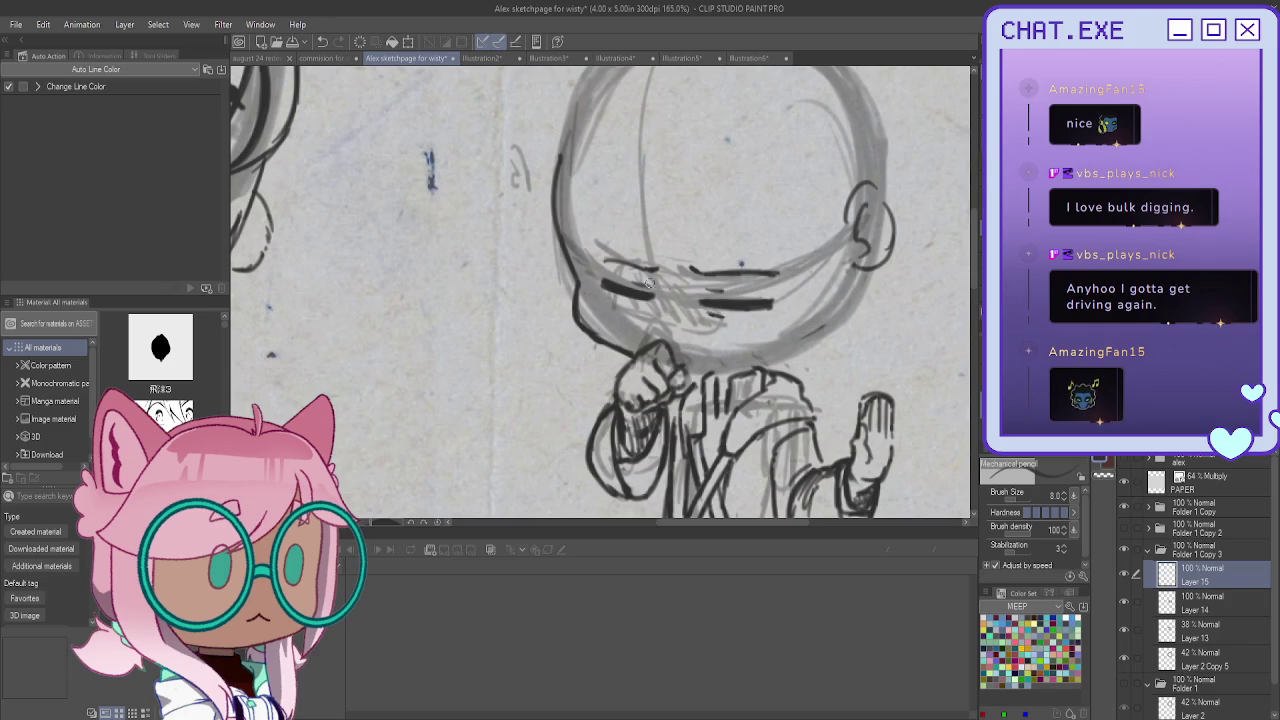
scroll(569, 328, "down", 1)
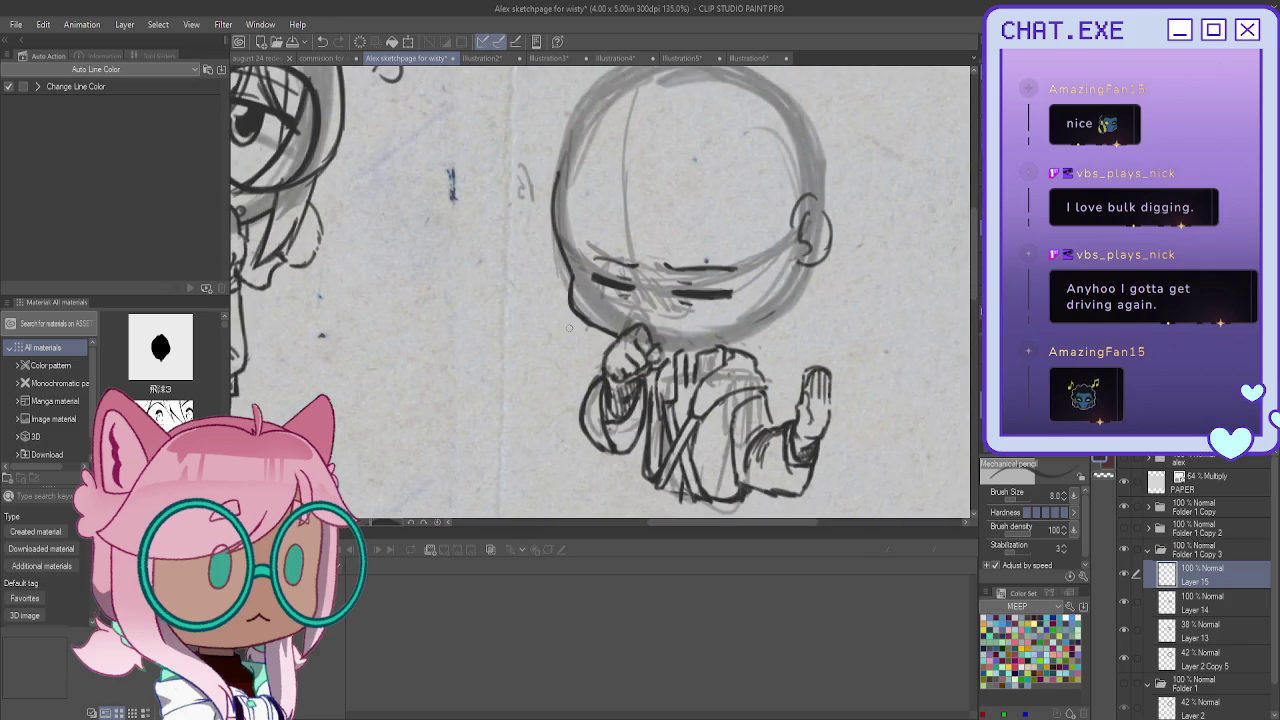
scroll(672, 372, "up", 1)
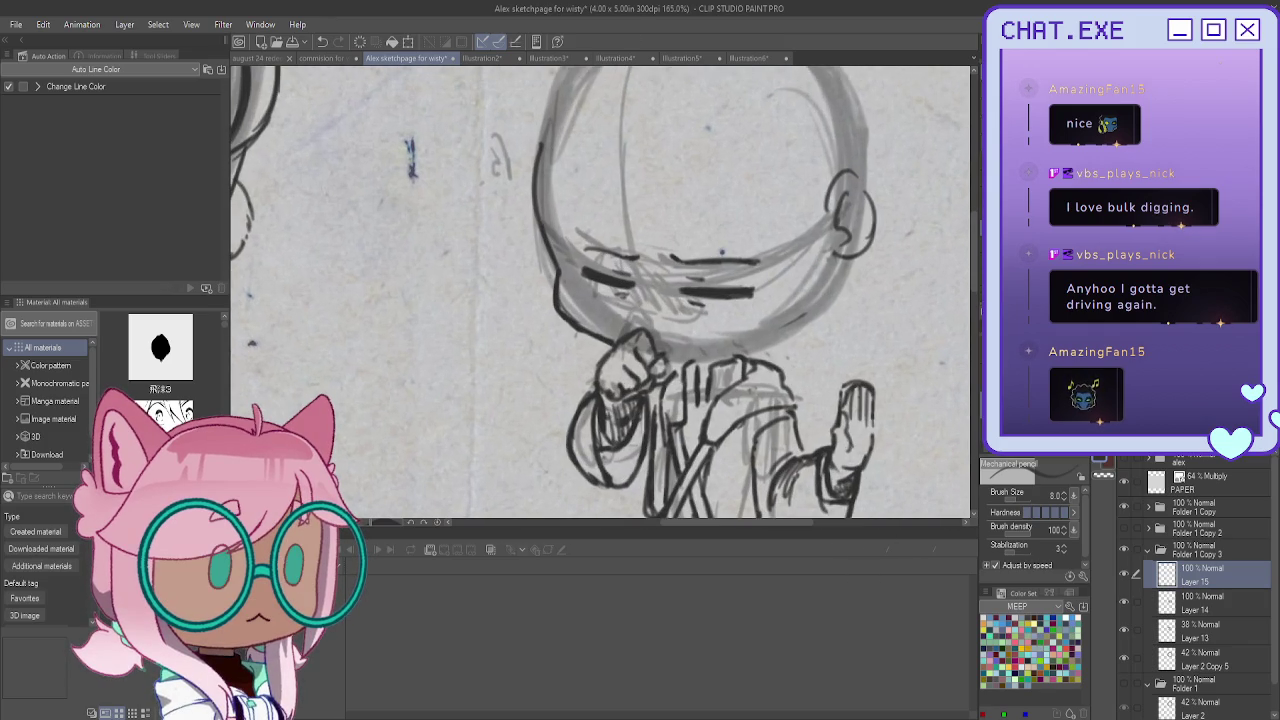
key("h")
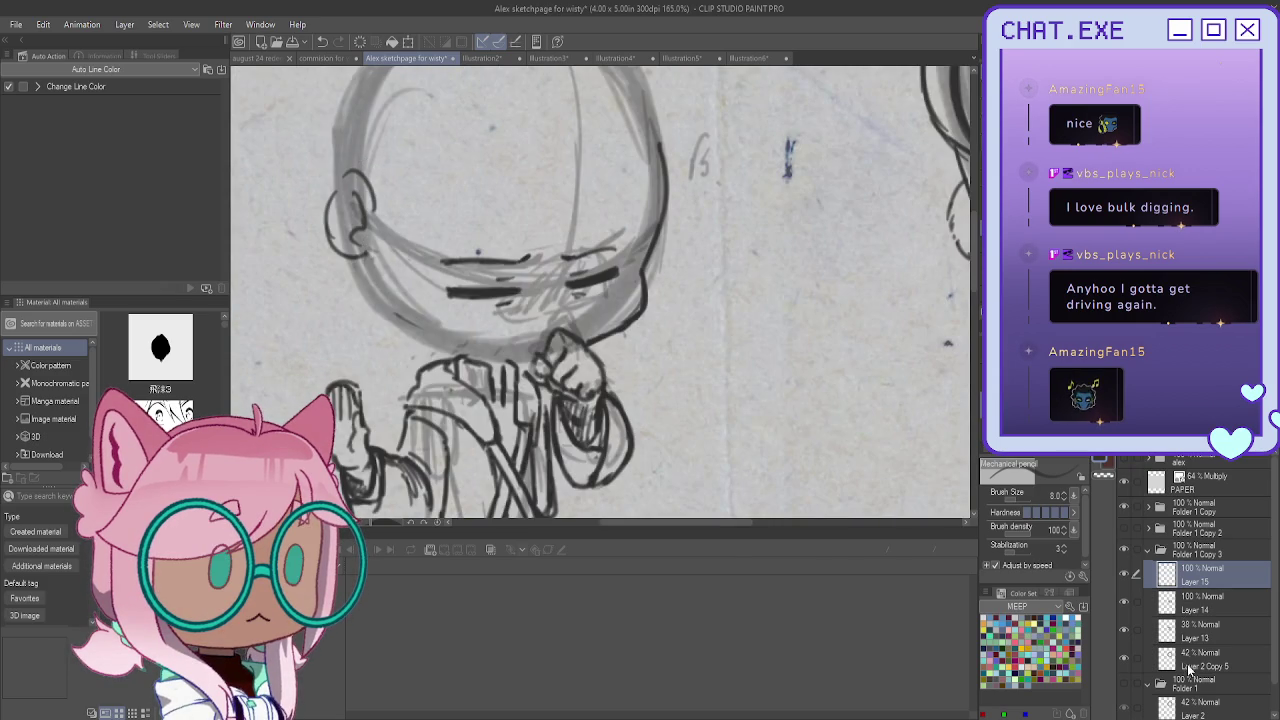
left_click(1194, 634)
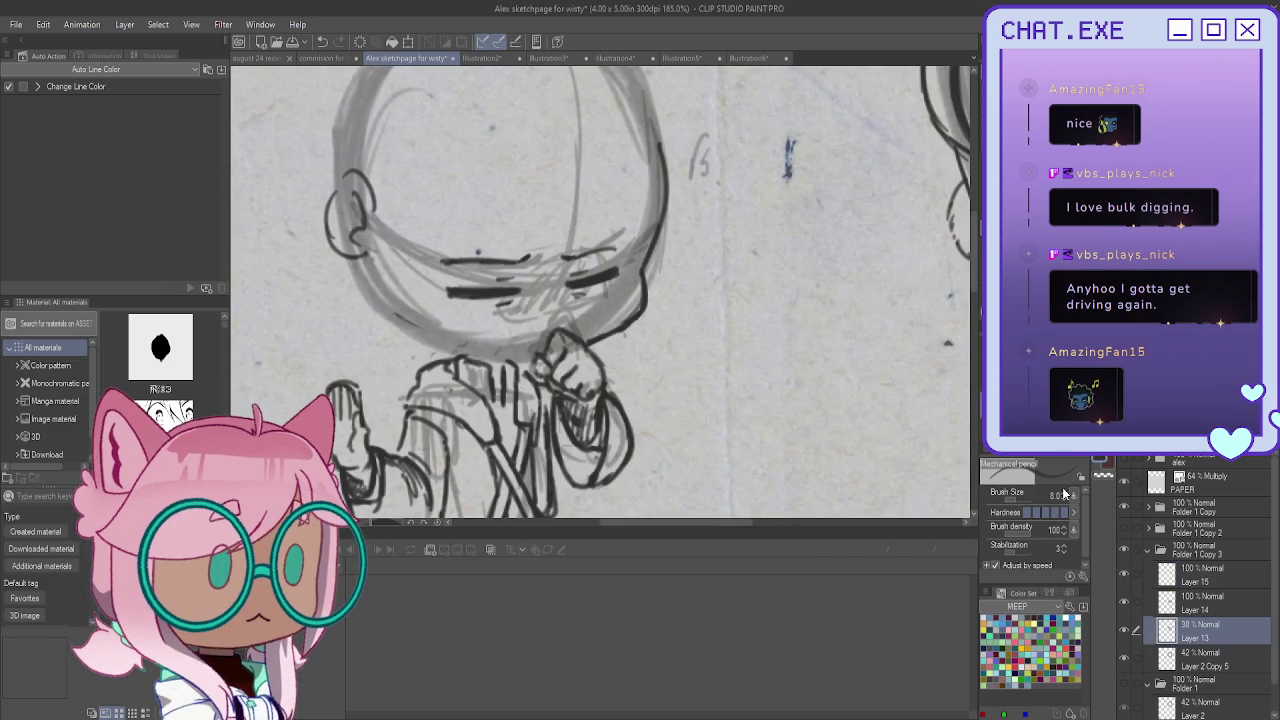
left_click(1194, 607)
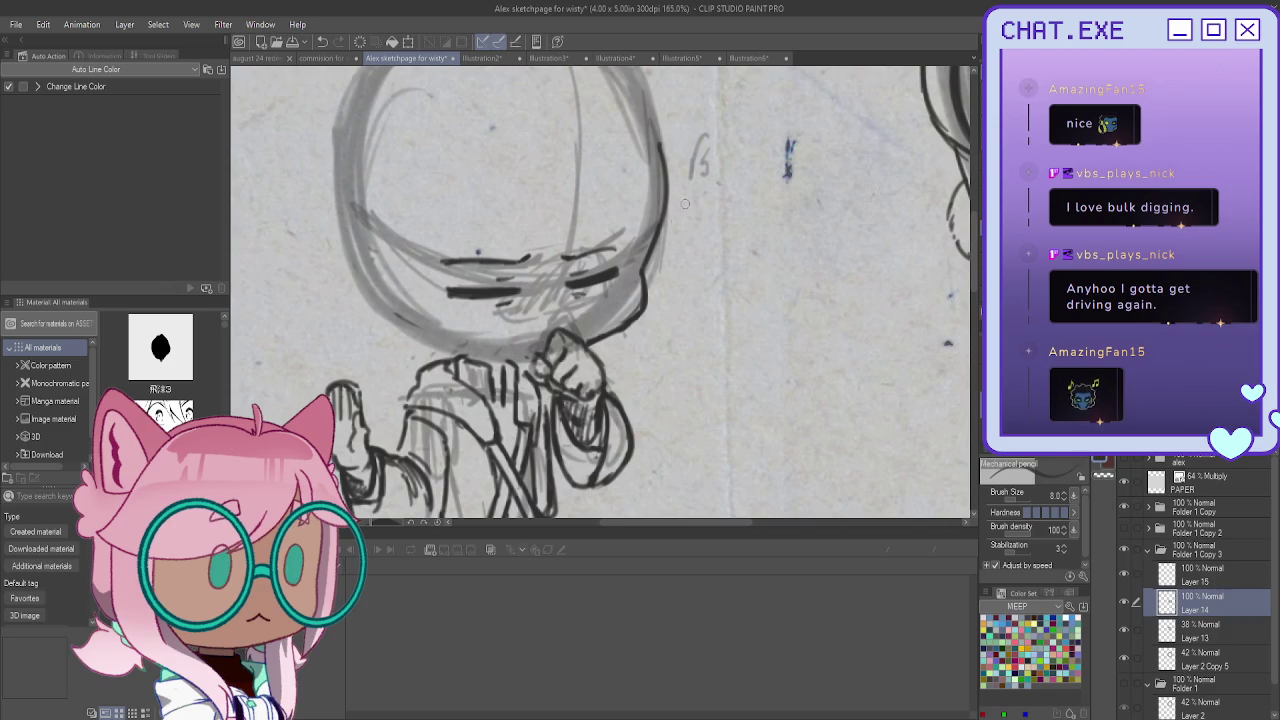
key("b")
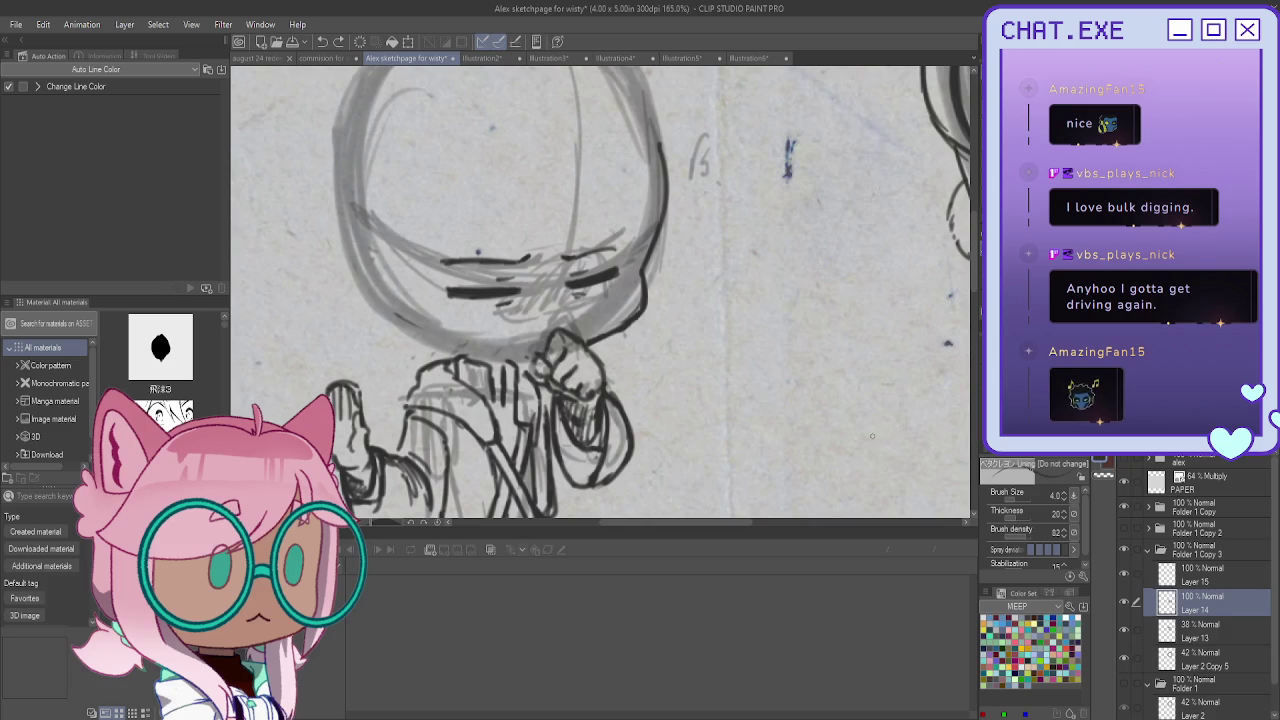
left_click(1185, 570)
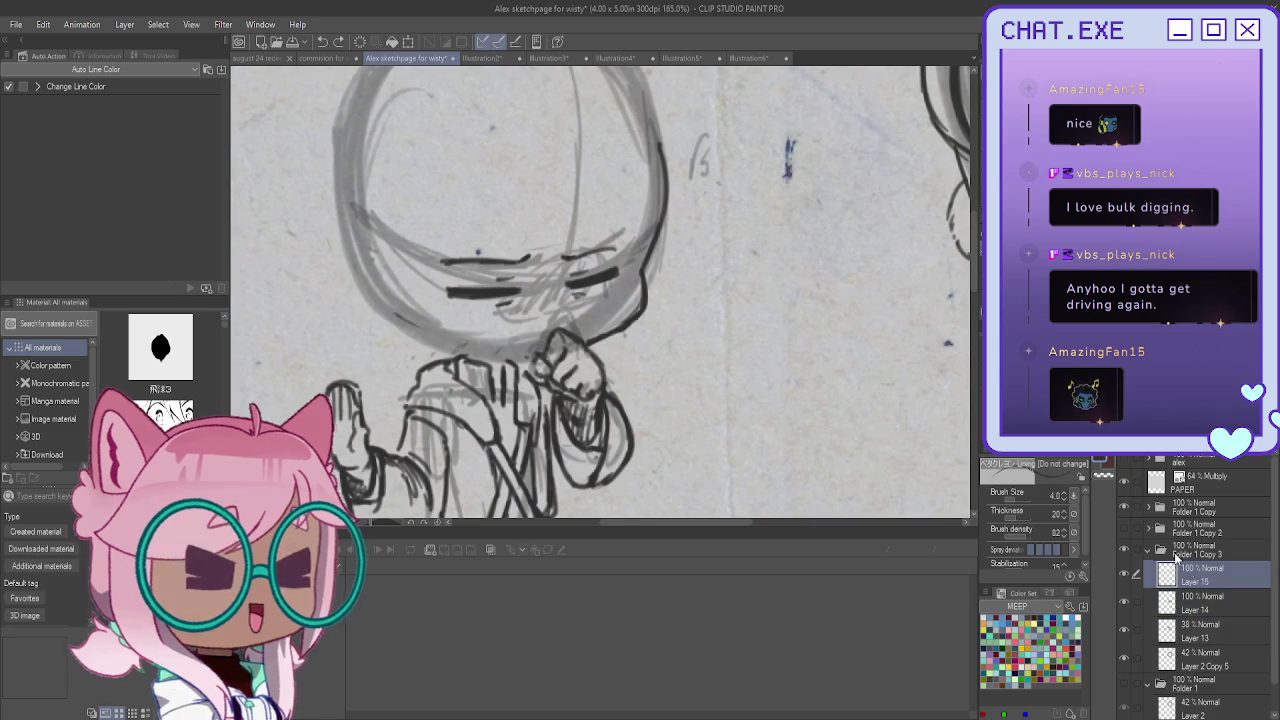
Shift Layer 15's eye lines about 20 px right, unflip the view, and select Layer 2 Copy 5
key("ctrl+plus")
key("m")
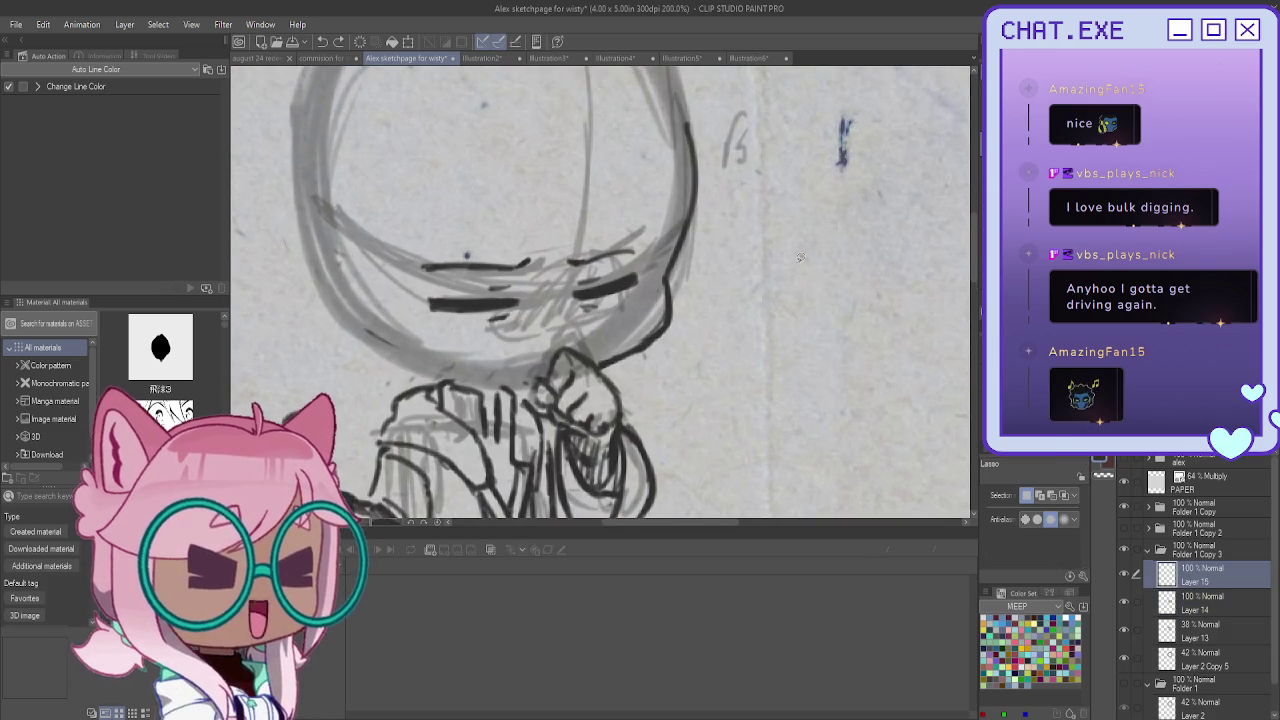
left_click(541, 360)
key("ctrl+d")
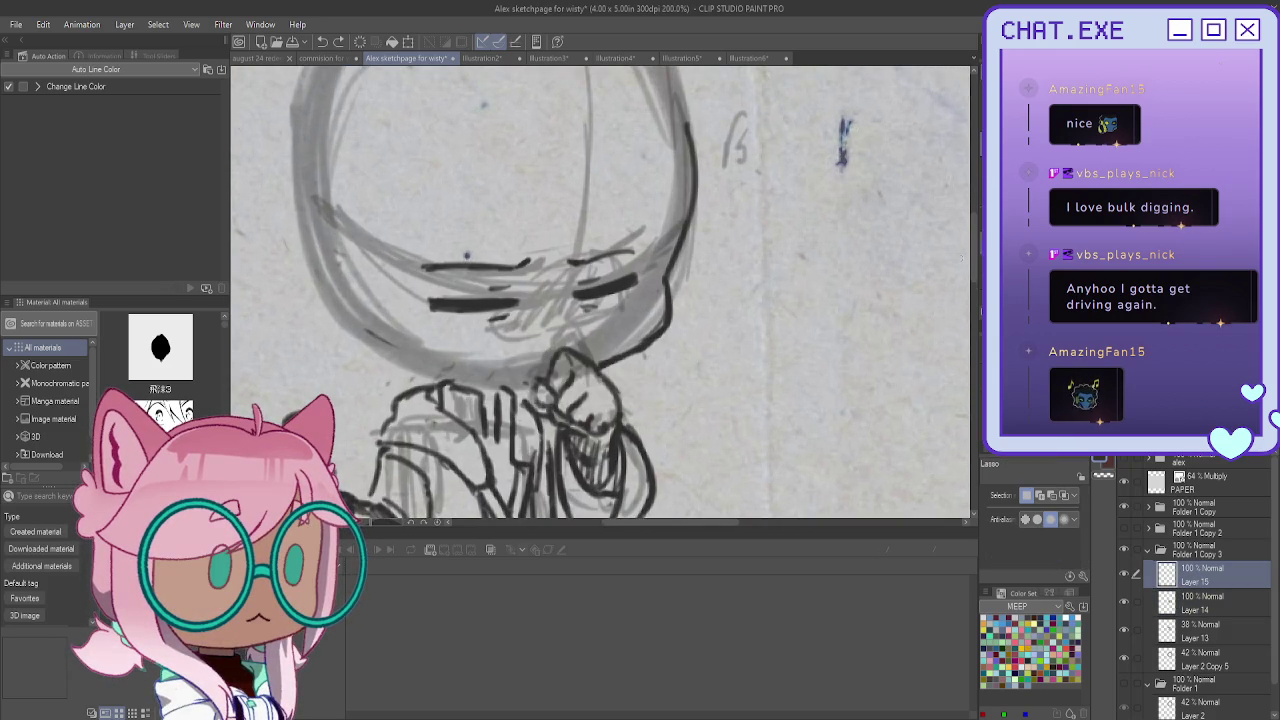
key("k")
mouse_move(922, 241)
left_mouse_down()
mouse_move(943, 241)
mouse_move(941, 259)
left_mouse_up()
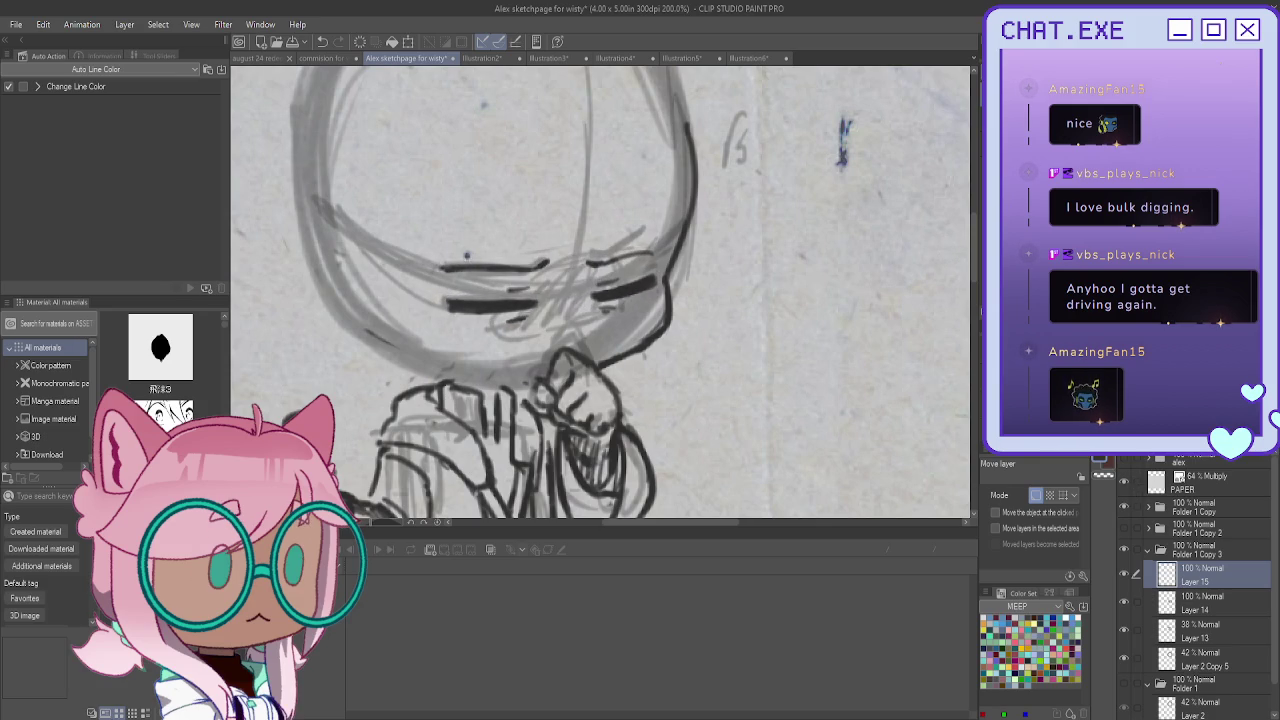
key("h")
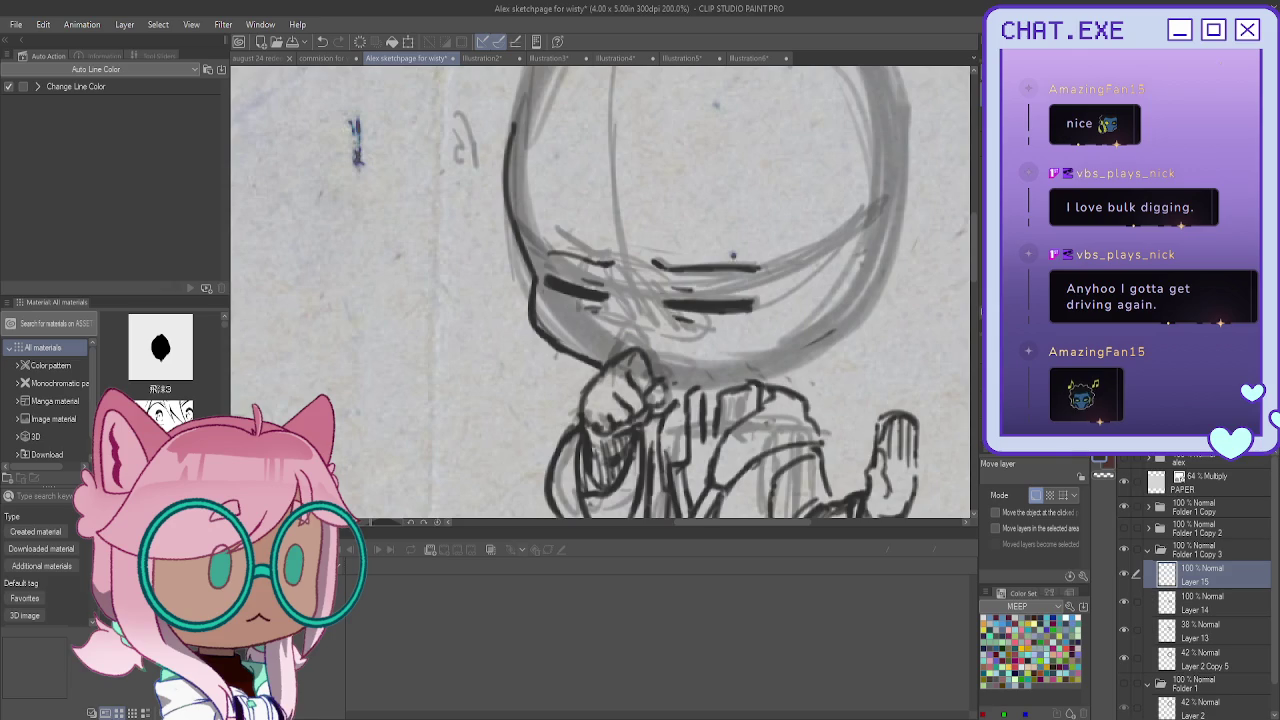
mouse_move(700, 300)
left_mouse_down()
mouse_move(520, 332)
mouse_move(620, 360)
left_mouse_up()
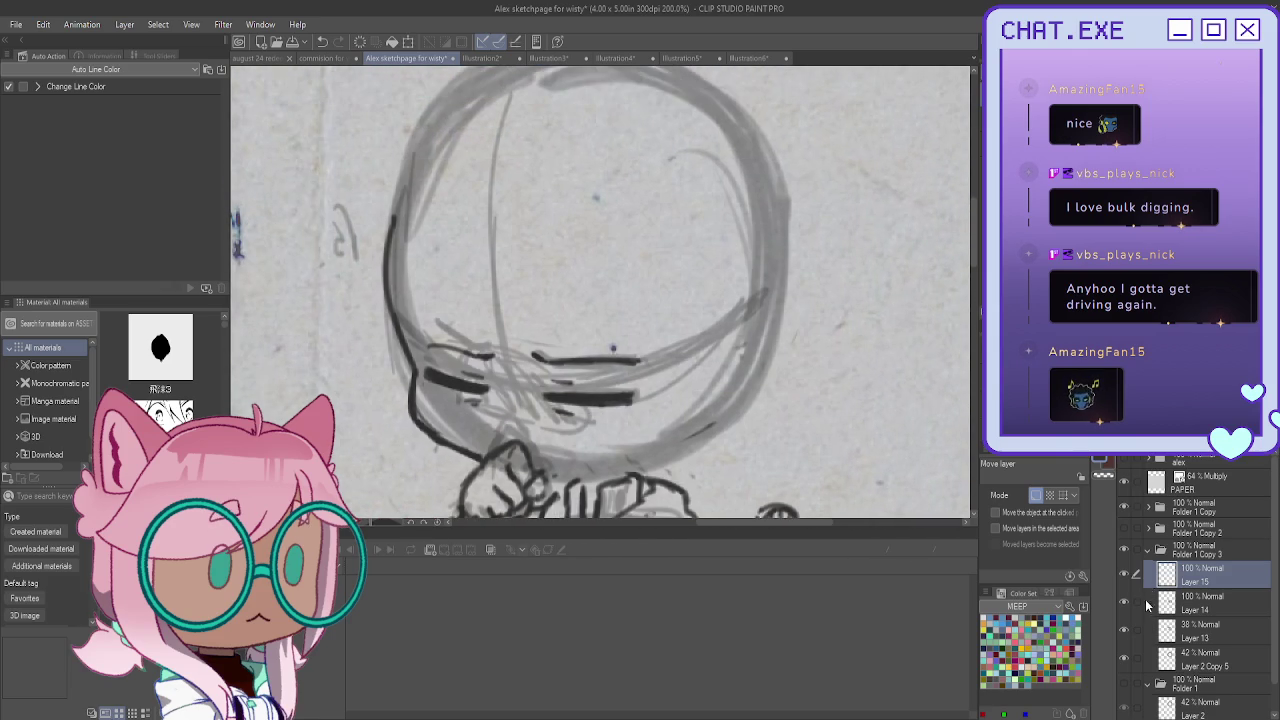
left_click(1190, 658)
scroll(526, 157, "down", 2)
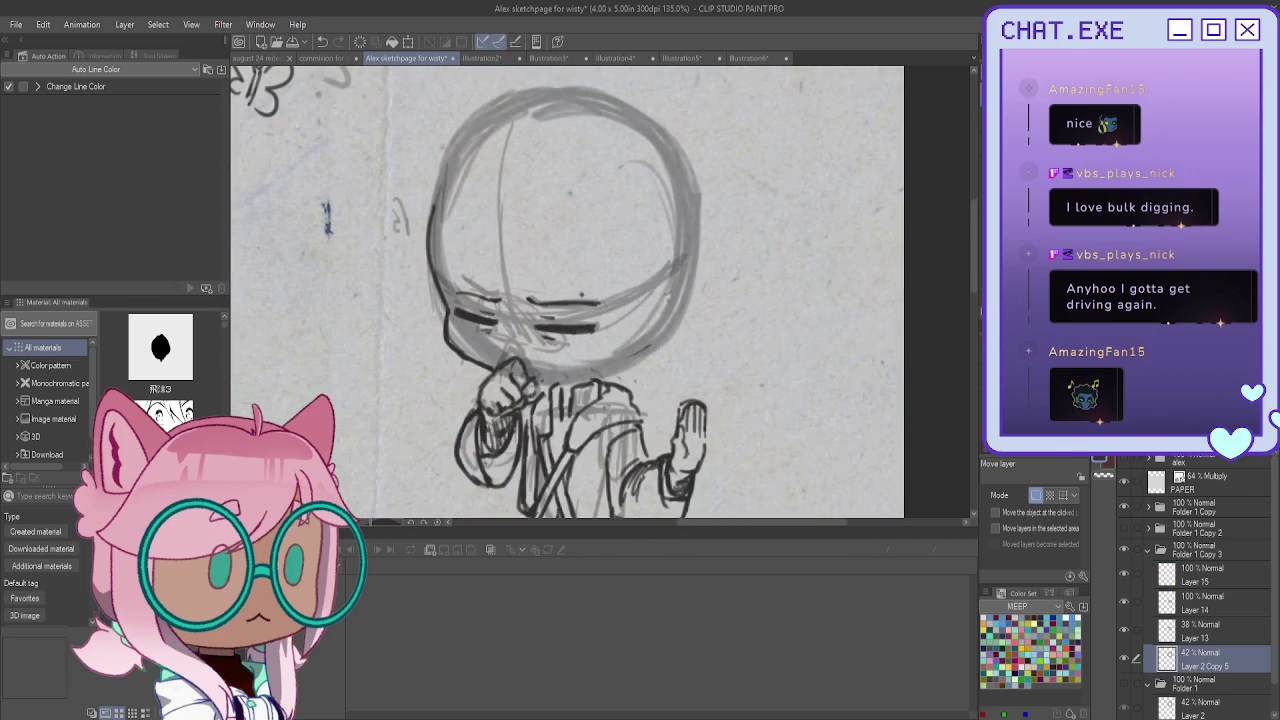
Sketch hair arcs and curves inside the new chibi's head circle with the pencil
mouse_move(536, 124)
left_mouse_down()
mouse_move(781, 274)
mouse_move(745, 430)
left_mouse_up()
key("p")
left_click_drag(815, 312, 905, 430)
mouse_move(720, 300)
left_mouse_down()
mouse_move(855, 340)
mouse_move(890, 380)
left_mouse_up()
mouse_move(772, 298)
left_mouse_down()
mouse_move(708, 310)
mouse_move(830, 322)
left_mouse_up()
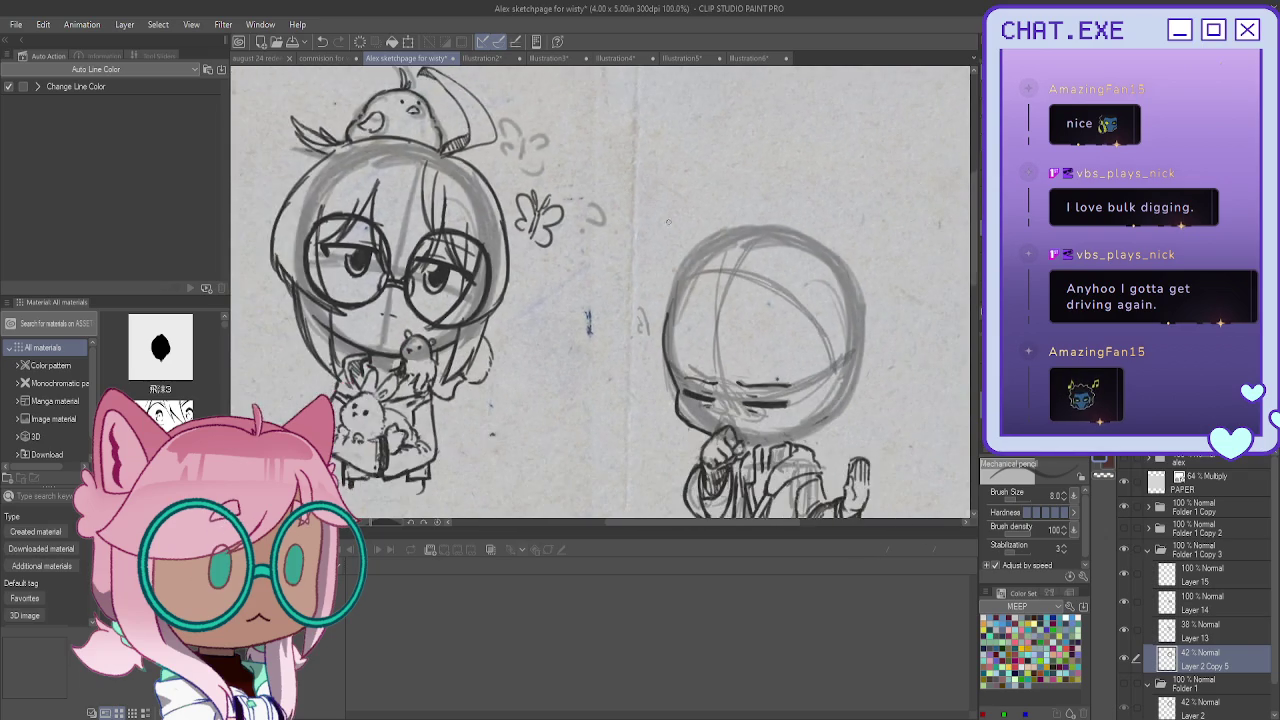
scroll(813, 387, "down", 1)
scroll(813, 387, "up", 2)
mouse_move(866, 360)
left_mouse_down()
mouse_move(790, 410)
mouse_move(815, 420)
mouse_move(840, 352)
mouse_move(862, 370)
mouse_move(866, 398)
mouse_move(838, 419)
mouse_move(842, 373)
left_mouse_up()
On Layer 15, ink the face's lower-right curve, then add a new Layer 16
left_click(1170, 566)
scroll(830, 375, "up", 1)
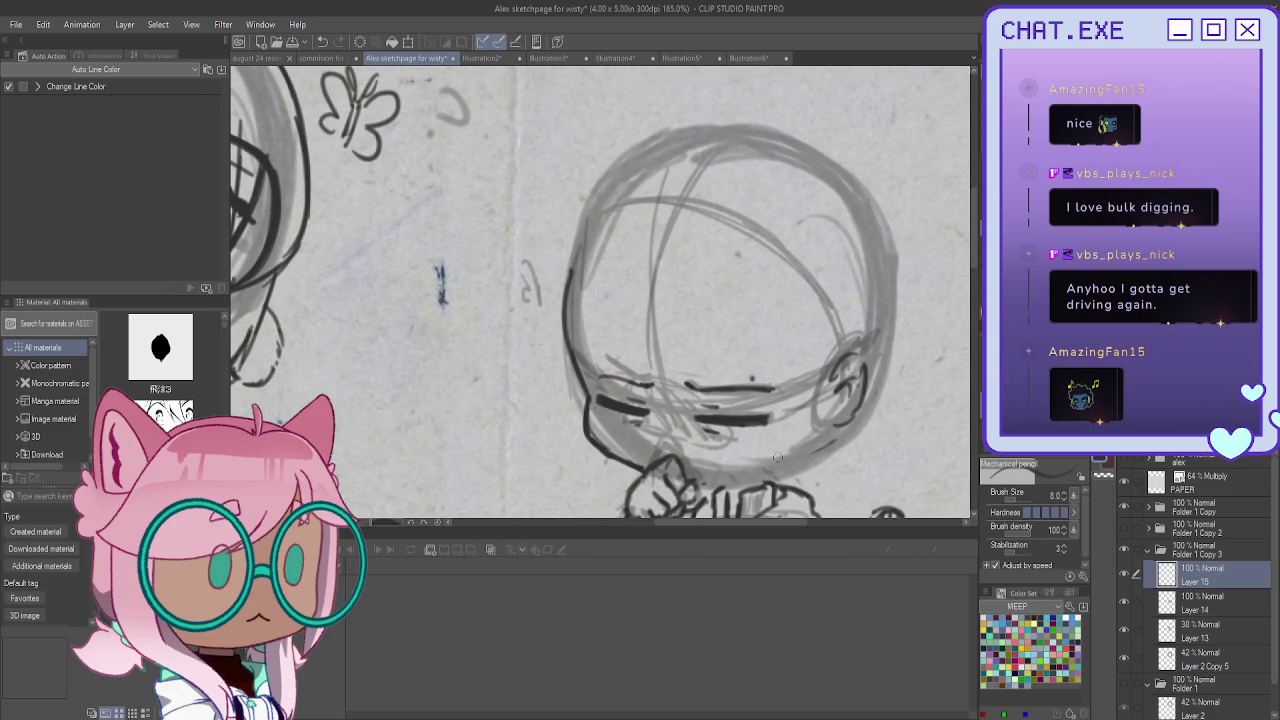
mouse_move(828, 438)
left_mouse_down()
mouse_move(770, 474)
mouse_move(698, 488)
mouse_move(718, 488)
left_mouse_up()
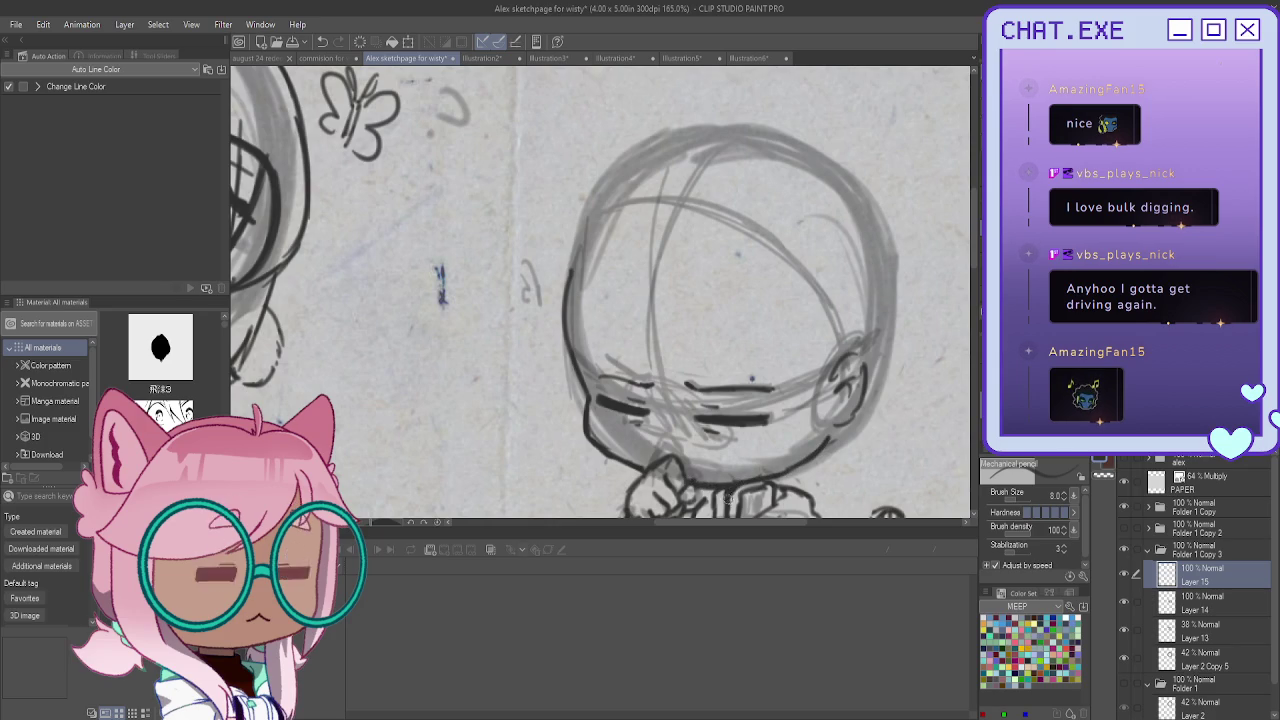
scroll(628, 416, "down", 3)
scroll(628, 414, "up", 1)
scroll(635, 425, "up", 1)
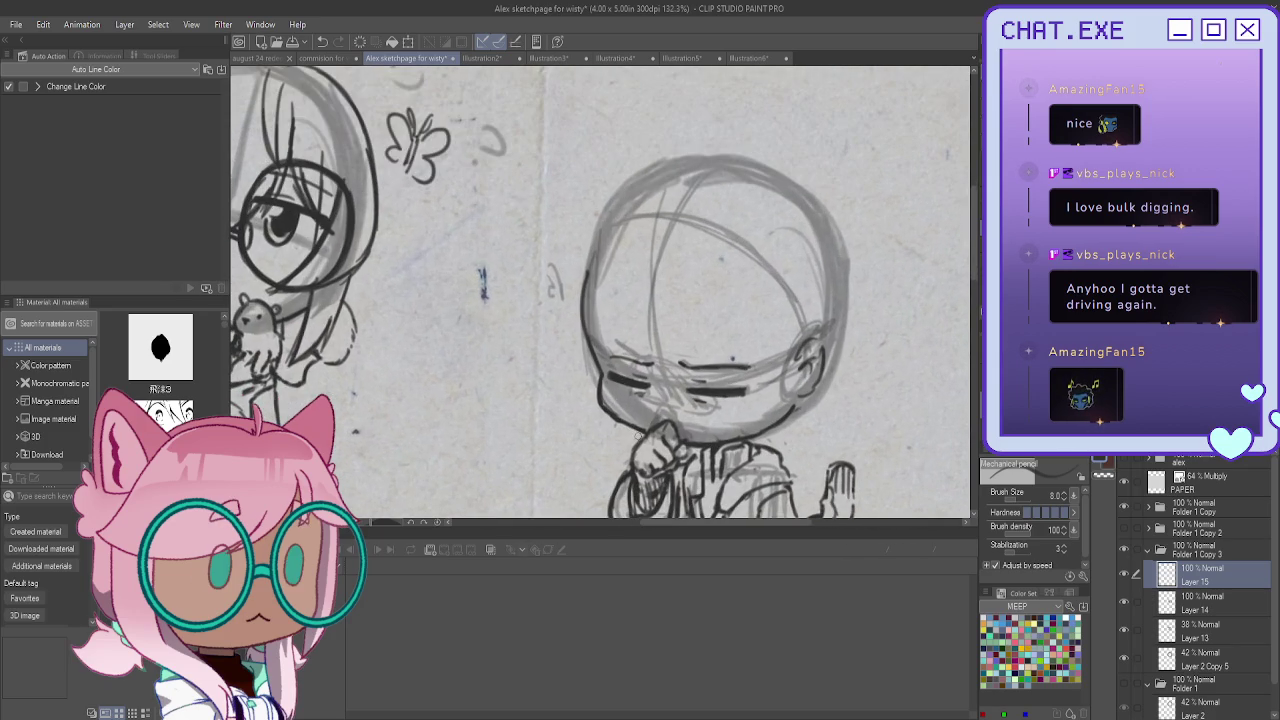
scroll(676, 433, "down", 1)
scroll(630, 390, "down", 1)
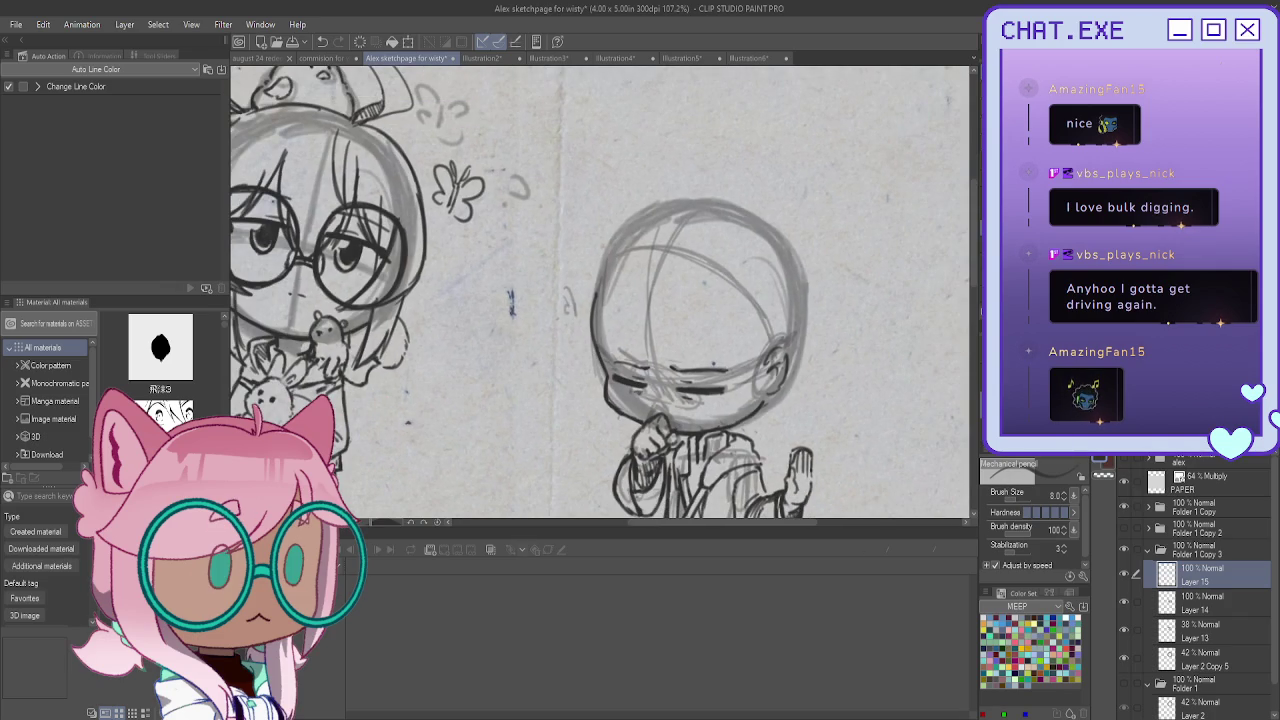
key("ctrl+shift+n")
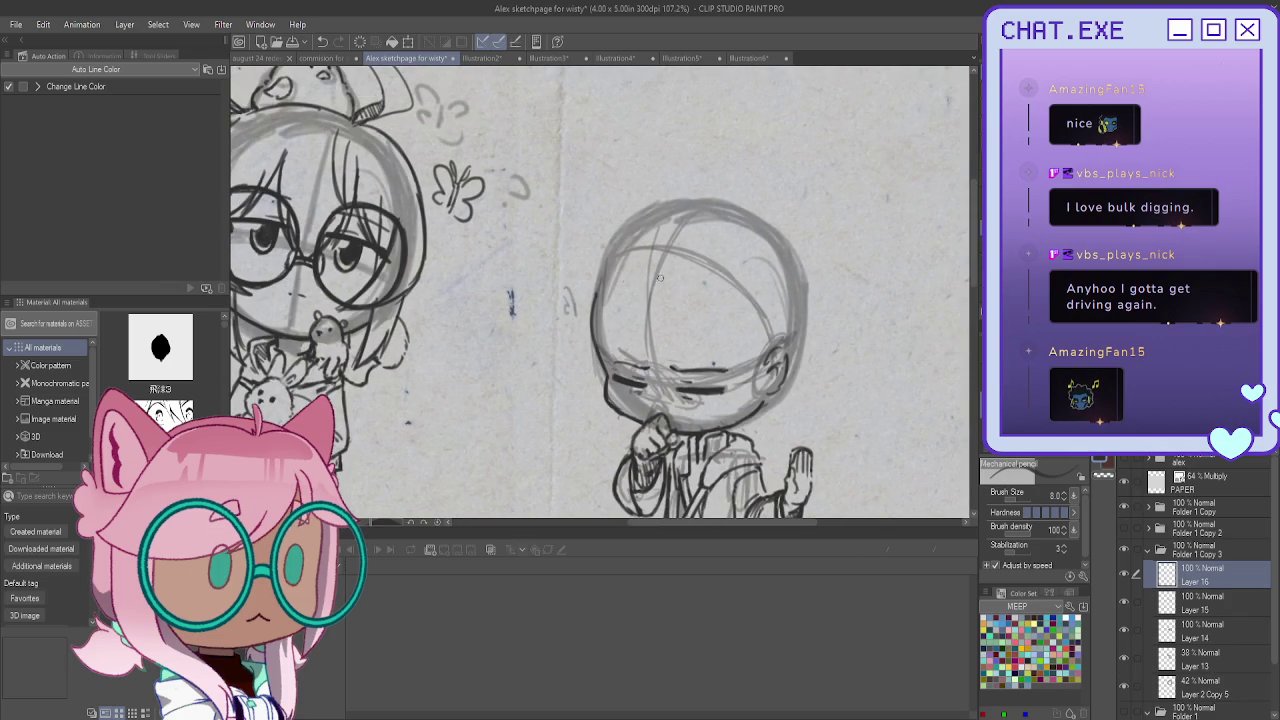
Draw hair strands down the left side of the face, redoing one stray long strand
scroll(658, 277, "up", 1)
scroll(655, 280, "up", 1)
left_click_drag(625, 303, 632, 398)
mouse_move(632, 352)
left_mouse_down()
mouse_move(636, 405)
mouse_move(650, 408)
left_mouse_up()
mouse_move(722, 300)
left_mouse_down()
mouse_move(716, 410)
mouse_move(676, 433)
left_mouse_up()
left_click_drag(634, 380, 670, 434)
left_click_drag(624, 304, 590, 360)
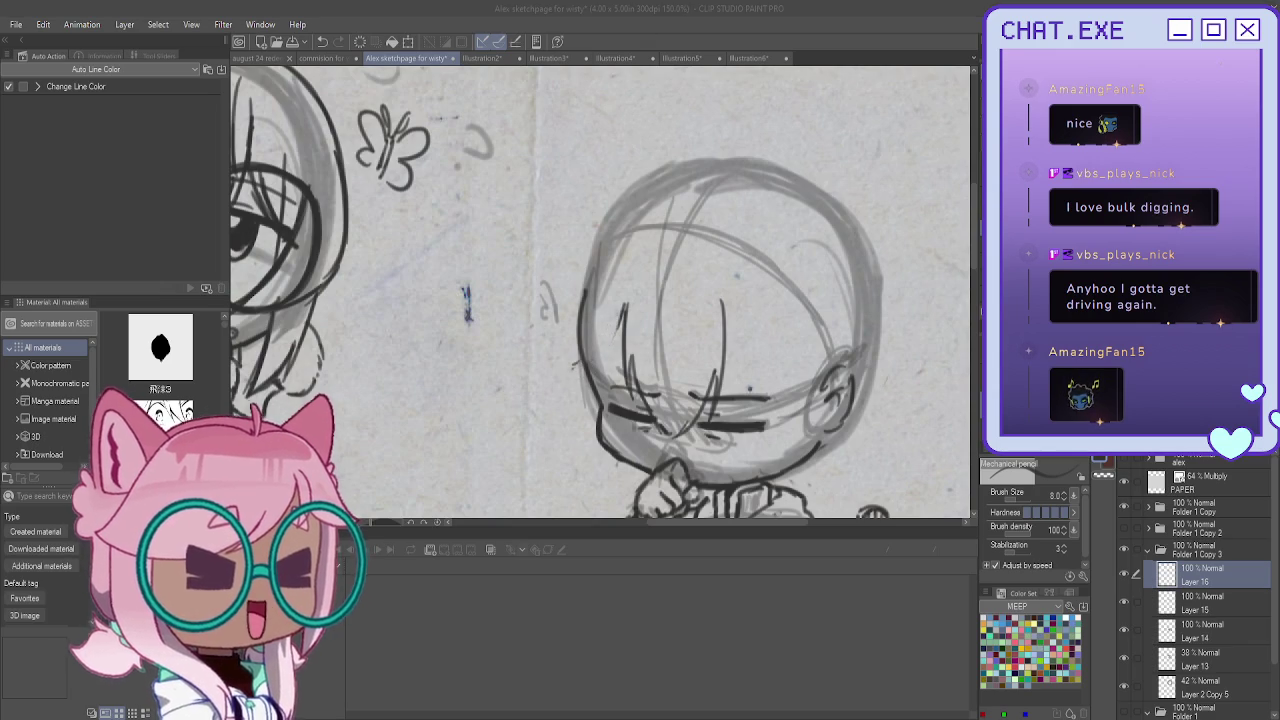
mouse_move(615, 326)
left_mouse_down()
mouse_move(596, 378)
mouse_move(586, 367)
mouse_move(594, 420)
mouse_move(625, 446)
left_mouse_up()
mouse_move(577, 253)
left_mouse_down()
mouse_move(550, 354)
mouse_move(602, 444)
mouse_move(628, 447)
left_mouse_up()
key("ctrl+z")
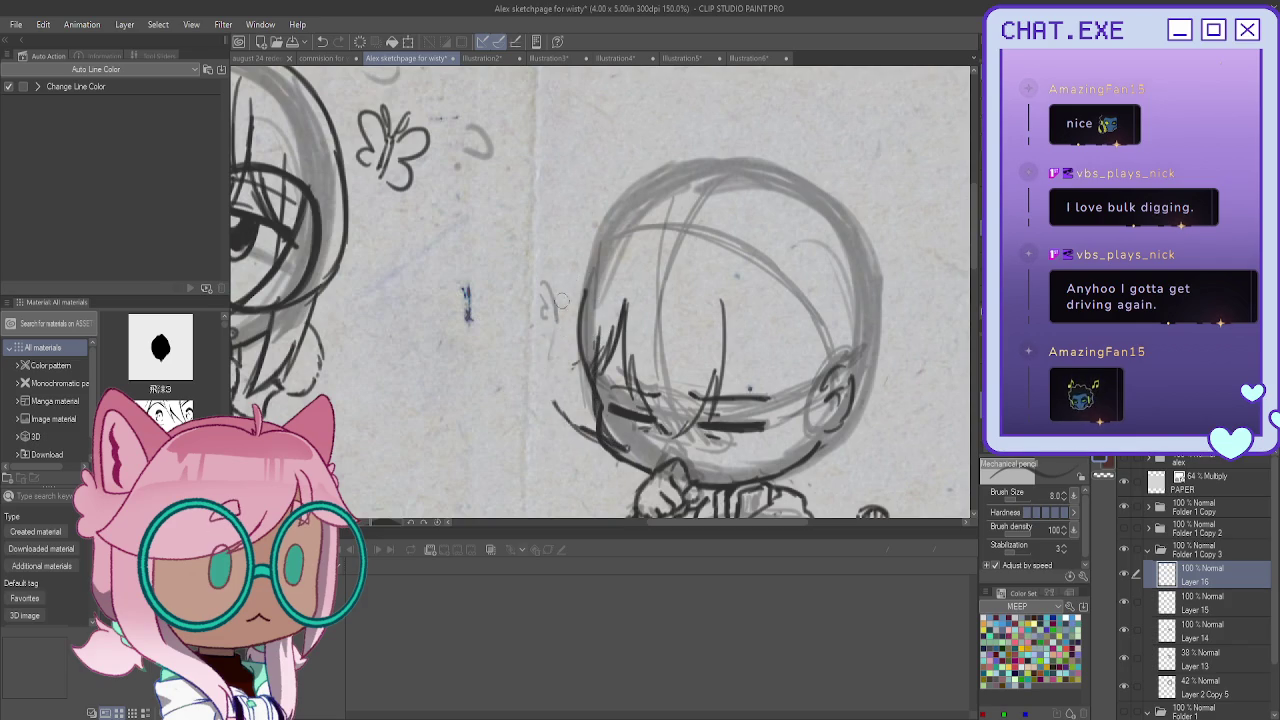
left_click_drag(587, 253, 602, 440)
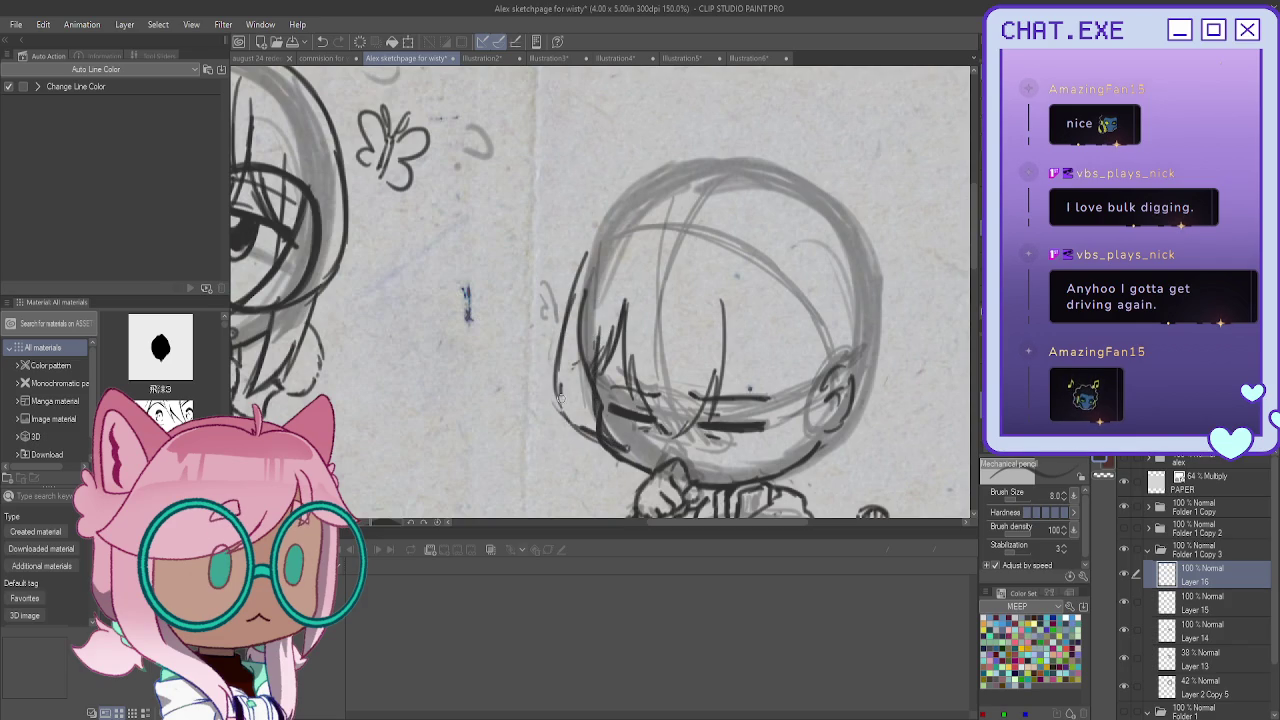
Draw hair strands down the right of the face plus the lower cheek and chin line
left_click_drag(776, 318, 740, 470)
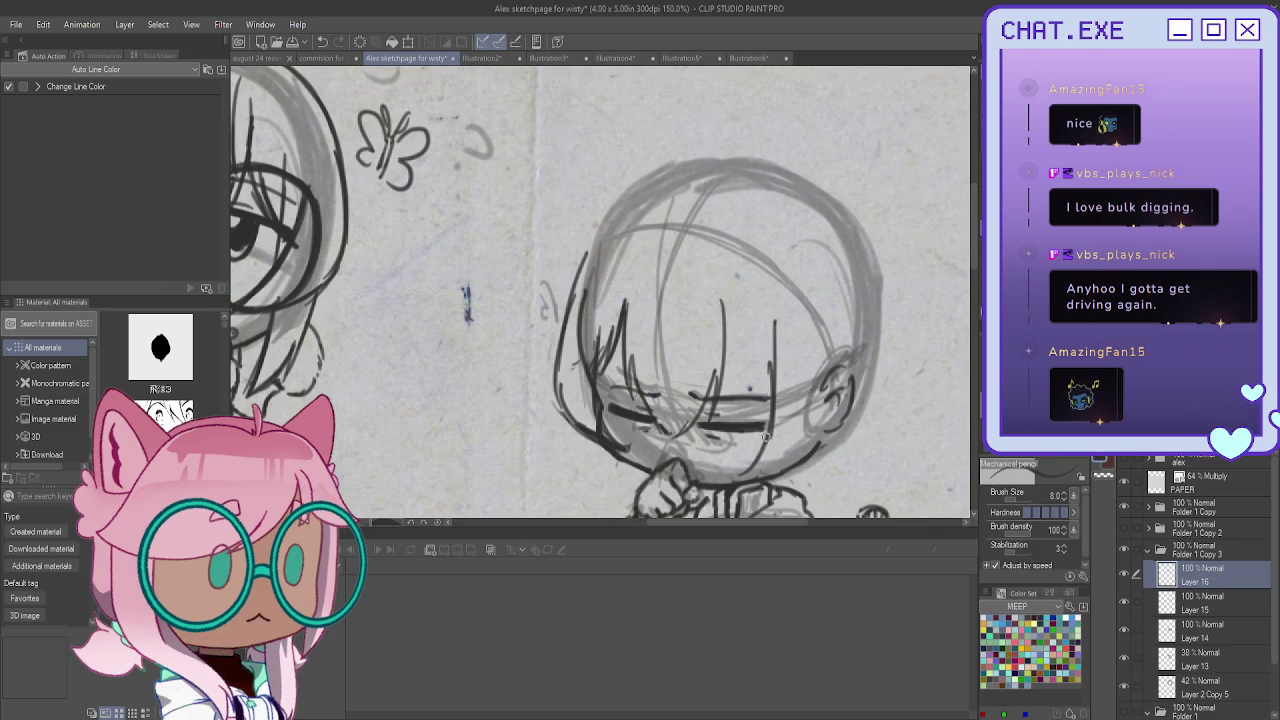
key("ctrl+z")
mouse_move(770, 318)
left_mouse_down()
mouse_move(779, 410)
mouse_move(746, 462)
left_mouse_up()
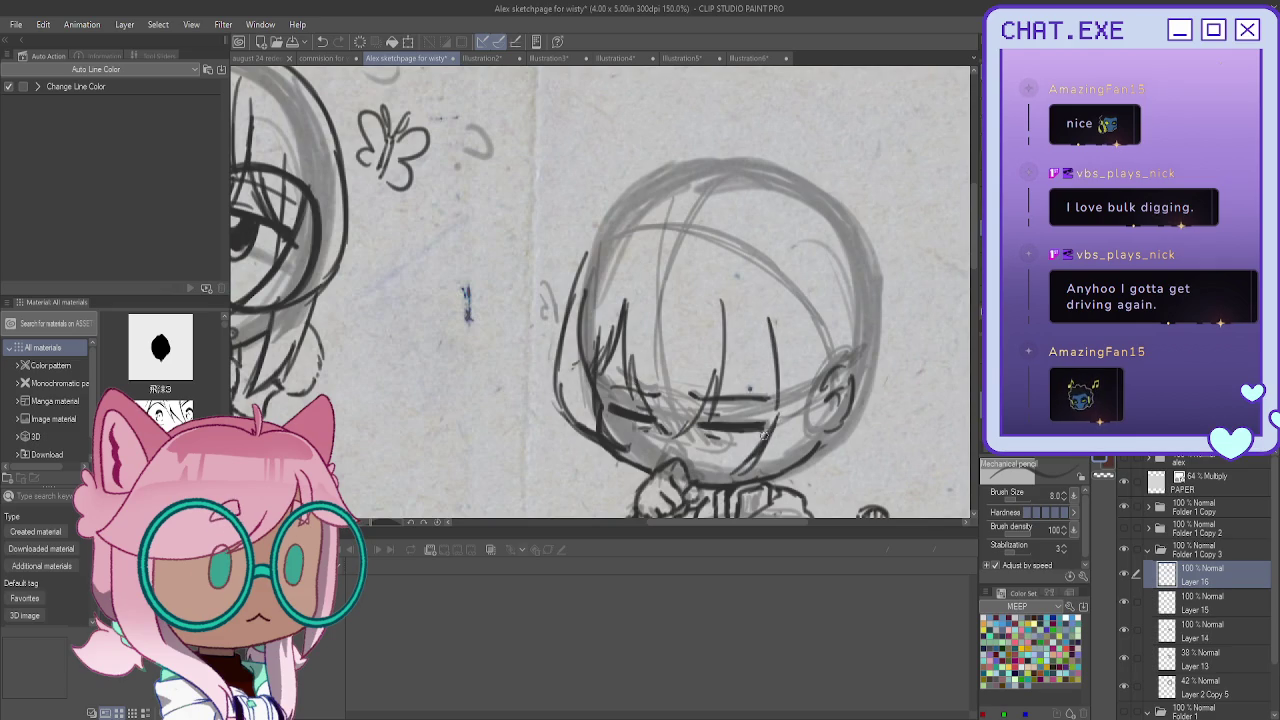
mouse_move(817, 300)
left_mouse_down()
mouse_move(836, 388)
mouse_move(790, 465)
left_mouse_up()
mouse_move(838, 358)
left_mouse_down()
mouse_move(780, 466)
mouse_move(732, 481)
left_mouse_up()
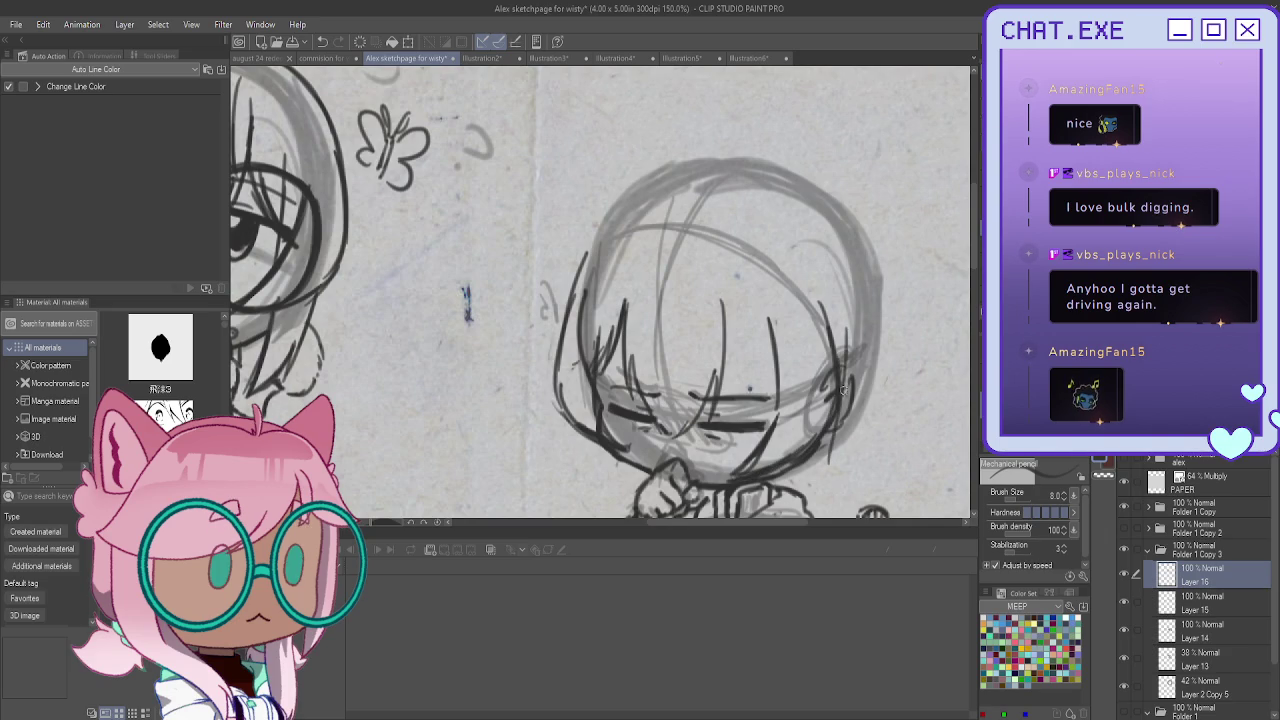
scroll(825, 272, "down", 2)
scroll(825, 272, "up", 1)
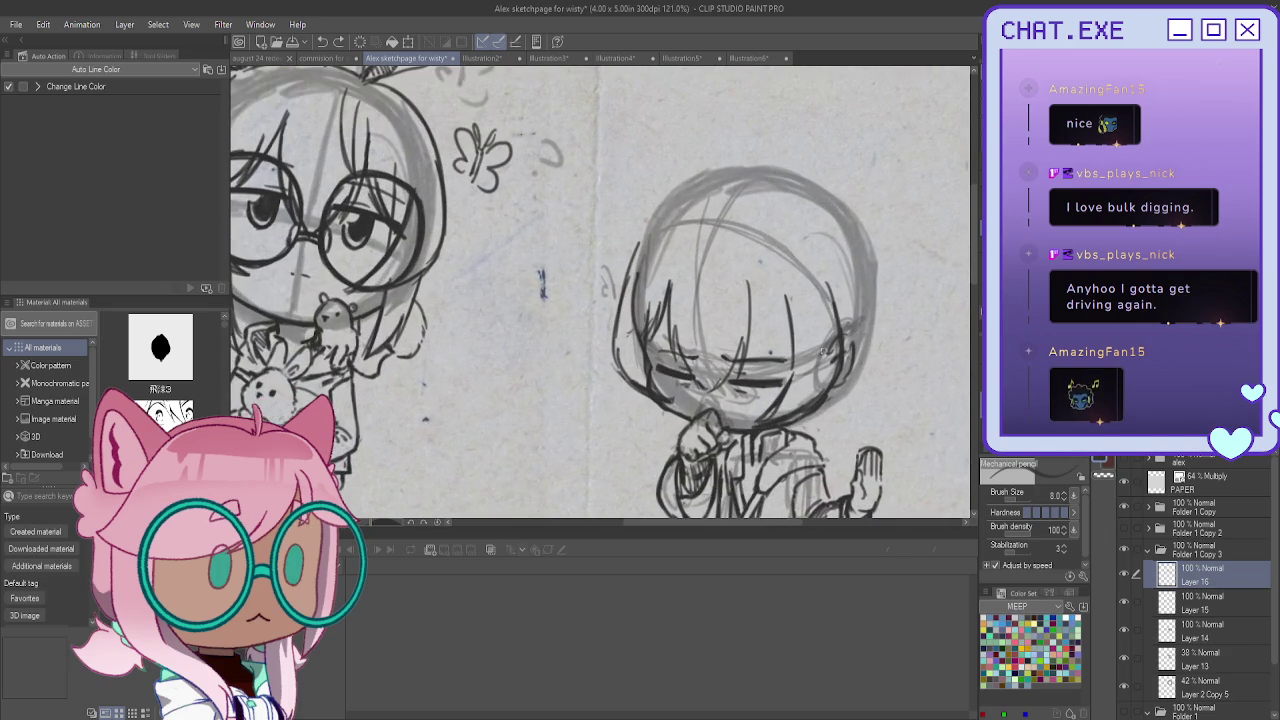
mouse_move(849, 300)
left_mouse_down()
mouse_move(816, 438)
mouse_move(770, 468)
left_mouse_up()
Add left-side strands toward the hand and outline the right side of the head
left_click_drag(645, 394, 666, 450)
left_click_drag(662, 406, 676, 462)
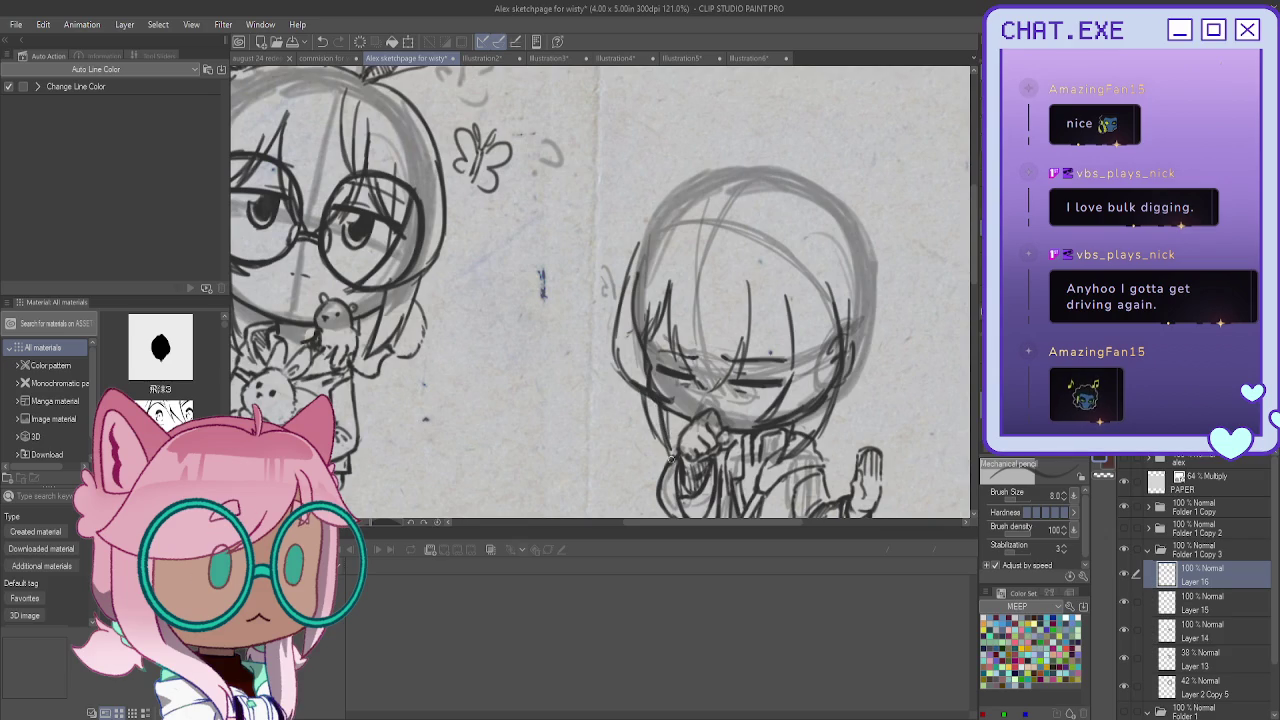
left_click_drag(798, 177, 876, 318)
mouse_move(862, 232)
left_mouse_down()
mouse_move(861, 403)
mouse_move(838, 406)
left_mouse_up()
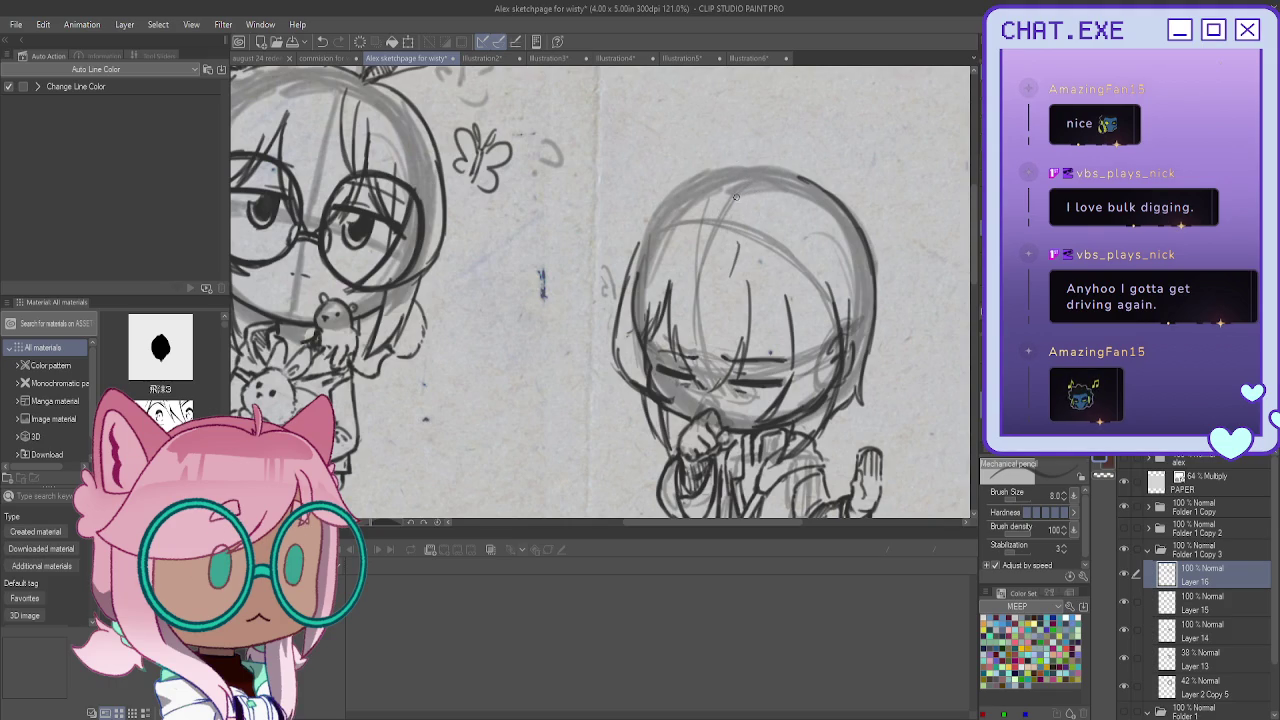
Draw the ahoge cowlick and ink the hair's top arc and left outline
mouse_move(732, 207)
left_mouse_down()
mouse_move(747, 168)
mouse_move(702, 145)
mouse_move(749, 146)
mouse_move(746, 178)
mouse_move(696, 168)
left_mouse_up()
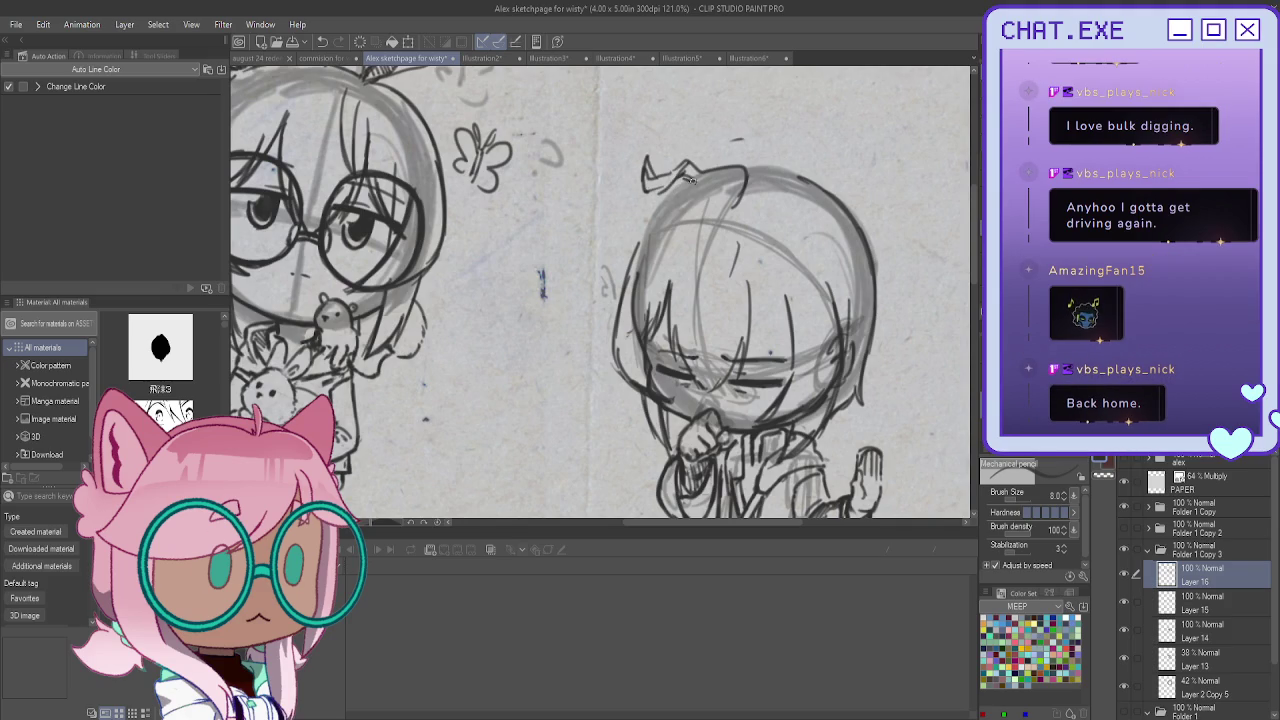
mouse_move(718, 170)
left_mouse_down()
mouse_move(745, 196)
mouse_move(729, 208)
left_mouse_up()
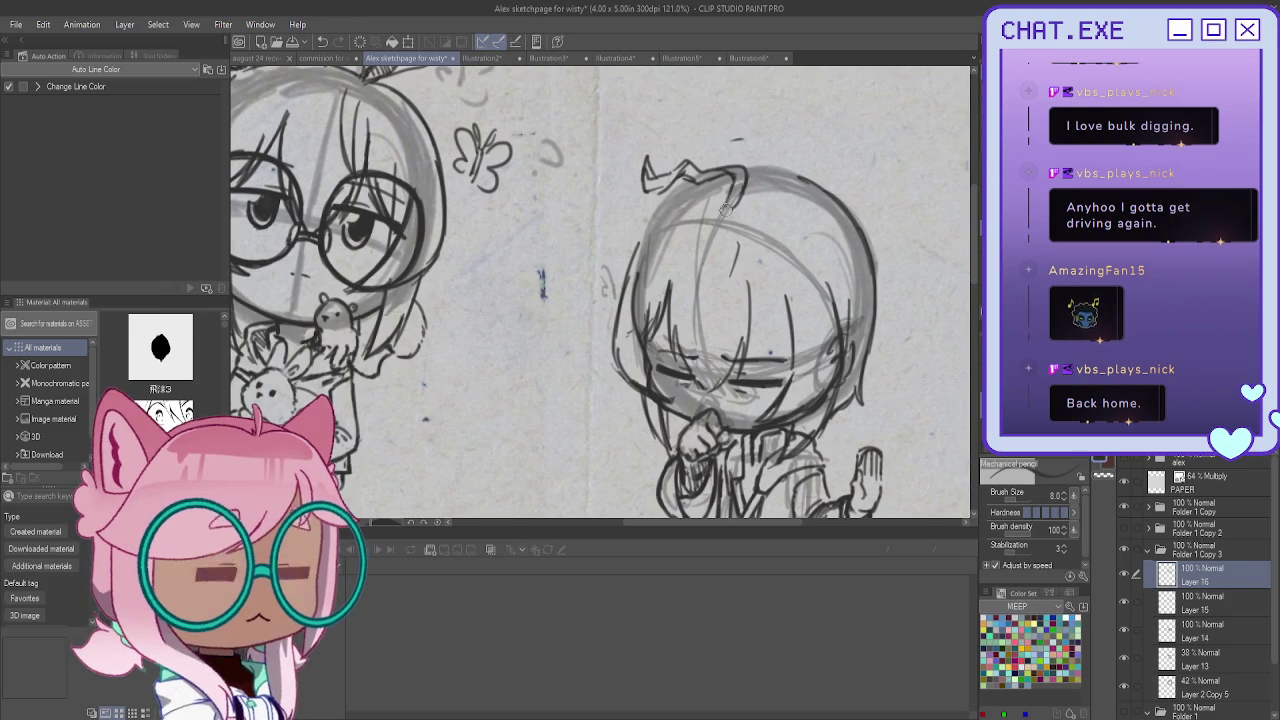
left_click_drag(742, 178, 736, 205)
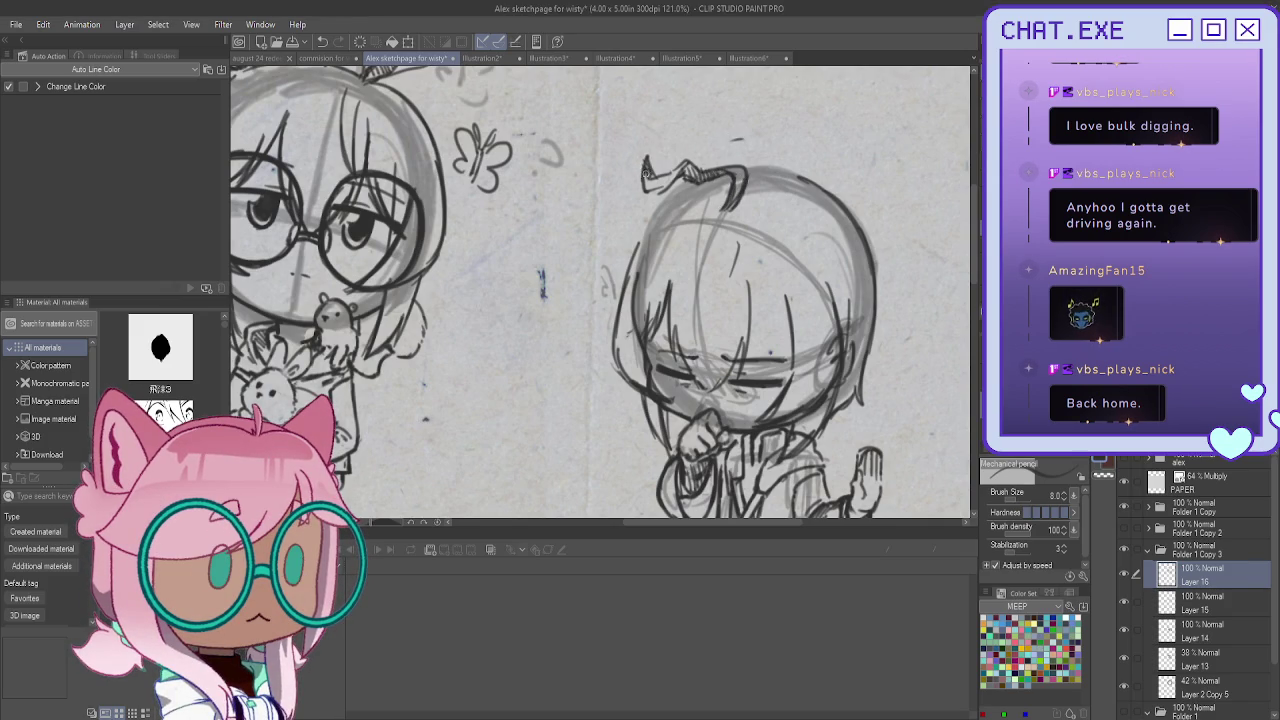
mouse_move(801, 175)
left_mouse_down()
mouse_move(740, 167)
mouse_move(636, 236)
left_mouse_up()
left_click_drag(668, 194, 632, 256)
left_click_drag(822, 266, 836, 314)
Ink the centre hair strands, undoing and redrawing the first attempt
left_click_drag(736, 242, 728, 260)
mouse_move(728, 238)
left_mouse_down()
mouse_move(704, 326)
mouse_move(712, 306)
mouse_move(712, 318)
mouse_move(734, 306)
mouse_move(710, 330)
left_mouse_up()
mouse_move(722, 284)
left_mouse_down()
mouse_move(700, 342)
mouse_move(718, 320)
left_mouse_up()
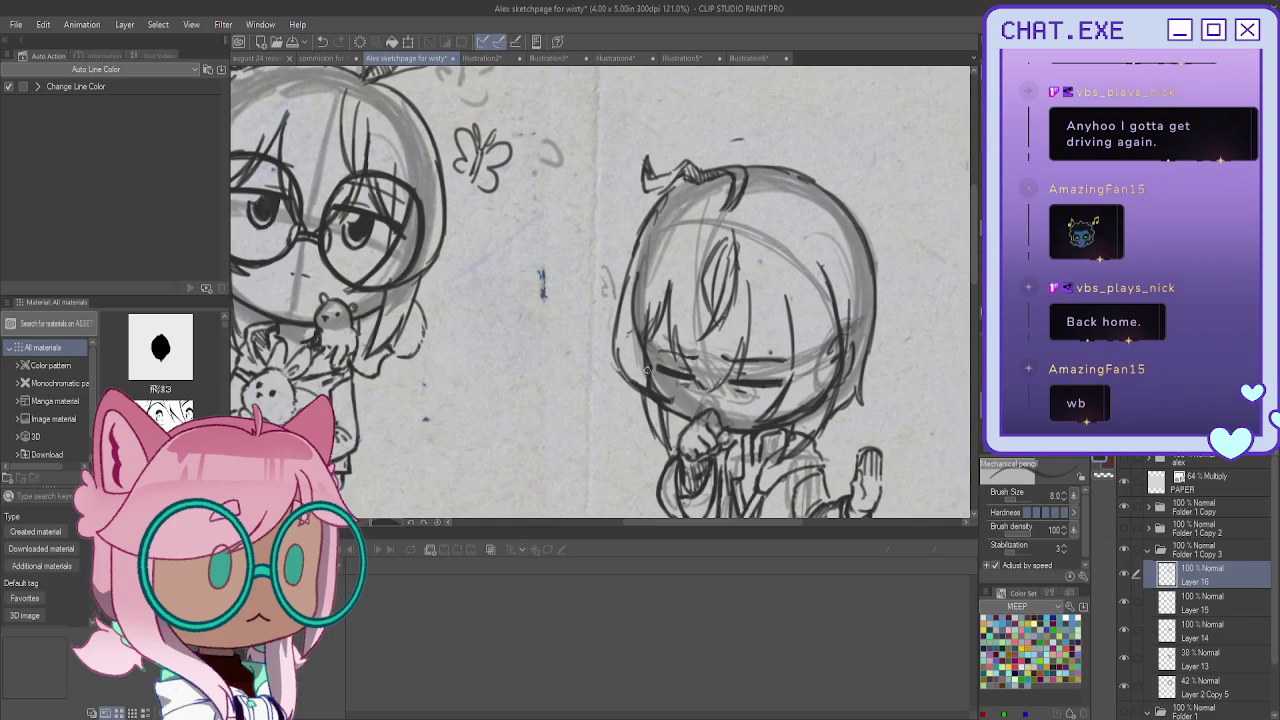
key("ctrl+z")
key("ctrl+z")
key("ctrl+z")
key("ctrl+z")
key("ctrl+z")
key("ctrl+z")
left_click_drag(724, 238, 704, 318)
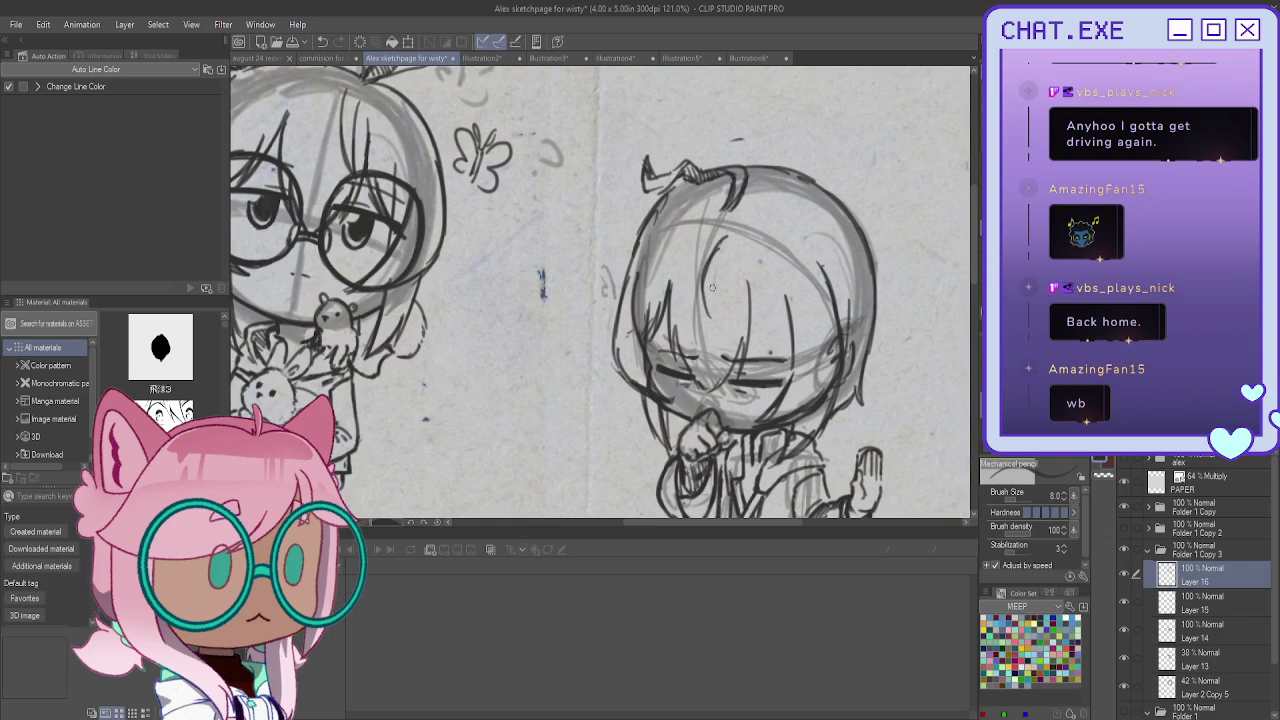
left_click_drag(720, 258, 710, 302)
mouse_move(726, 236)
left_mouse_down()
mouse_move(728, 292)
mouse_move(748, 326)
mouse_move(724, 320)
left_mouse_up()
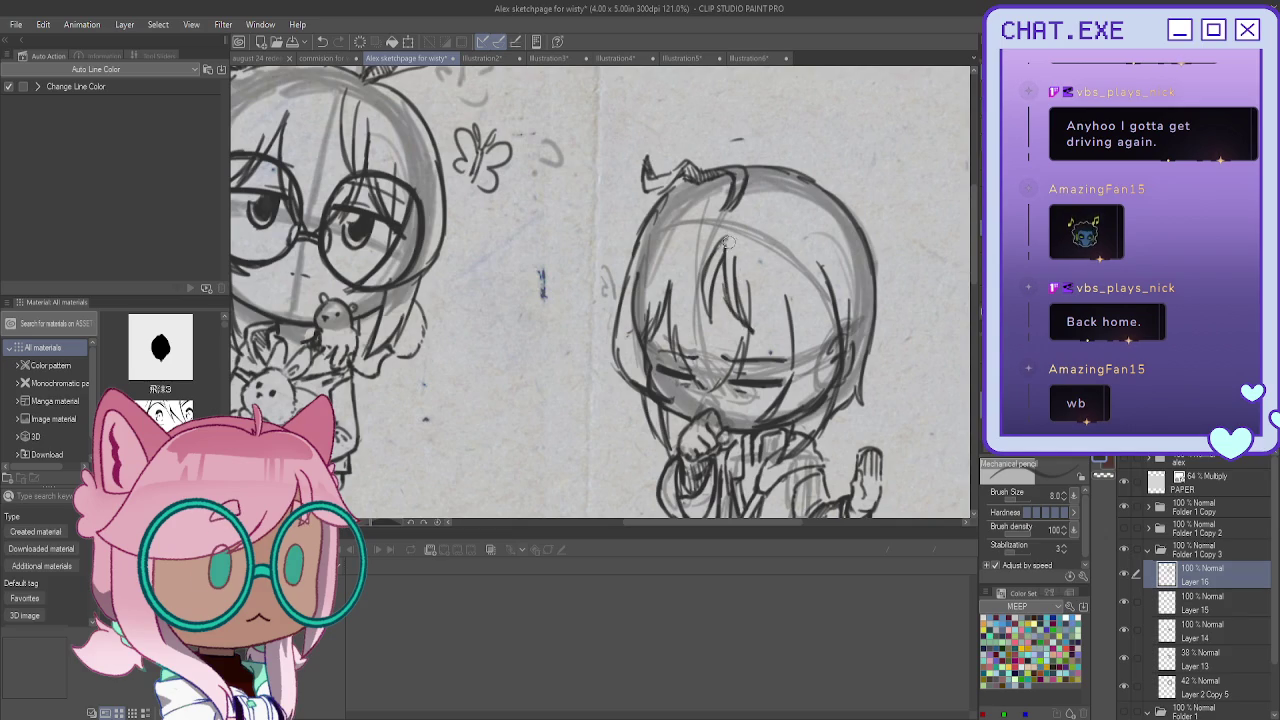
Add a few more central hair strands, then create a new Layer 17 for the glasses
scroll(730, 225, "down", 2)
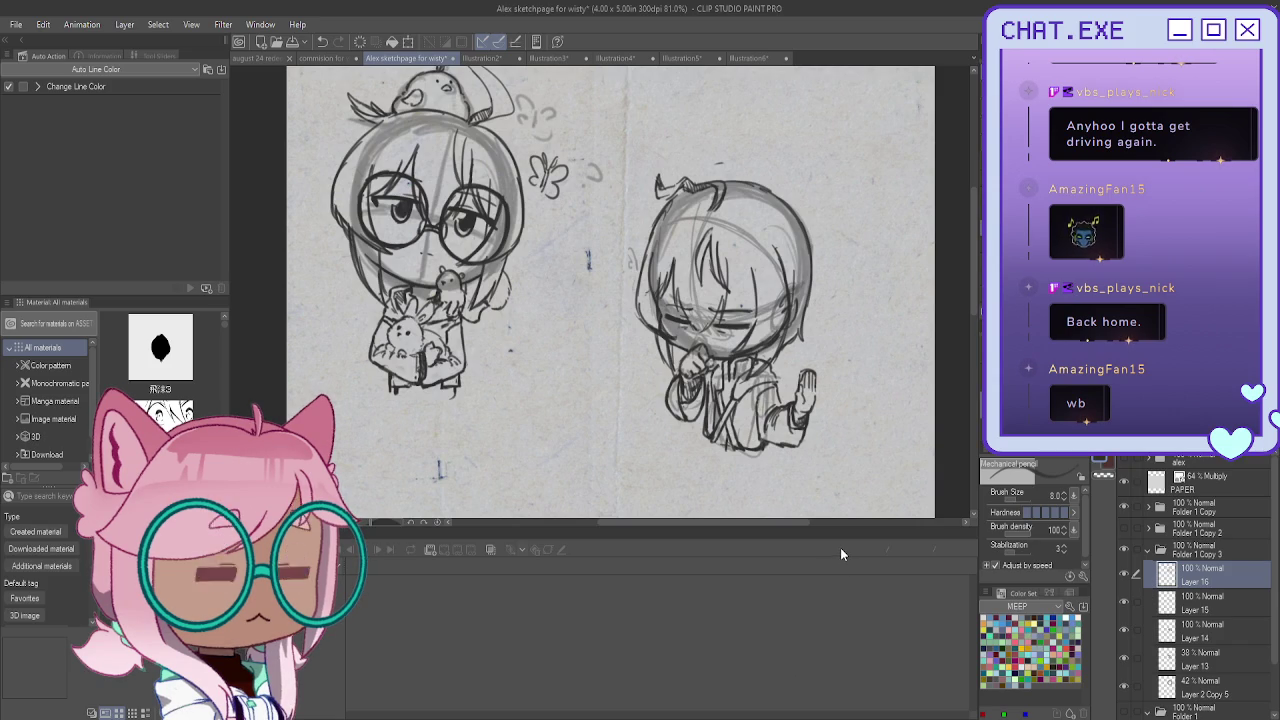
scroll(733, 243, "up", 2)
scroll(733, 243, "up", 1)
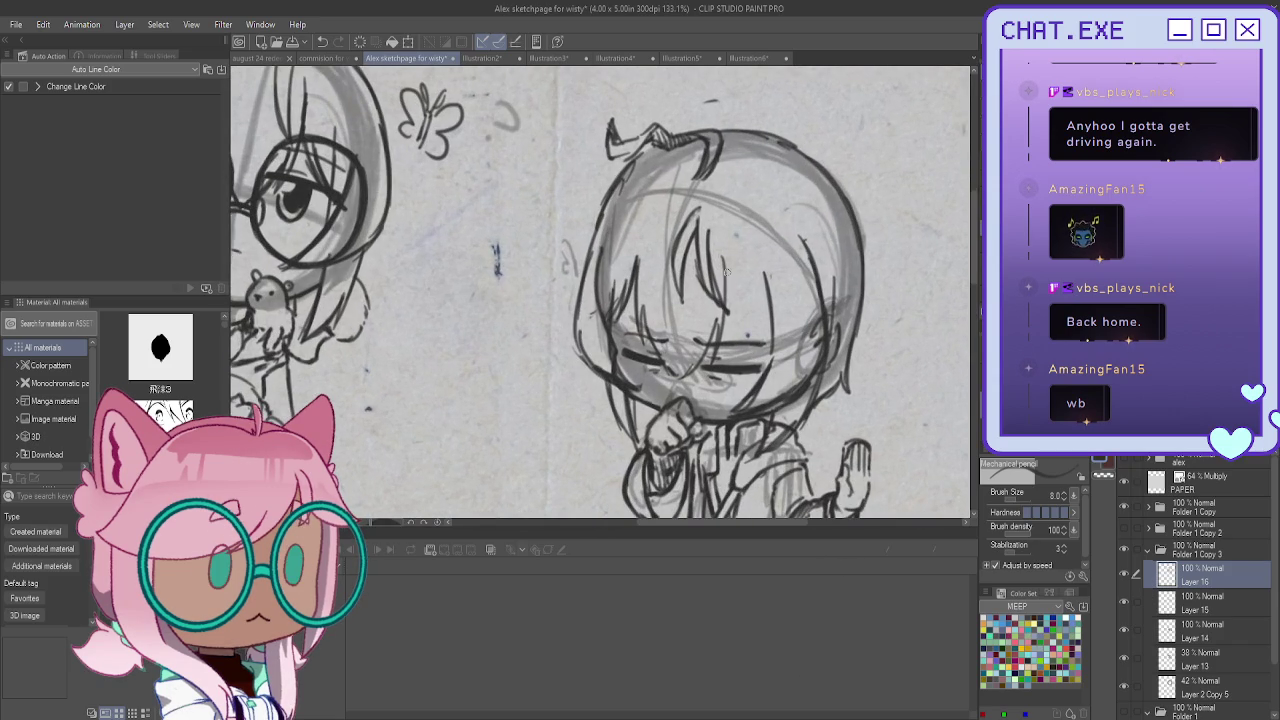
left_click_drag(722, 258, 746, 334)
mouse_move(730, 288)
left_mouse_down()
mouse_move(750, 334)
mouse_move(768, 340)
left_mouse_up()
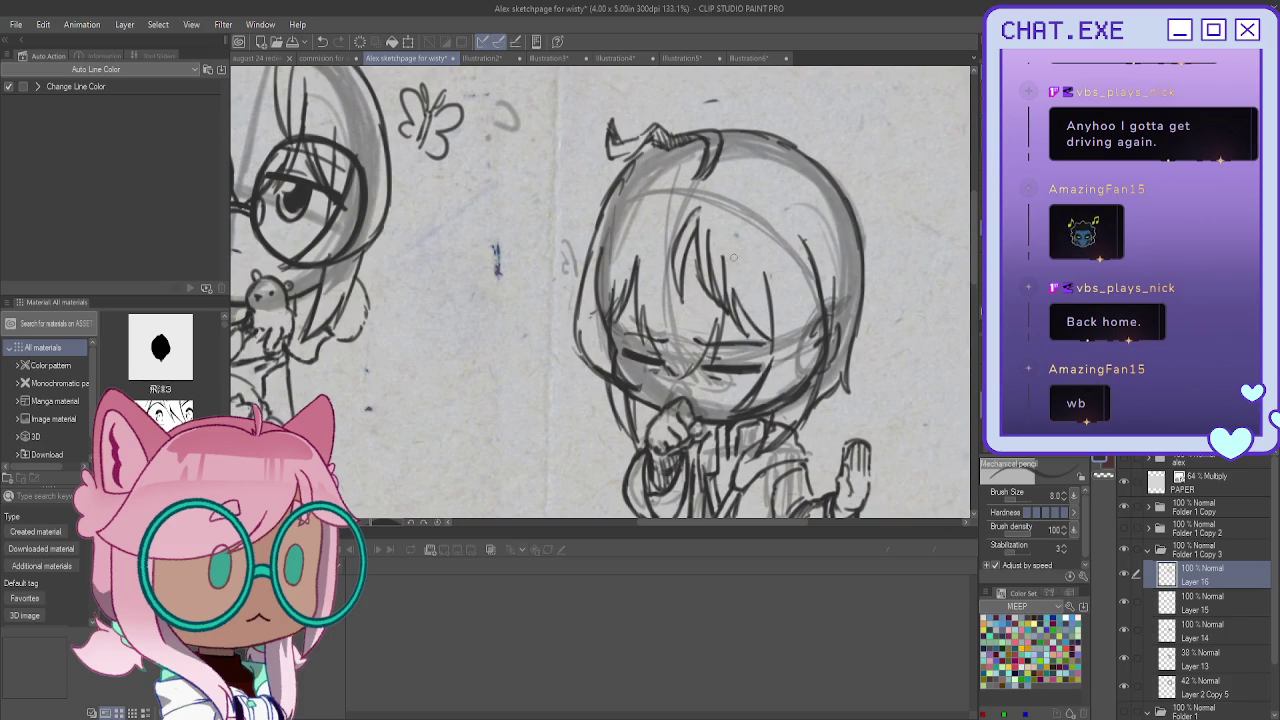
scroll(733, 258, "down", 3)
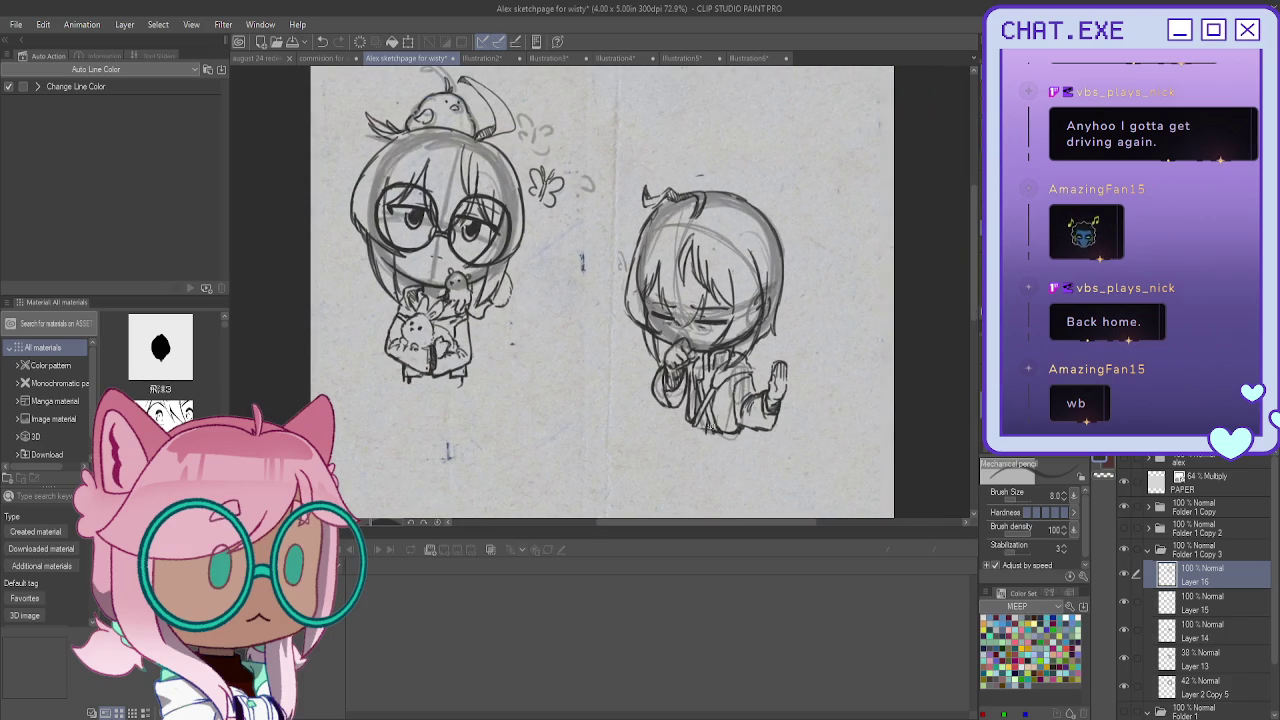
key("ctrl+shift+n")
scroll(690, 330, "up", 2)
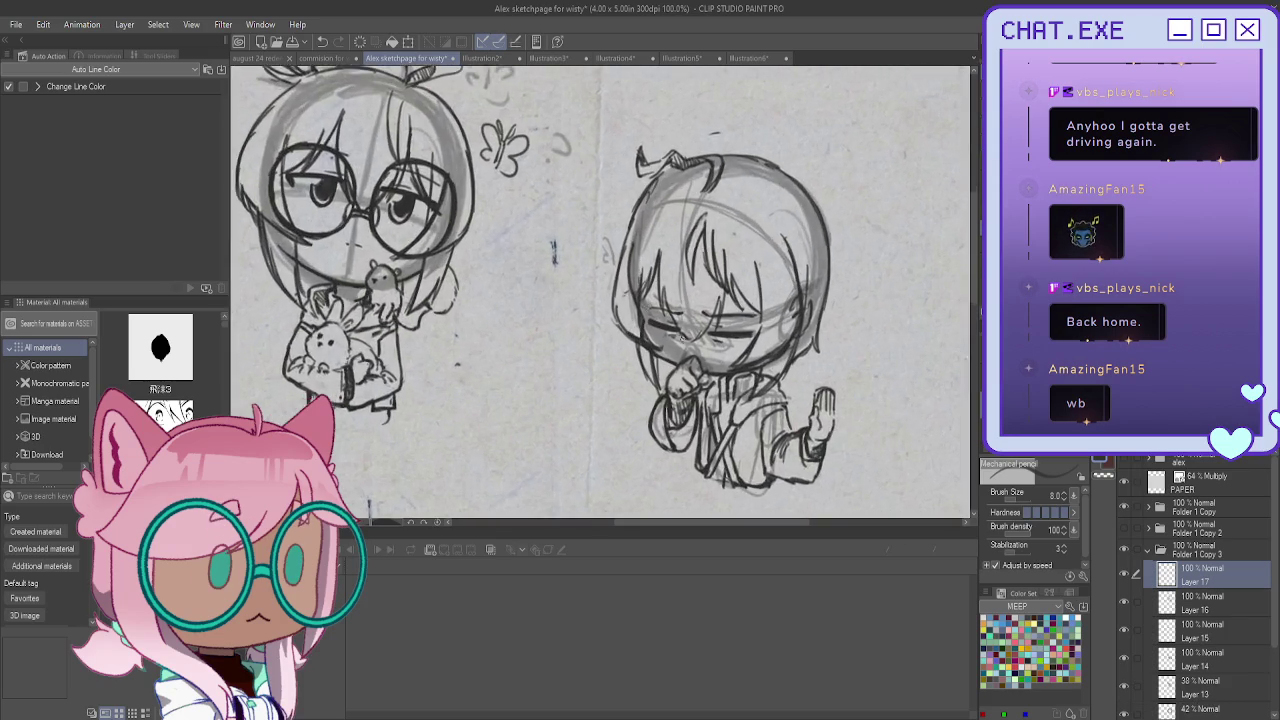
Sketch the left round lens of the glasses over the chibi's left eye
scroll(690, 330, "up", 2)
scroll(683, 343, "up", 1)
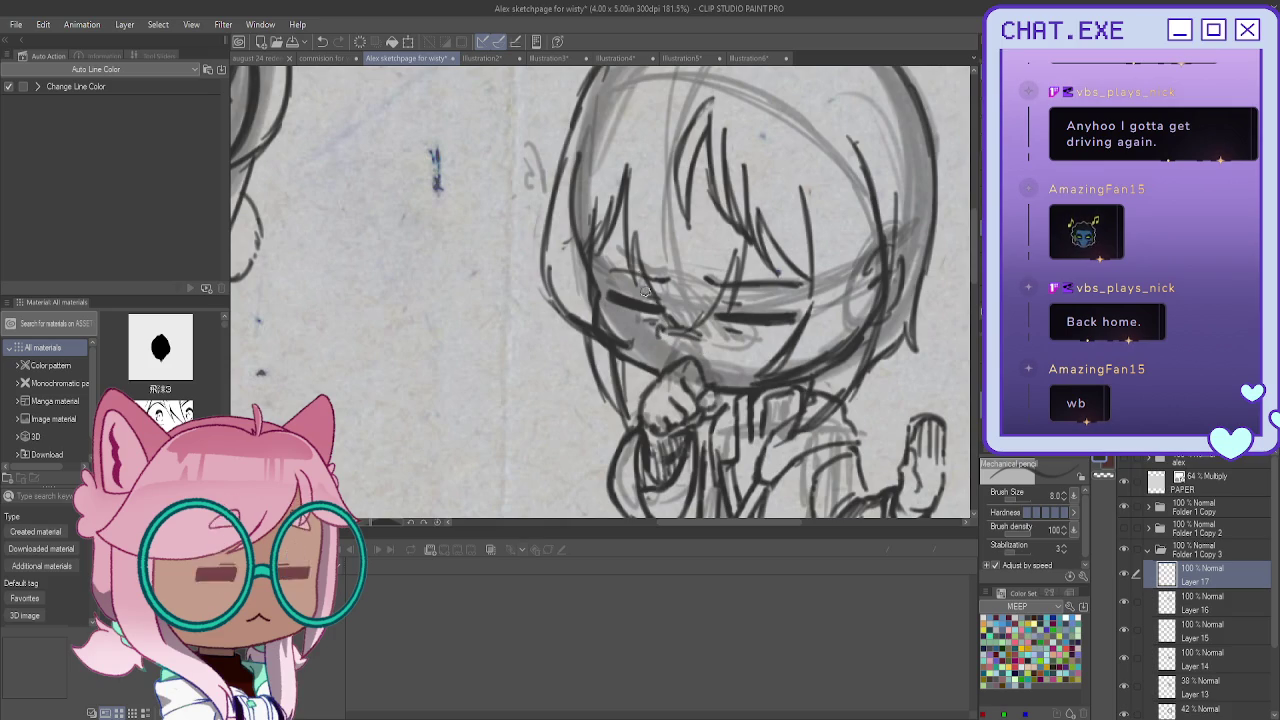
mouse_move(667, 291)
left_mouse_down()
mouse_move(633, 243)
mouse_move(630, 368)
mouse_move(585, 240)
mouse_move(582, 330)
left_mouse_up()
left_click_drag(576, 270, 615, 365)
left_click_drag(572, 298, 670, 340)
Add the glasses bridge and right lens, ink over both lens outlines, and zoom out
left_click_drag(708, 279, 700, 345)
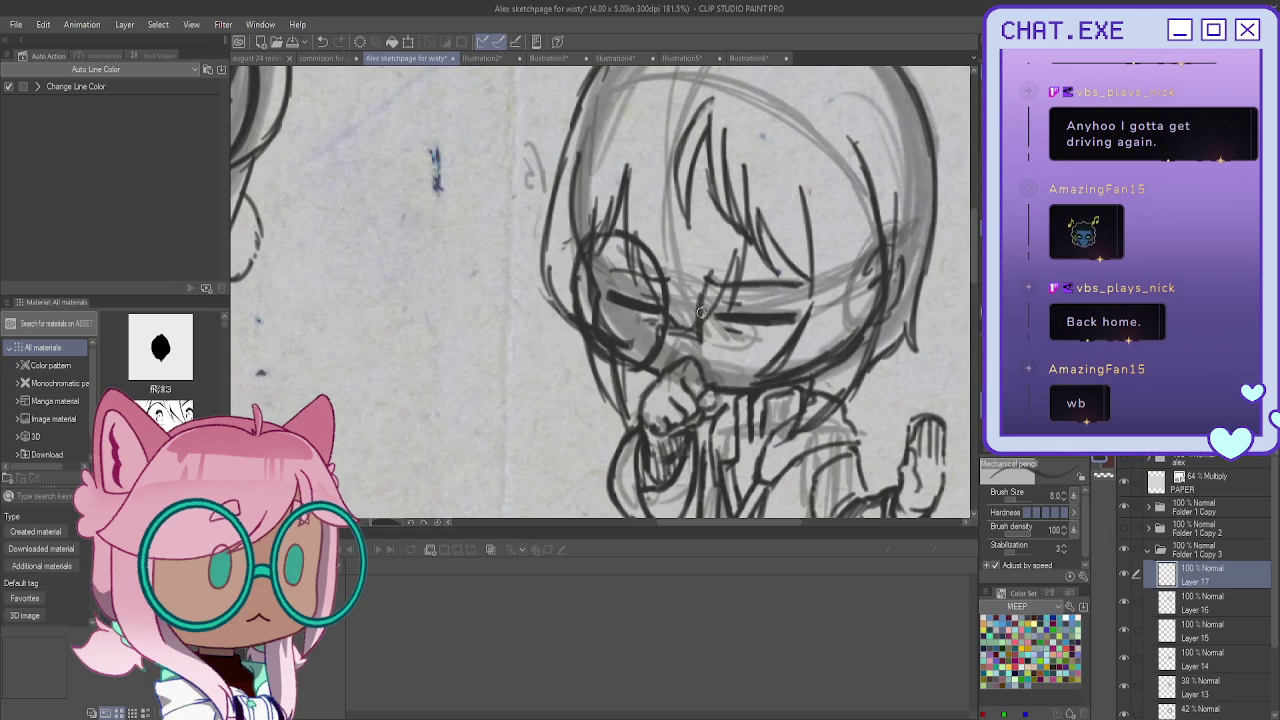
mouse_move(810, 262)
left_mouse_down()
mouse_move(802, 372)
mouse_move(751, 237)
mouse_move(705, 280)
left_mouse_up()
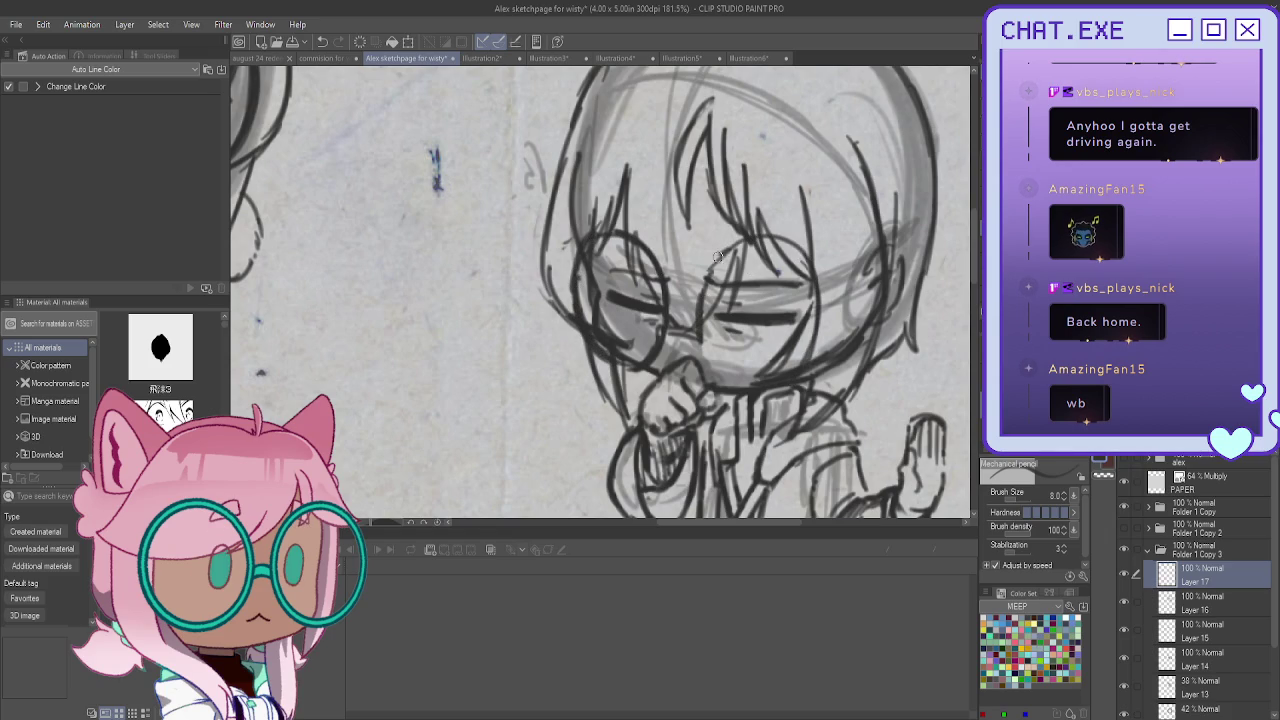
mouse_move(790, 240)
left_mouse_down()
mouse_move(822, 302)
mouse_move(812, 360)
left_mouse_up()
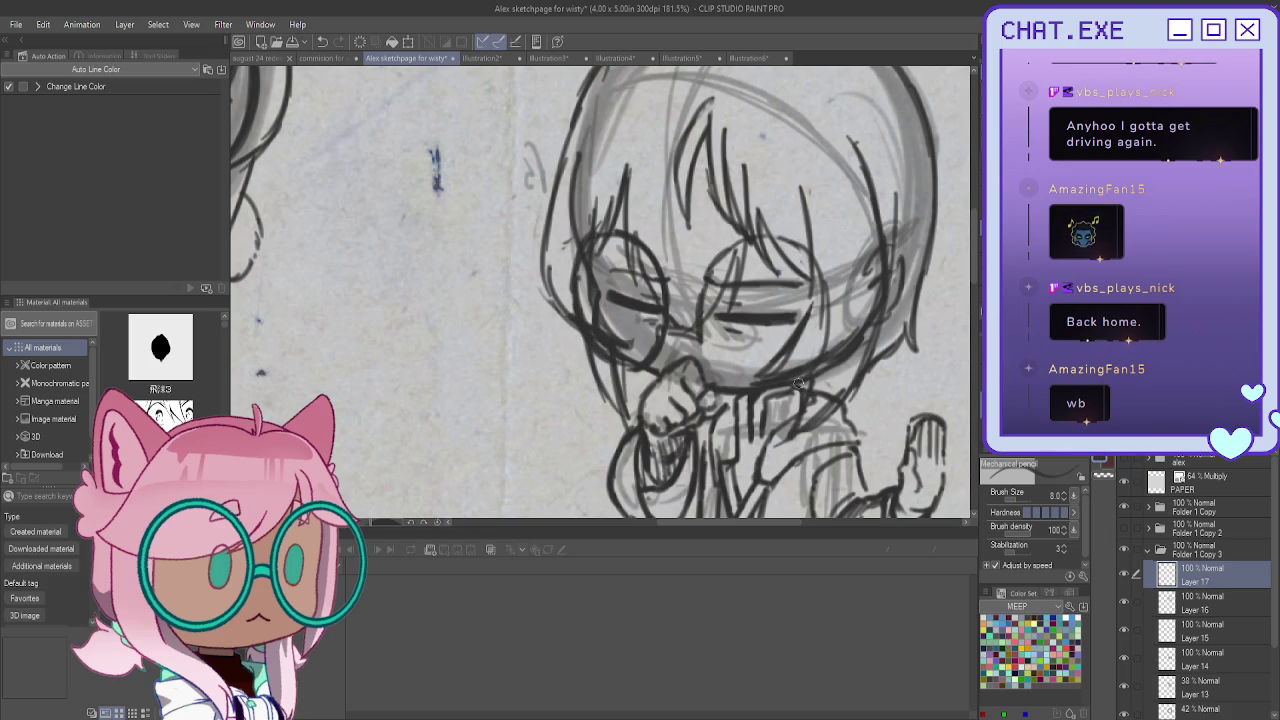
mouse_move(790, 238)
left_mouse_down()
mouse_move(814, 362)
mouse_move(742, 243)
mouse_move(716, 254)
mouse_move(706, 282)
mouse_move(700, 364)
mouse_move(792, 398)
mouse_move(808, 374)
left_mouse_up()
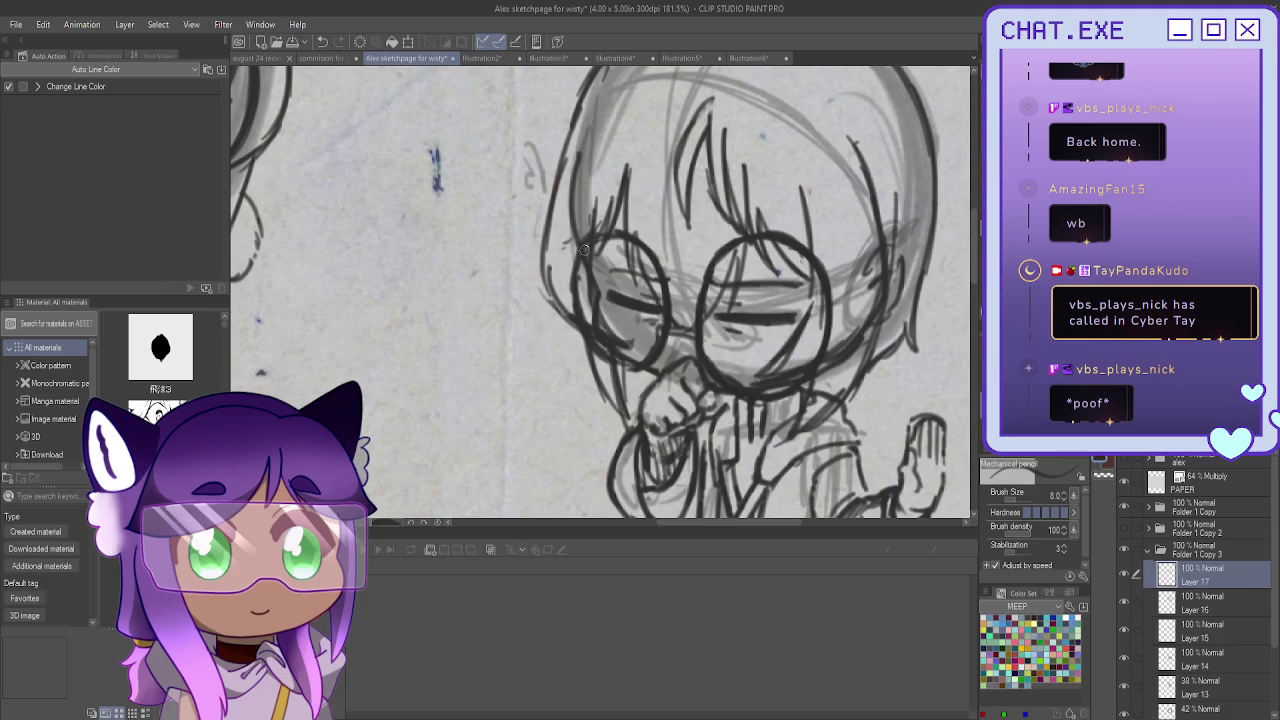
mouse_move(585, 245)
left_mouse_down()
mouse_move(565, 315)
mouse_move(590, 352)
mouse_move(636, 374)
left_mouse_up()
mouse_move(790, 241)
left_mouse_down()
mouse_move(828, 360)
mouse_move(782, 235)
left_mouse_up()
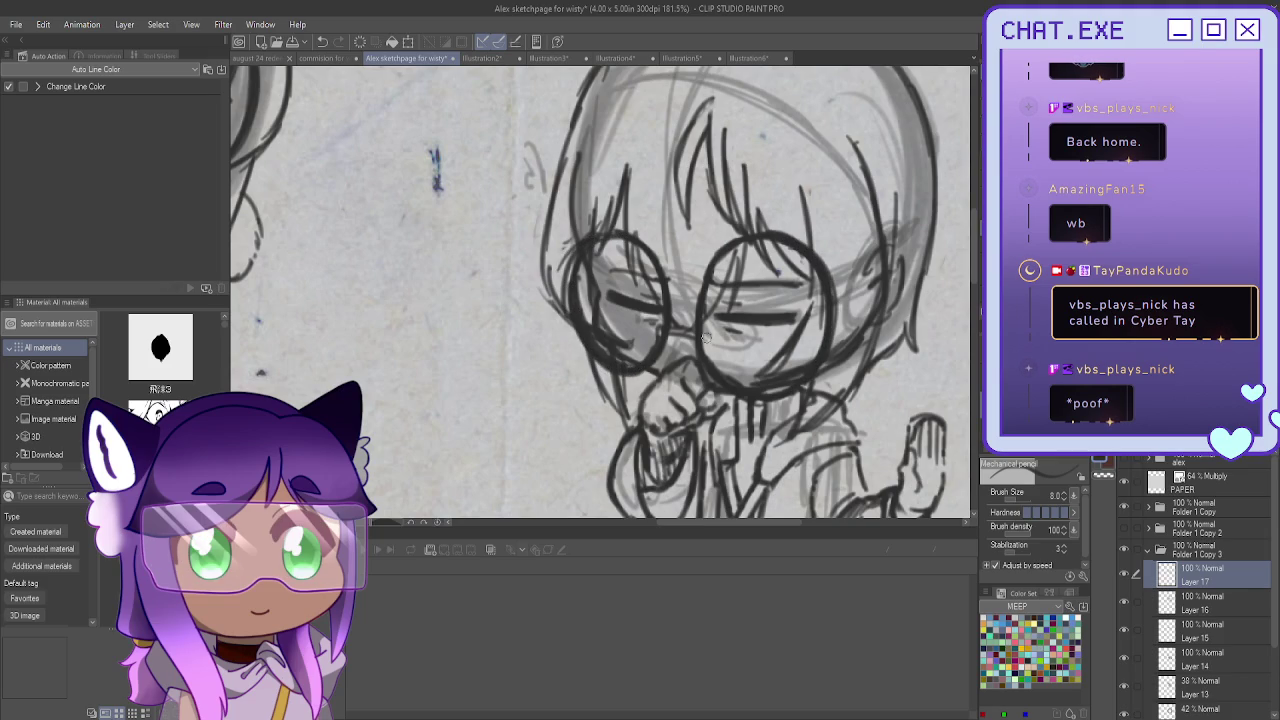
scroll(705, 338, "down", 2)
scroll(705, 338, "down", 2)
scroll(705, 338, "down", 2)
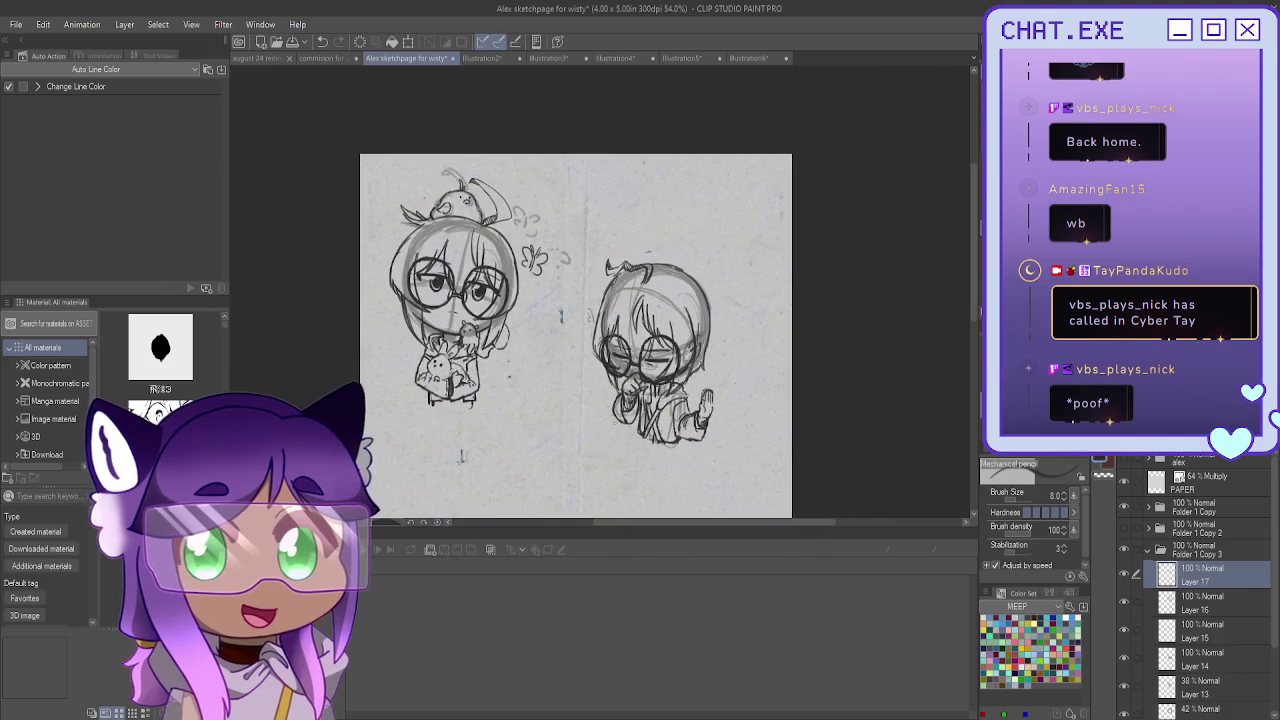
Return to the Alex sketchpage, collapsing Folder 1 Copy 3 after briefly checking the commission page
scroll(610, 410, "down", 3)
scroll(610, 410, "up", 1)
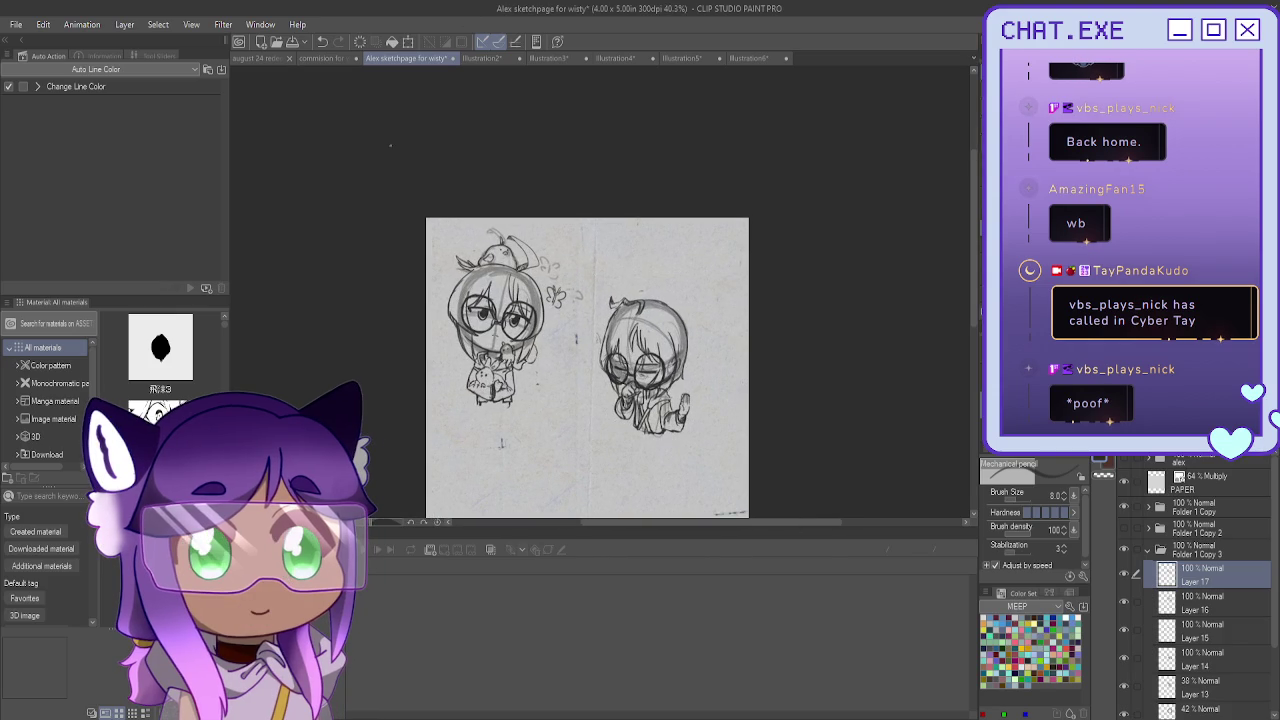
left_click(325, 58)
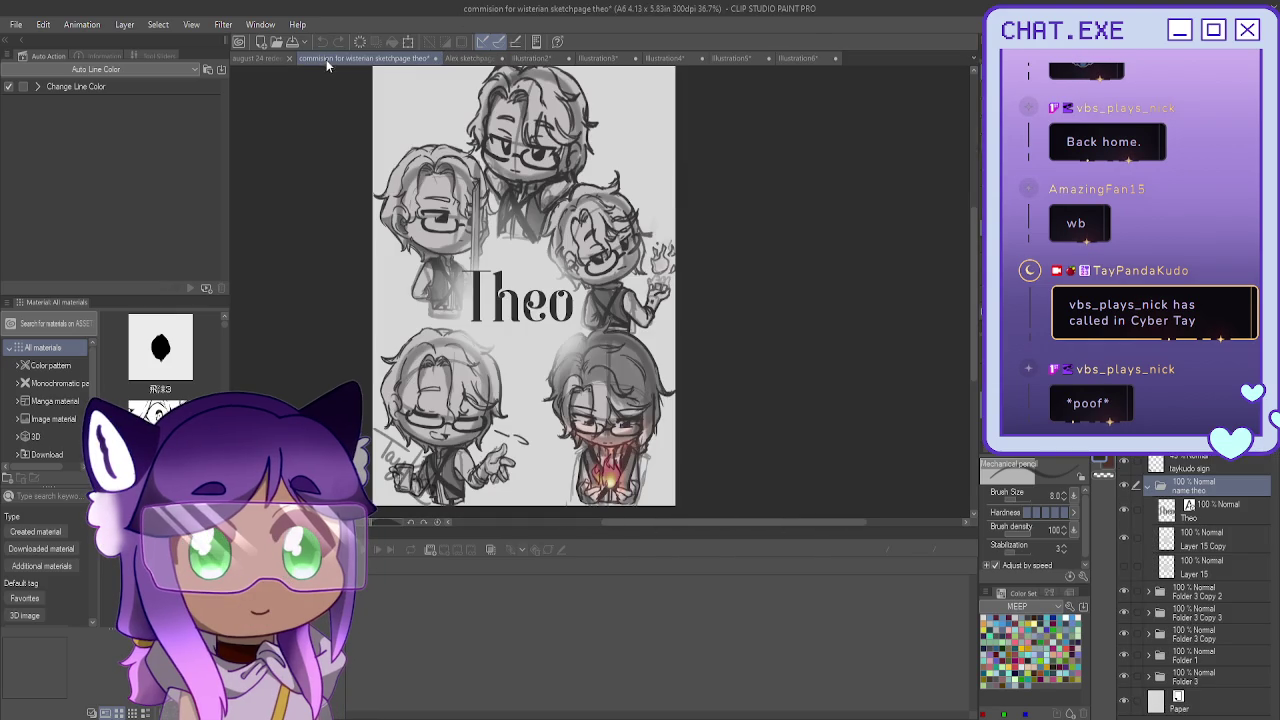
left_click(461, 60)
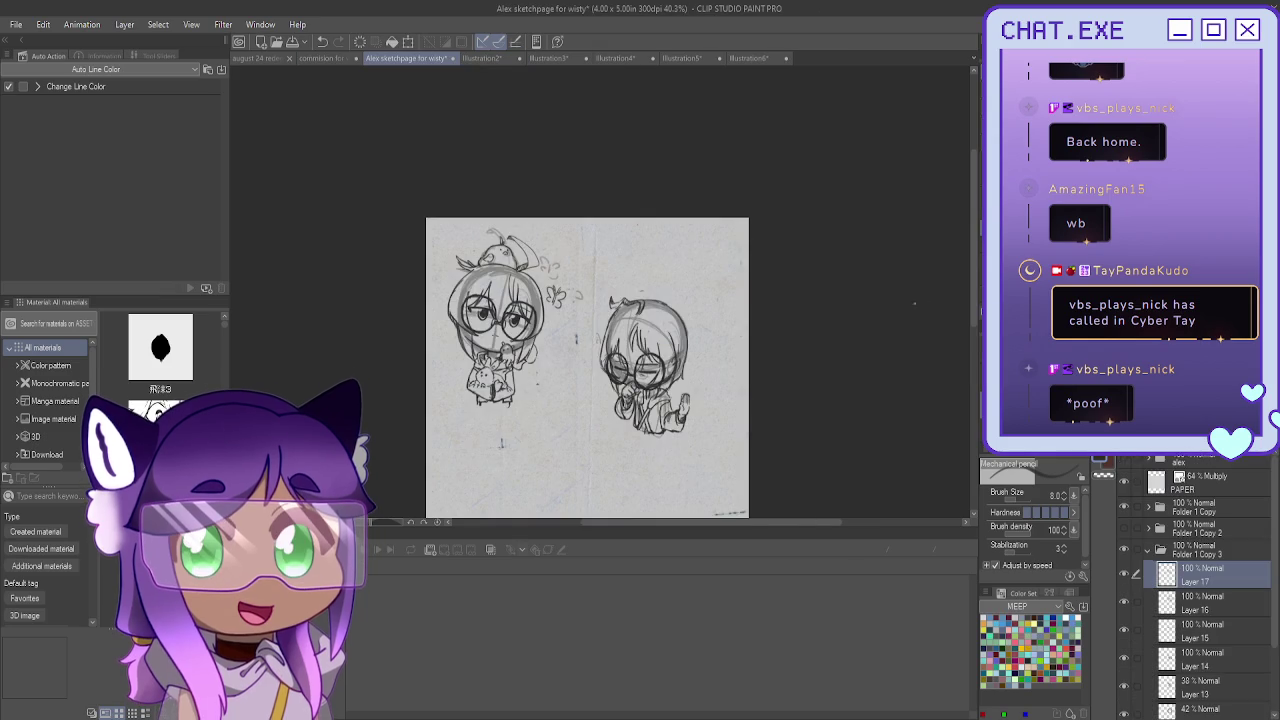
scroll(587, 368, "down", 3)
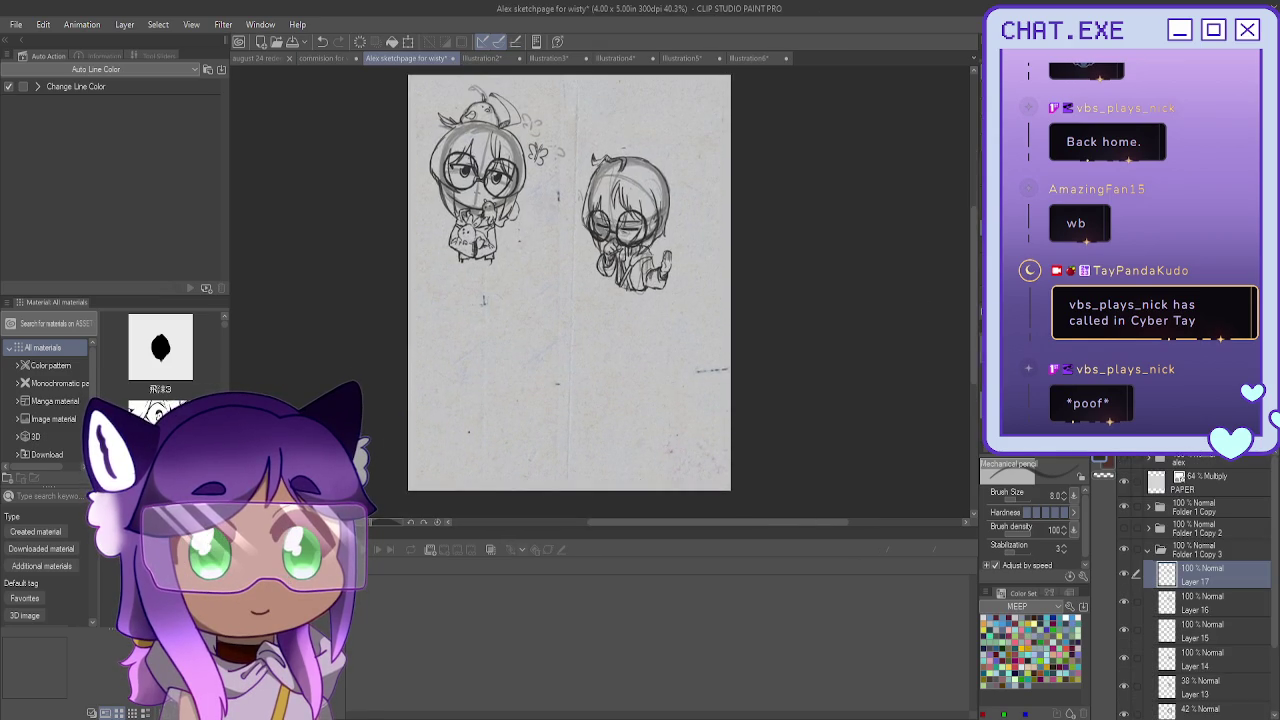
left_click(1195, 551)
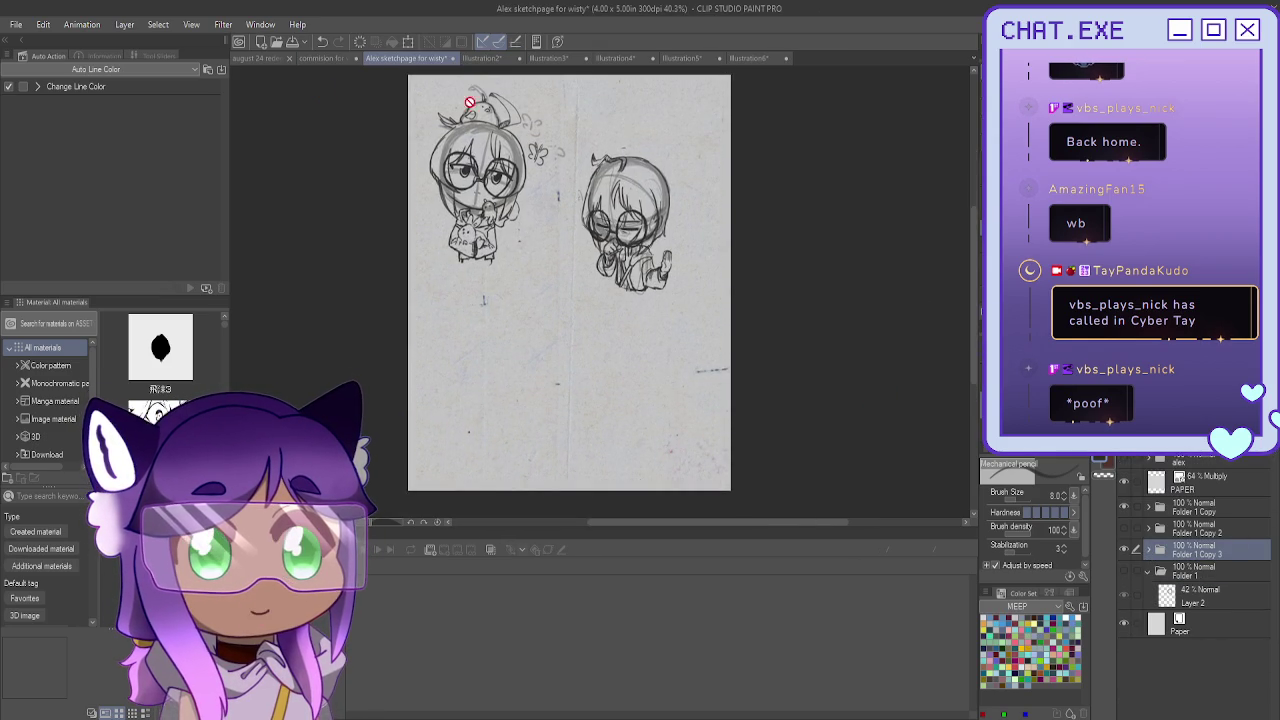
left_click(322, 59)
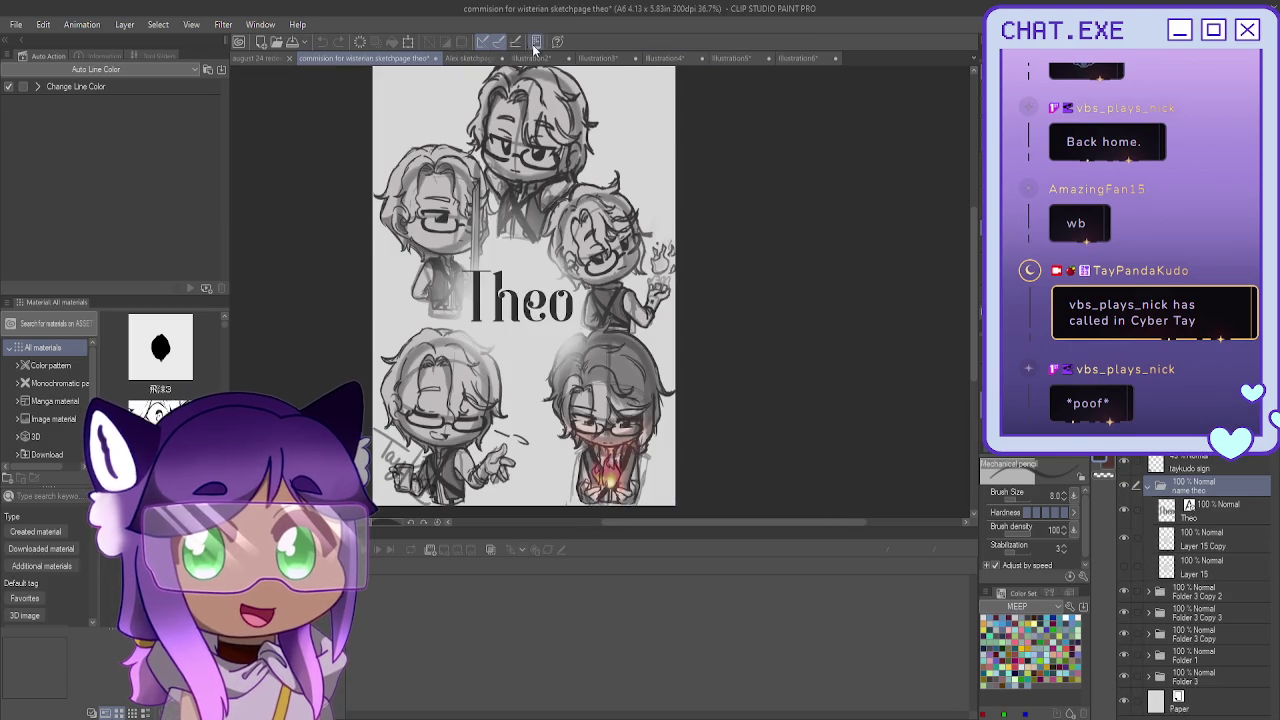
left_click(460, 59)
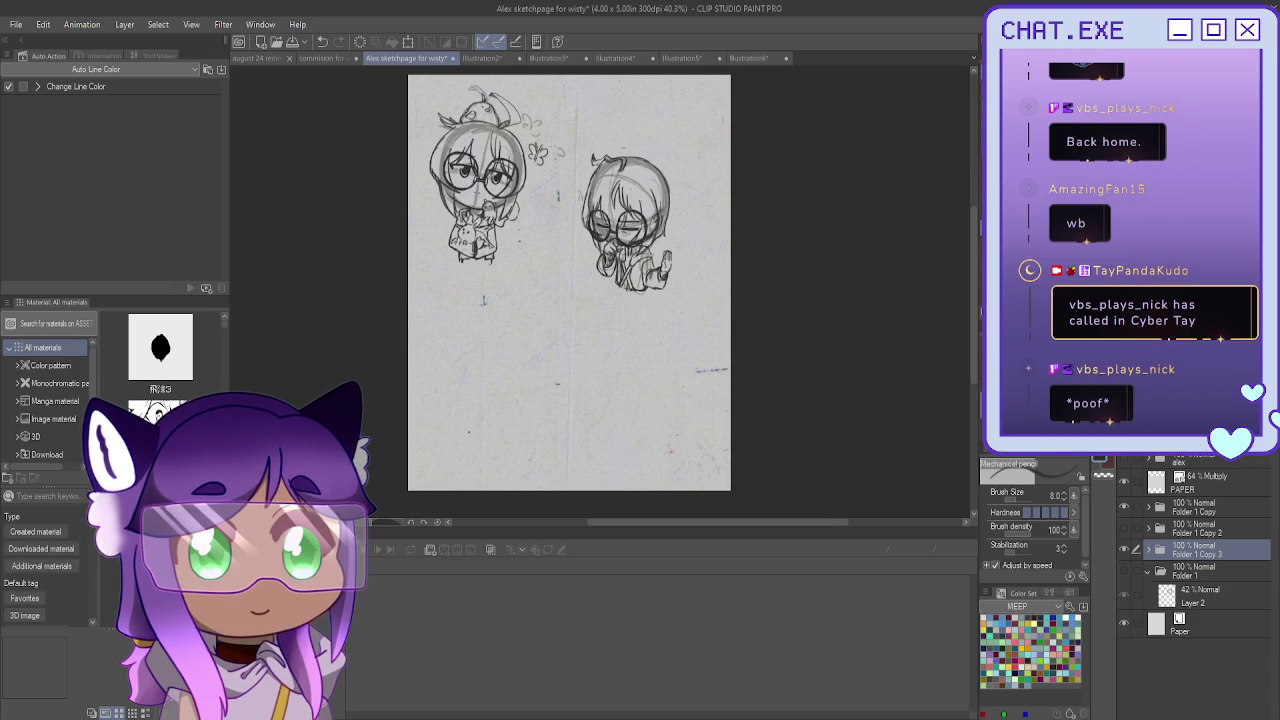
Move the right chibi sketch to the lower left and scale it up slightly
key("k")
mouse_move(653, 266)
left_mouse_down()
mouse_move(683, 203)
mouse_move(503, 452)
left_mouse_up()
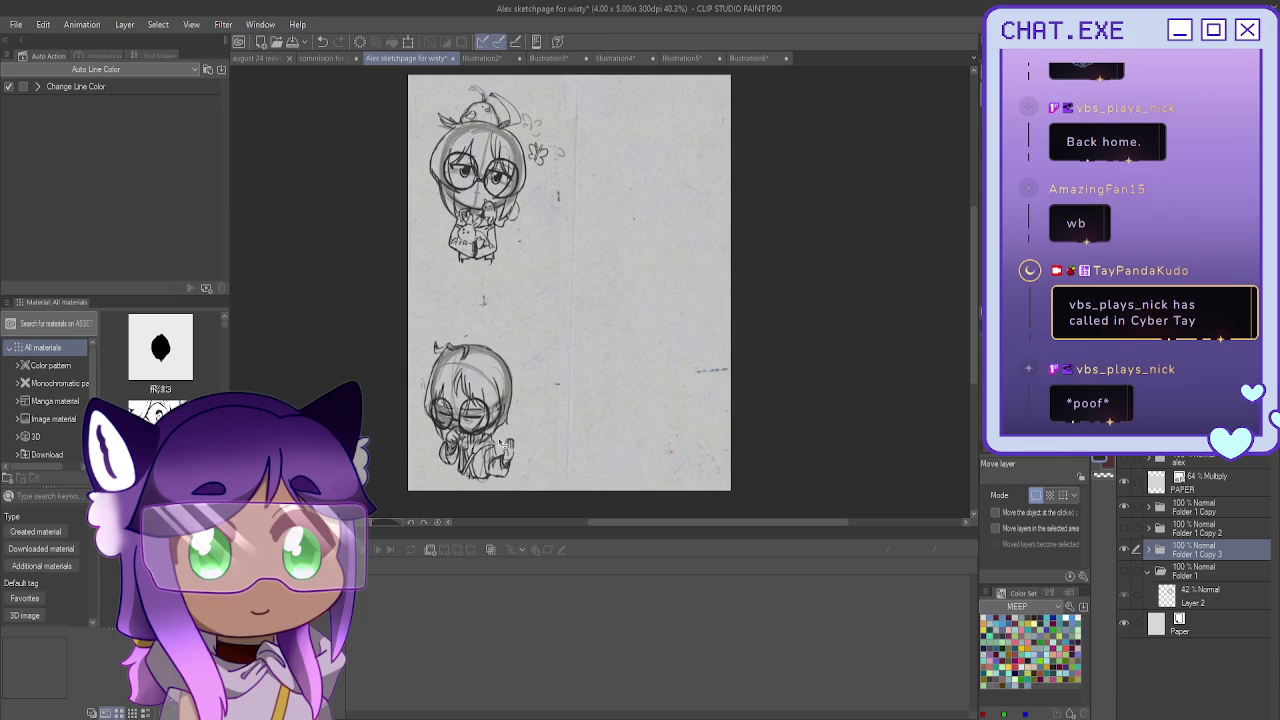
key("ctrl+t")
left_click_drag(466, 333, 470, 316)
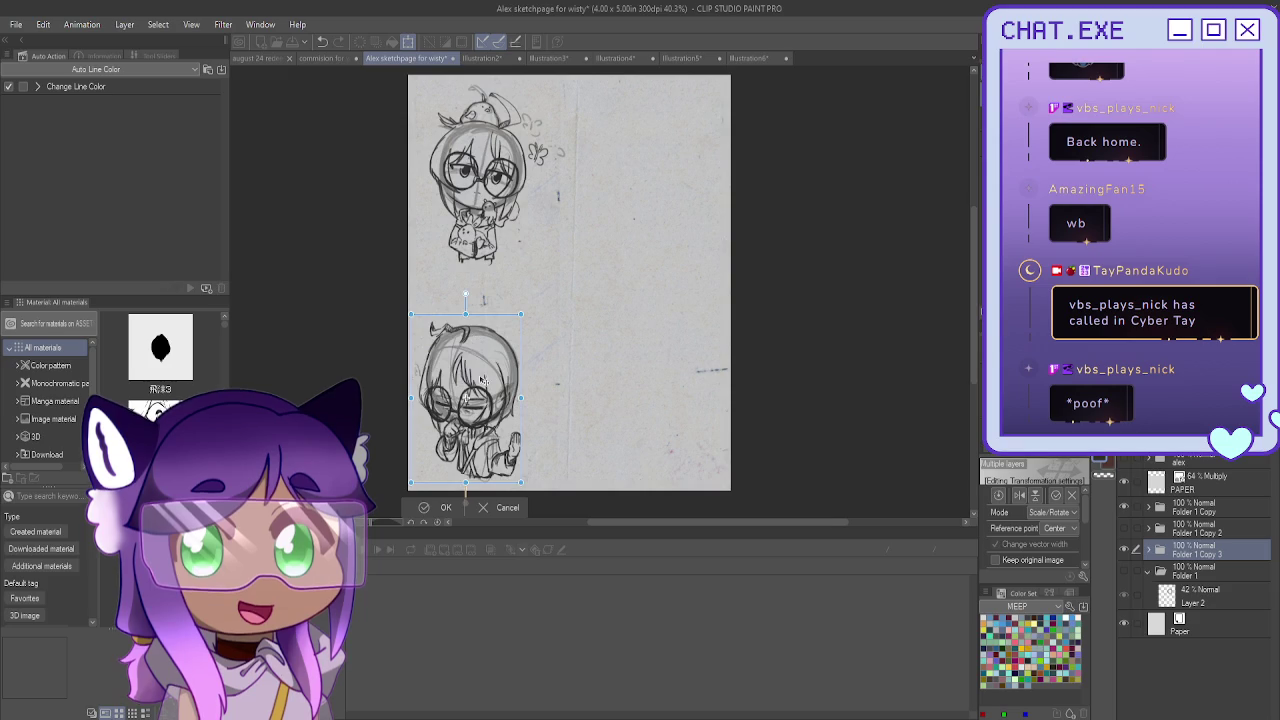
left_click_drag(466, 398, 467, 401)
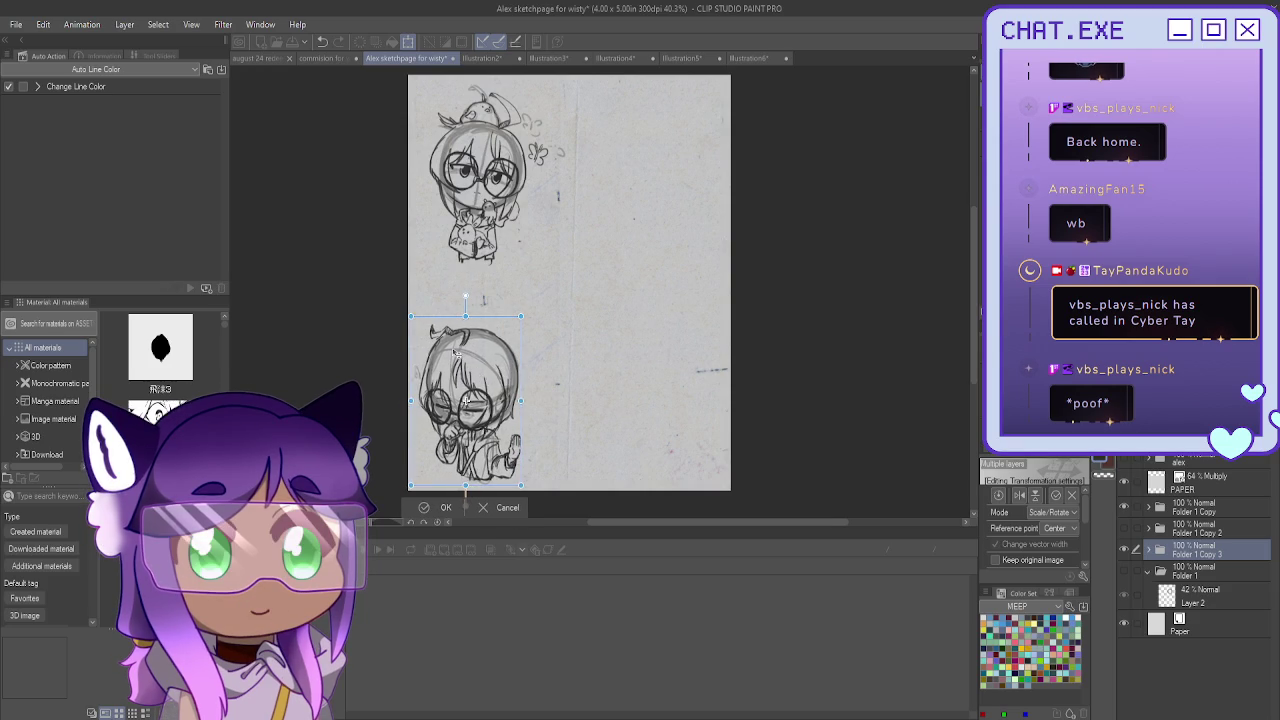
key("Return")
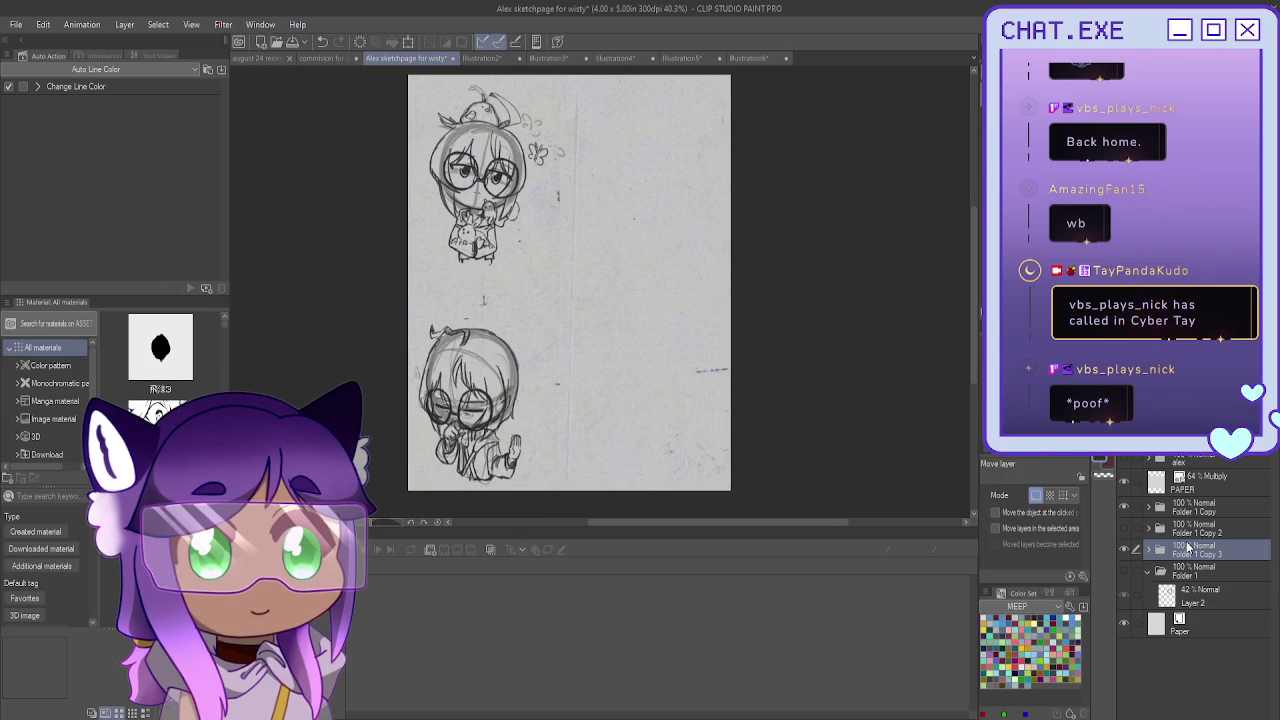
Expand the sketch folder, show Layer 15 and make it the active pencil layer
left_click(1147, 550)
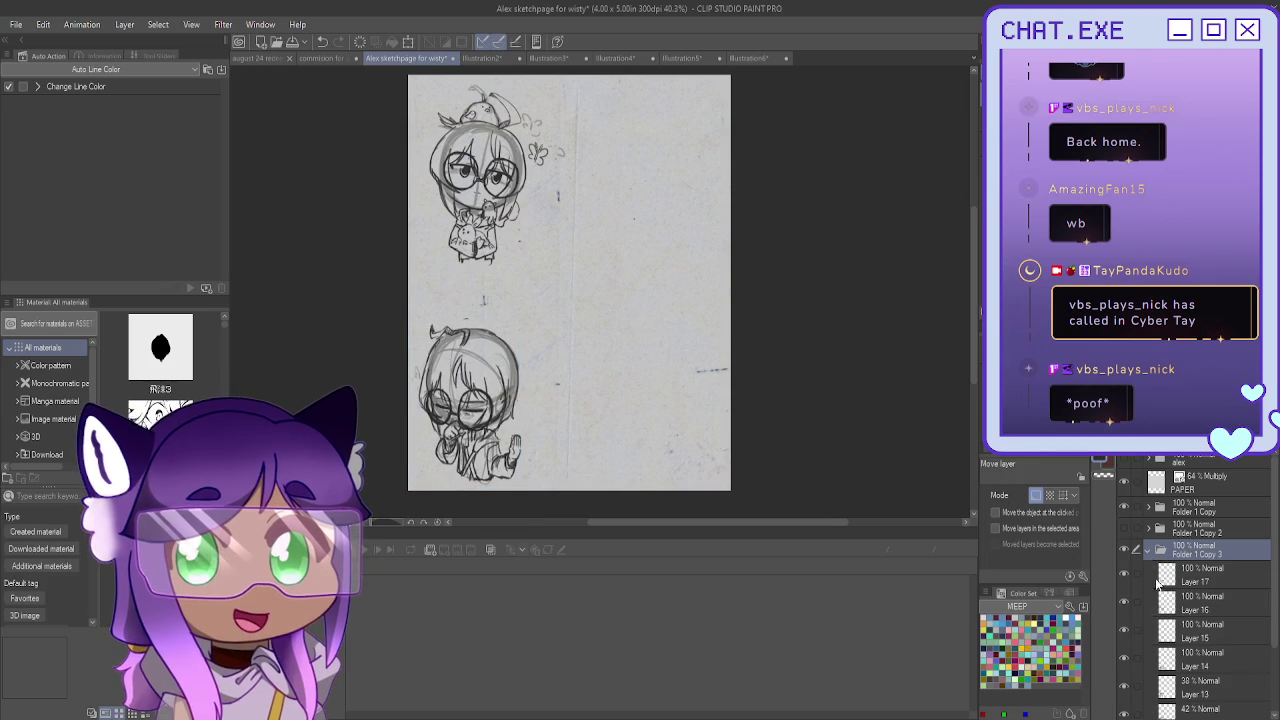
left_click(1124, 630)
left_click(1200, 630)
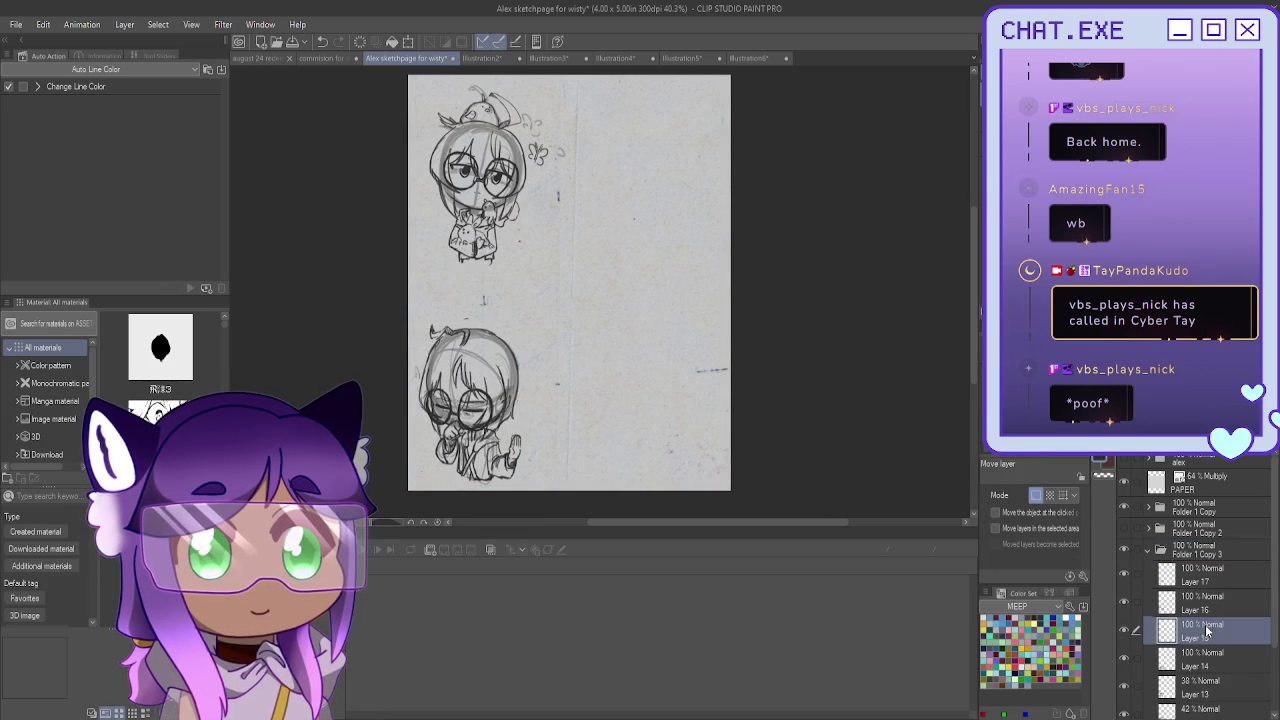
scroll(470, 424, "up", 3)
scroll(470, 424, "up", 2)
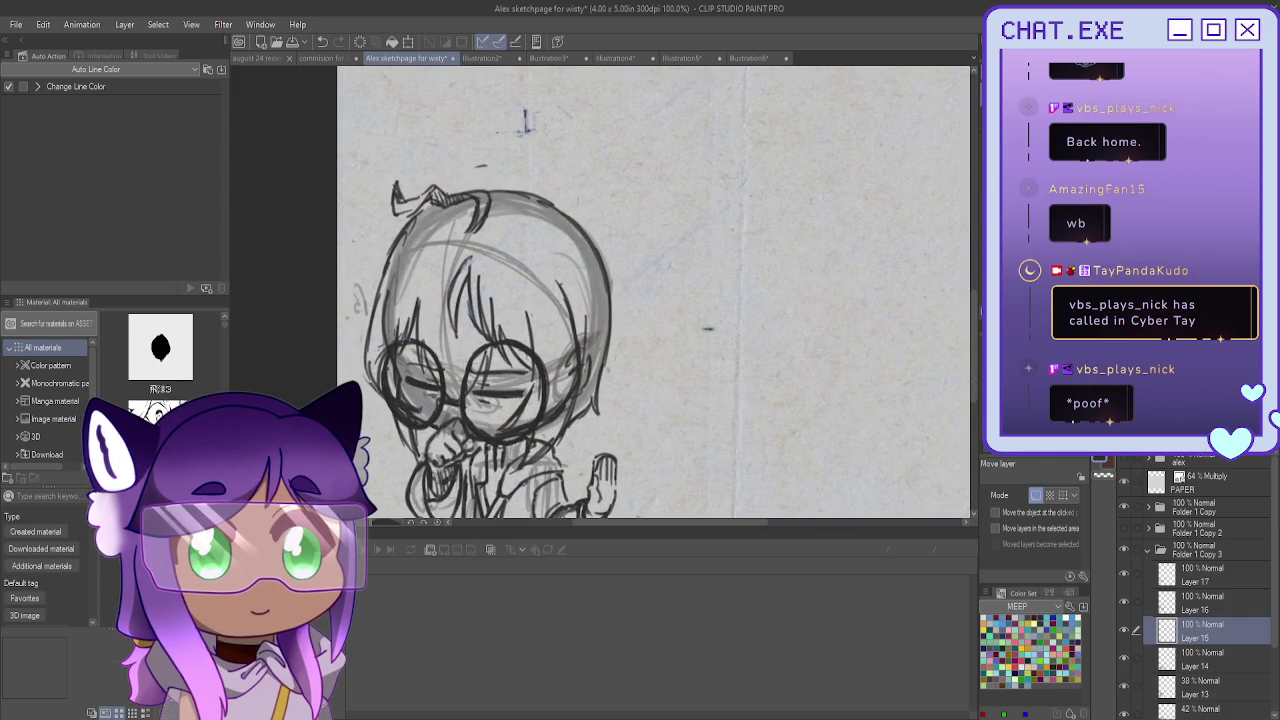
key("p")
Reframe the page view around the lower sketch and collapse its folder
scroll(449, 402, "up", 1)
scroll(449, 402, "up", 1)
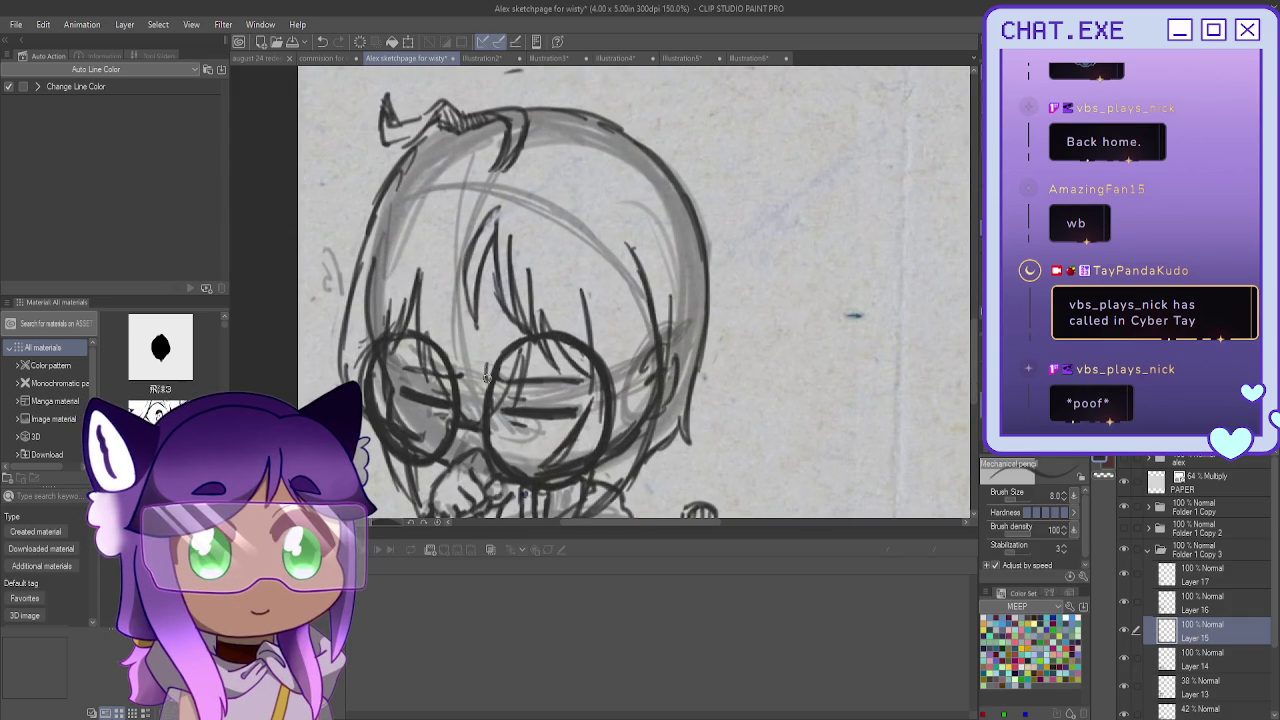
scroll(383, 372, "down", 2)
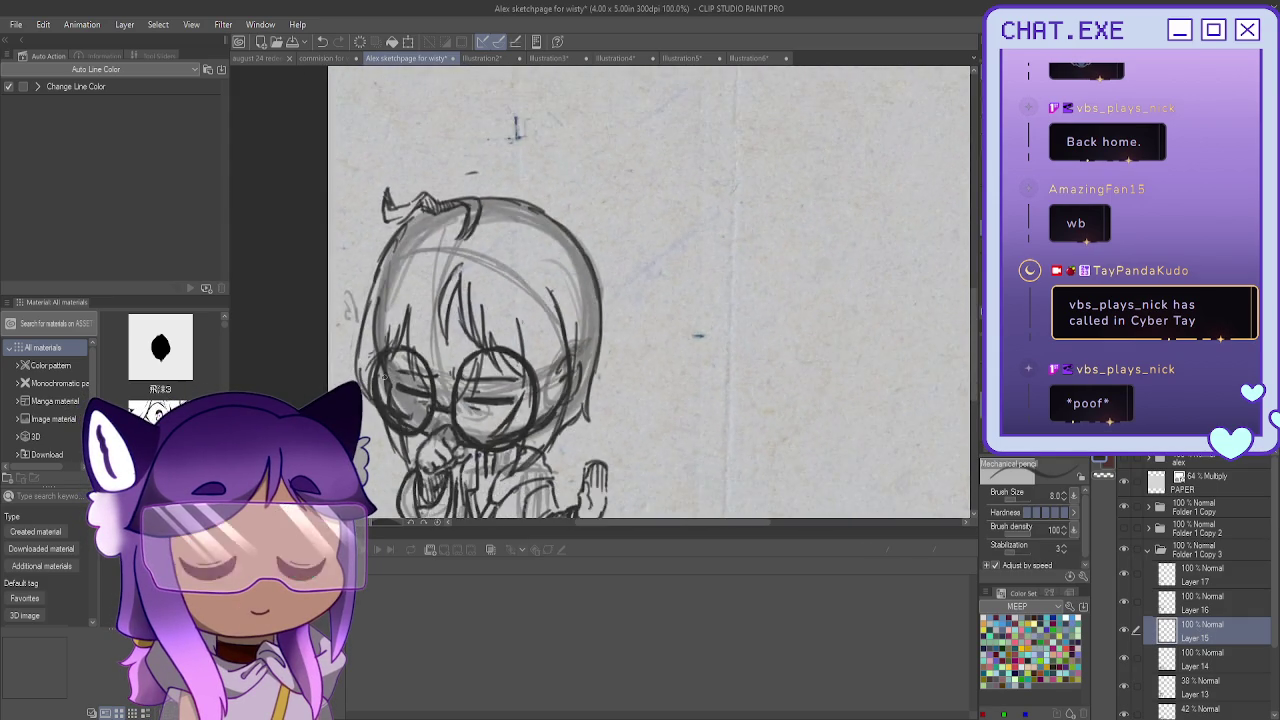
scroll(383, 372, "down", 2)
scroll(665, 407, "down", 2)
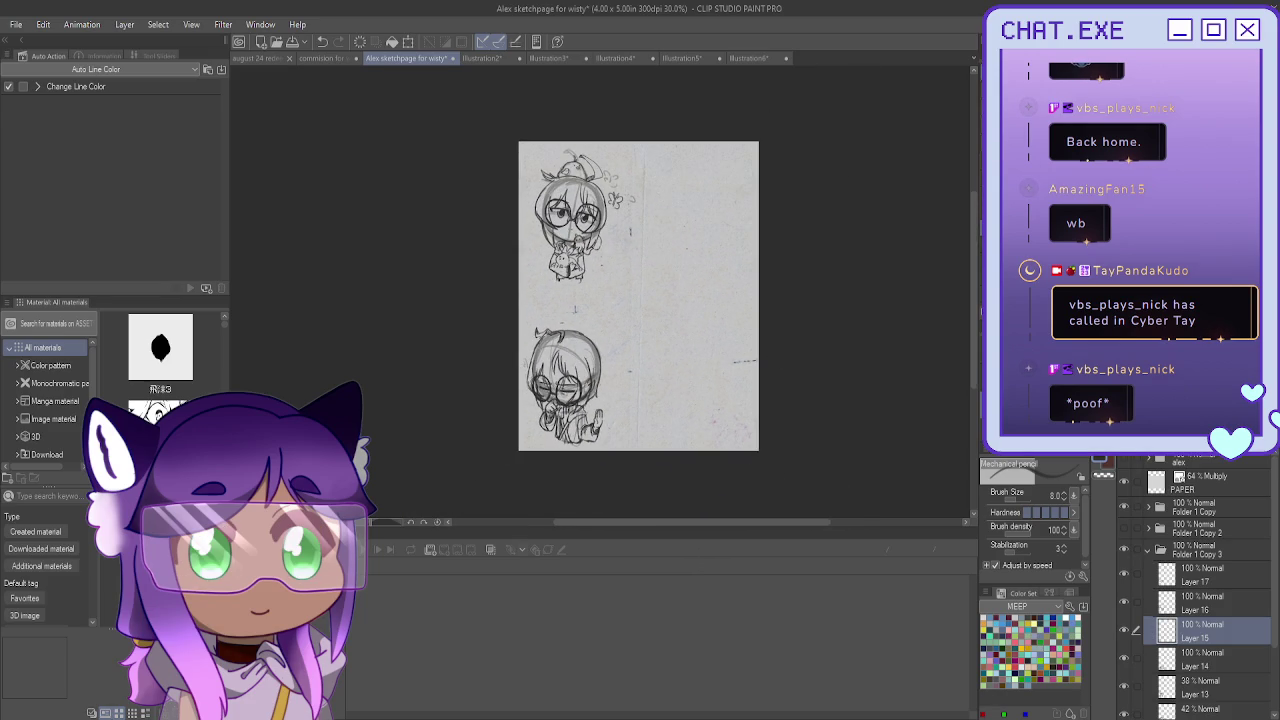
left_click_drag(639, 296, 593, 339)
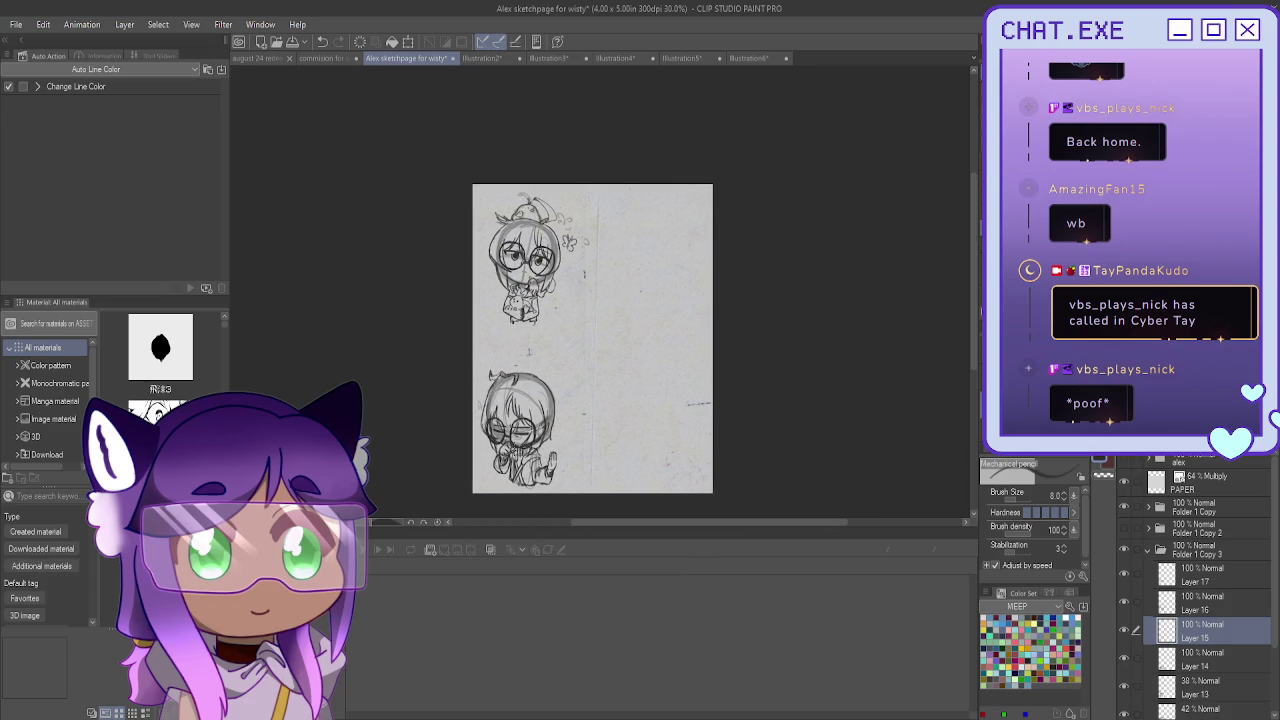
scroll(530, 420, "up", 2)
scroll(530, 420, "up", 2)
scroll(530, 420, "down", 1)
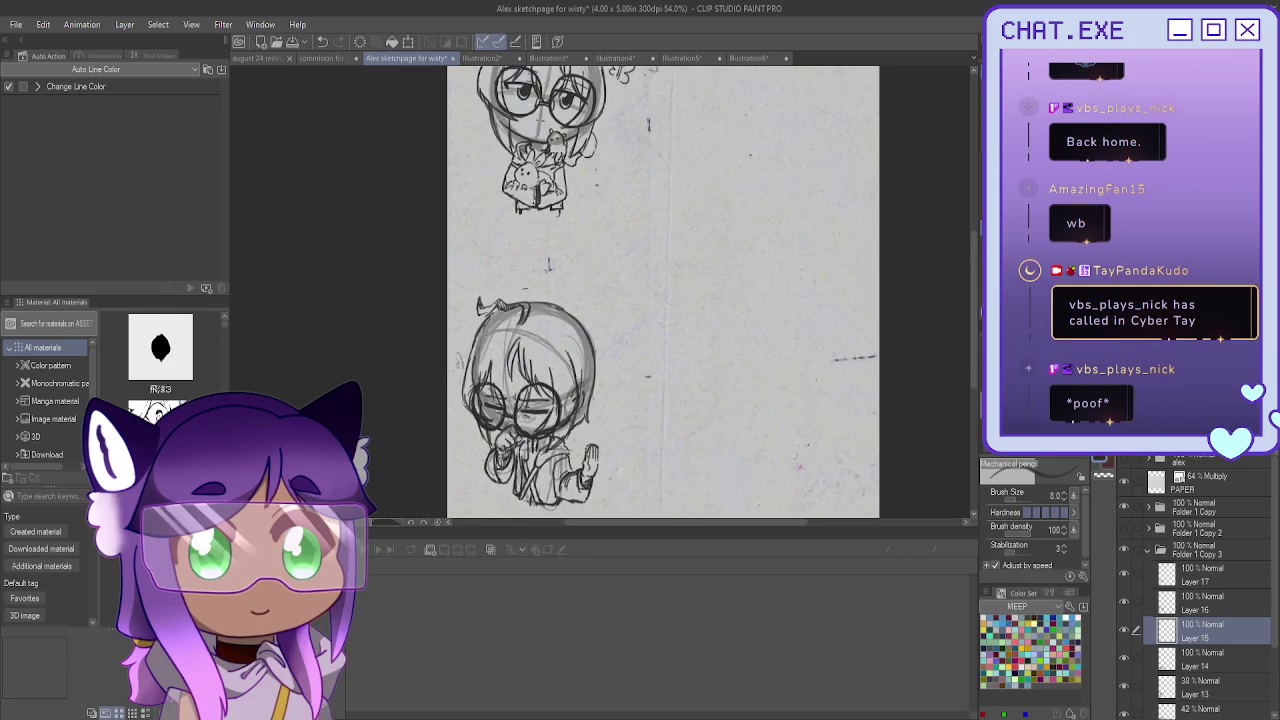
scroll(515, 445, "down", 2)
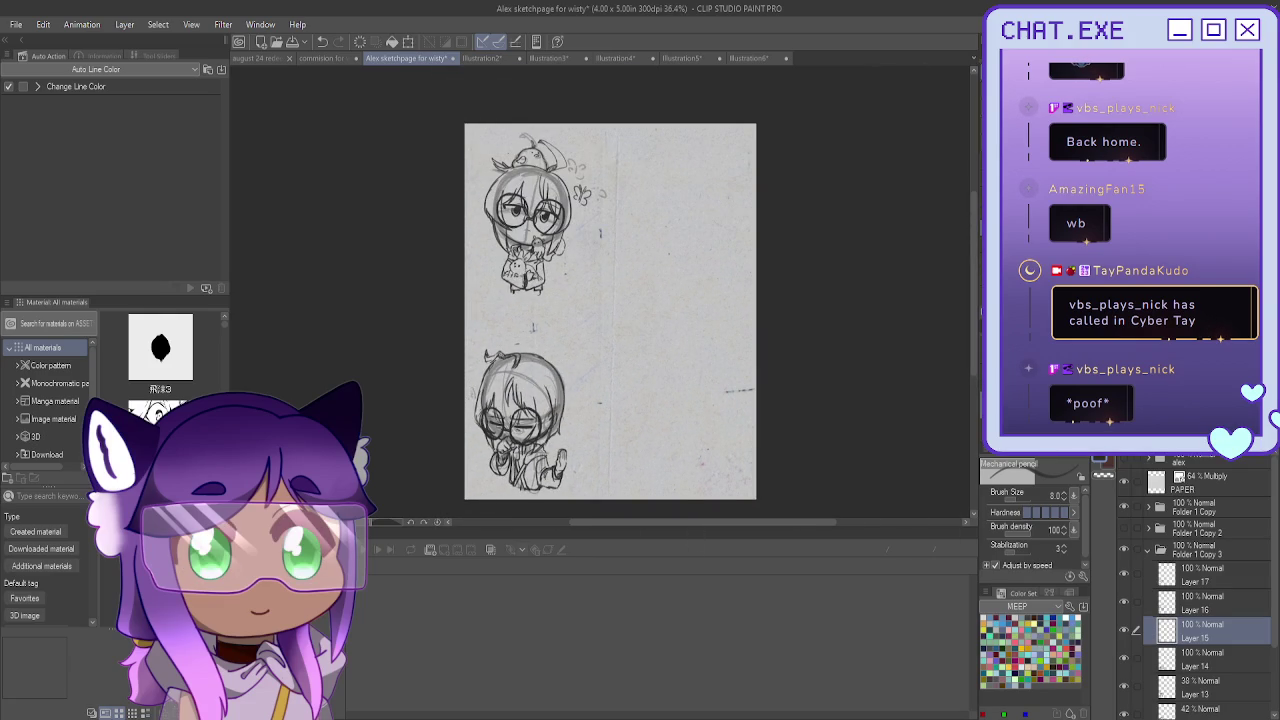
left_click_drag(515, 445, 483, 445)
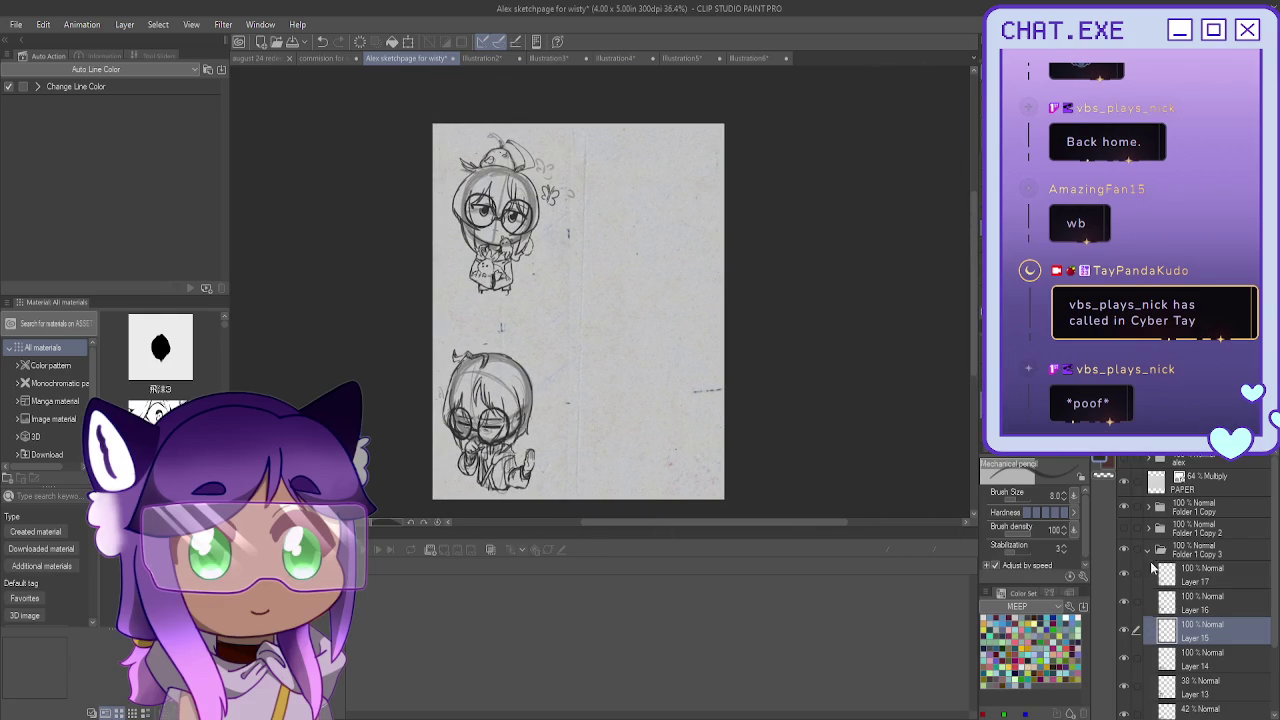
left_click(1147, 549)
Show Folder 1 Copy 2's third chibi sketch, save the sketch page, and switch to the Illustration pages
left_click(1124, 530)
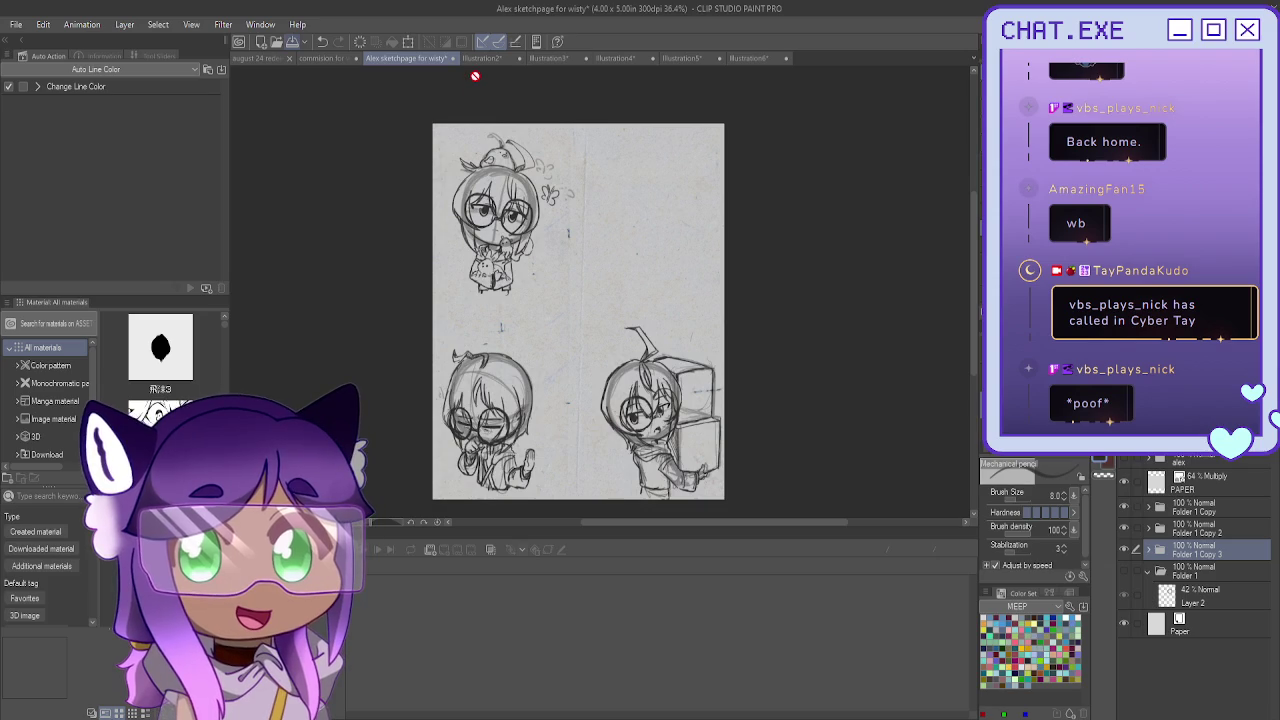
key("ctrl+s")
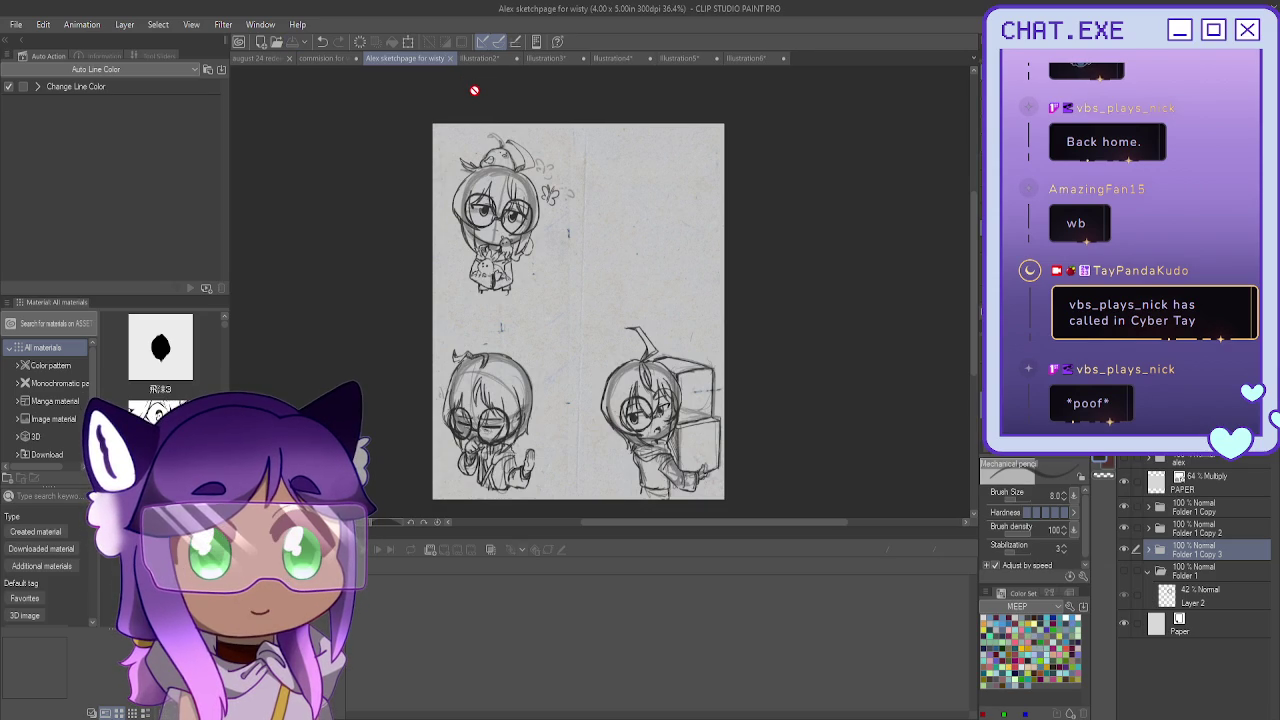
left_click(472, 60)
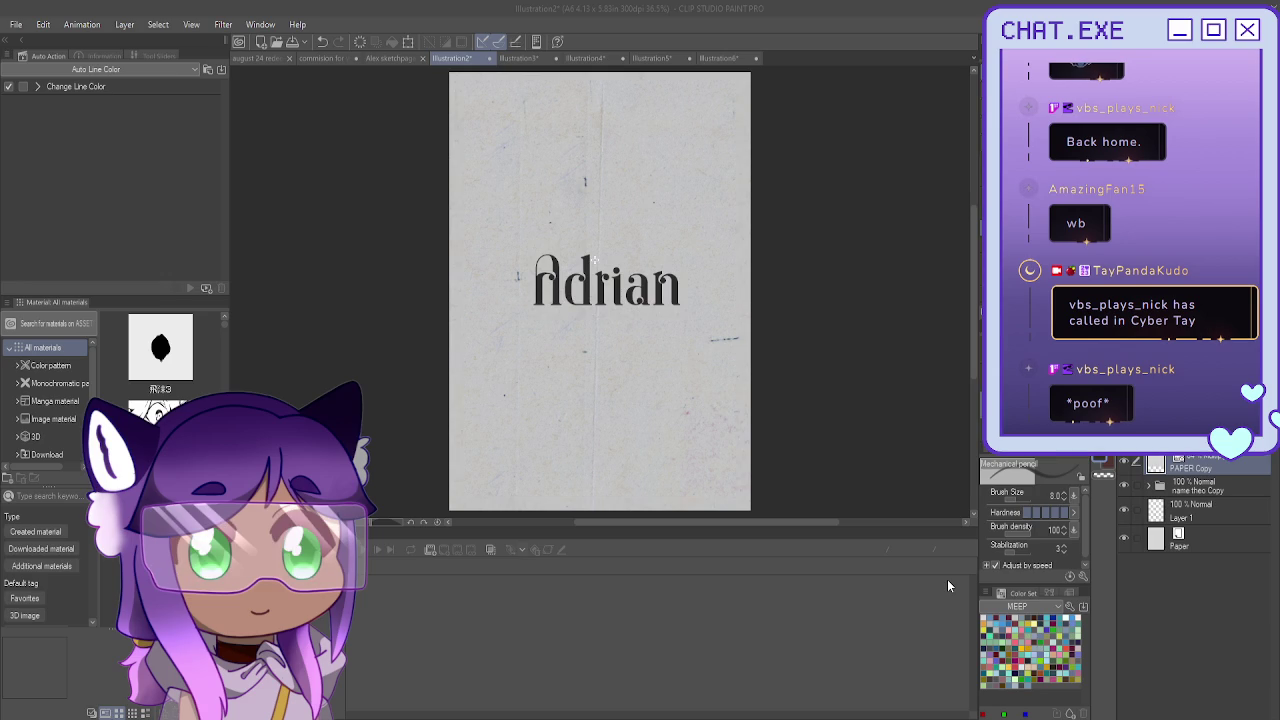
left_click(506, 62)
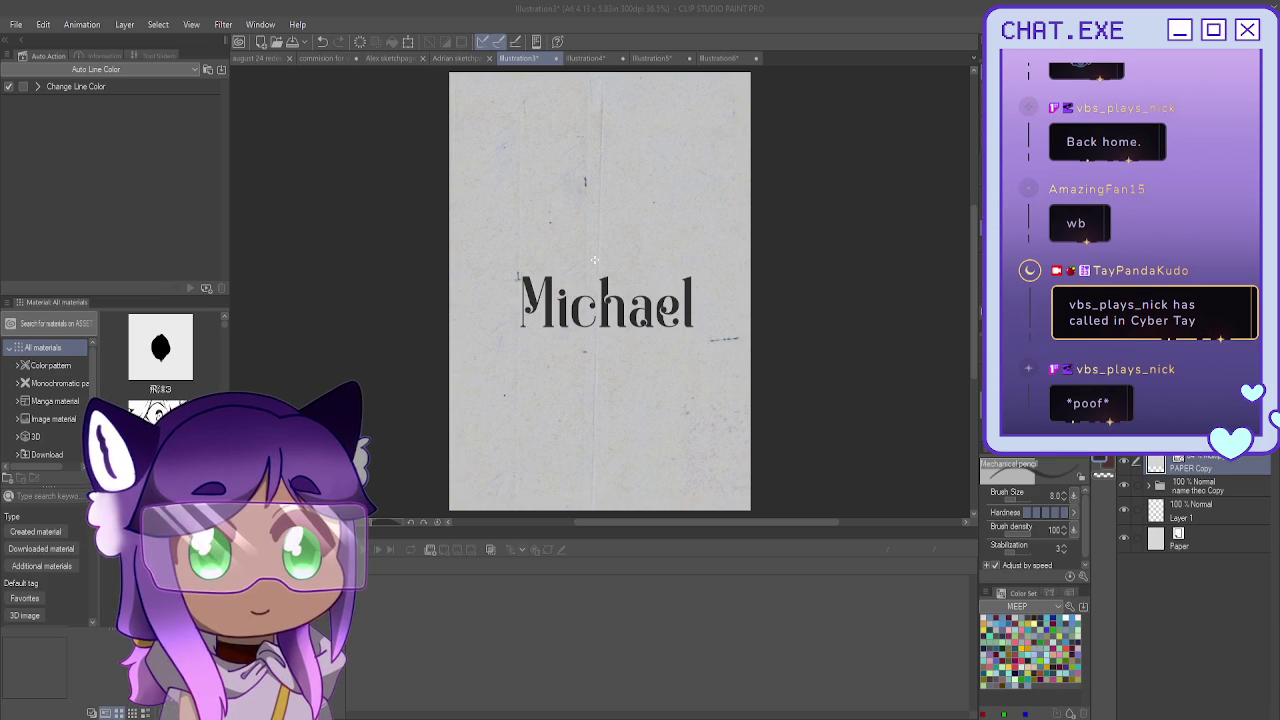
Save the Illustration name-title pages under new names
key("ctrl+Tab")
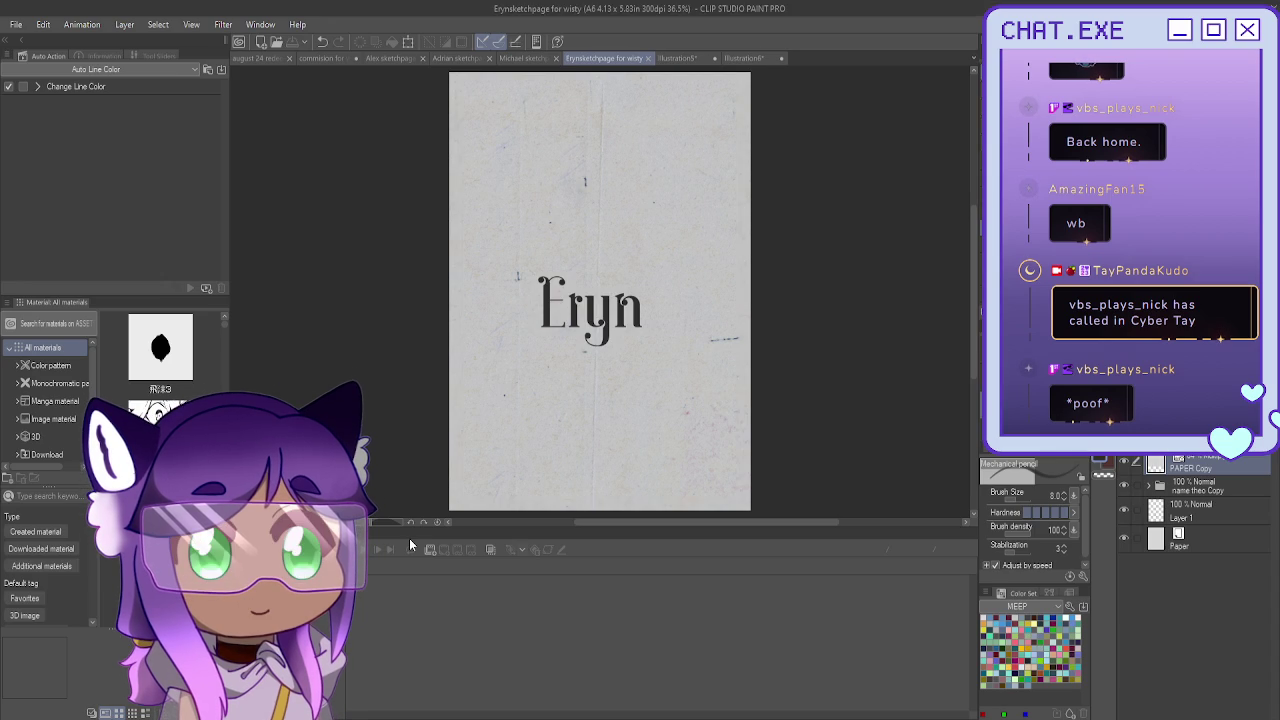
left_click(677, 58)
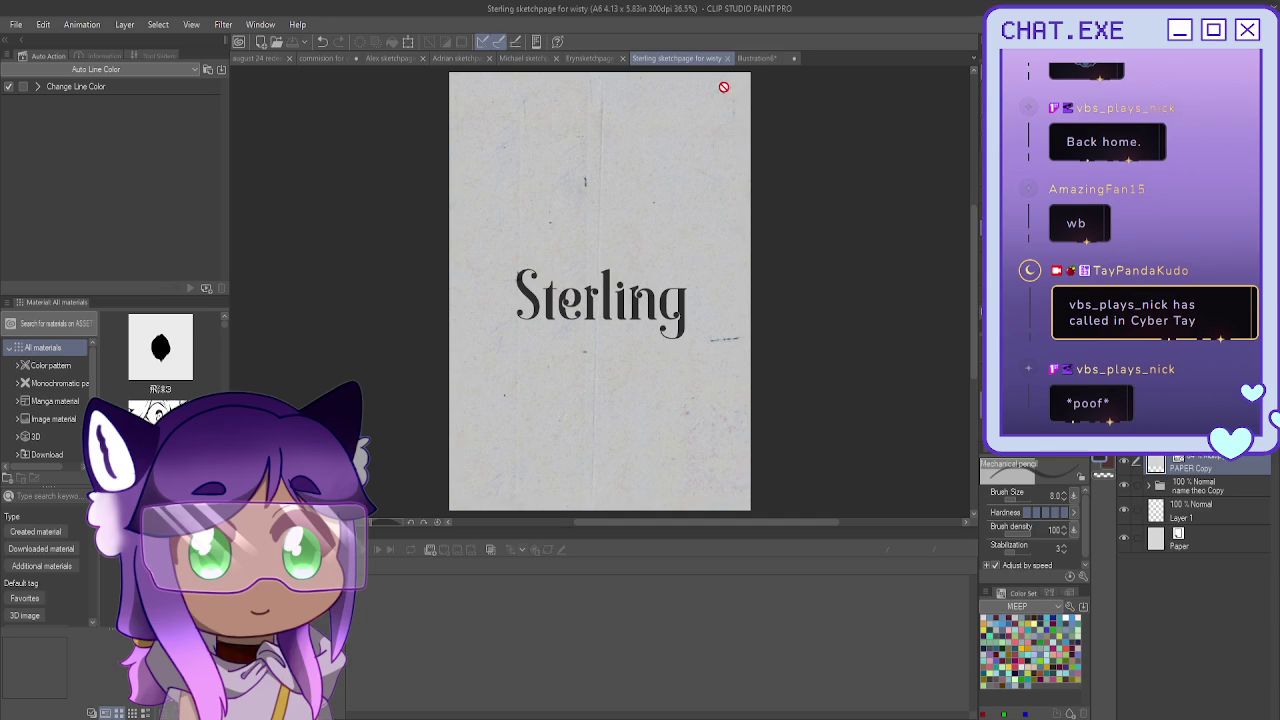
left_click(735, 59)
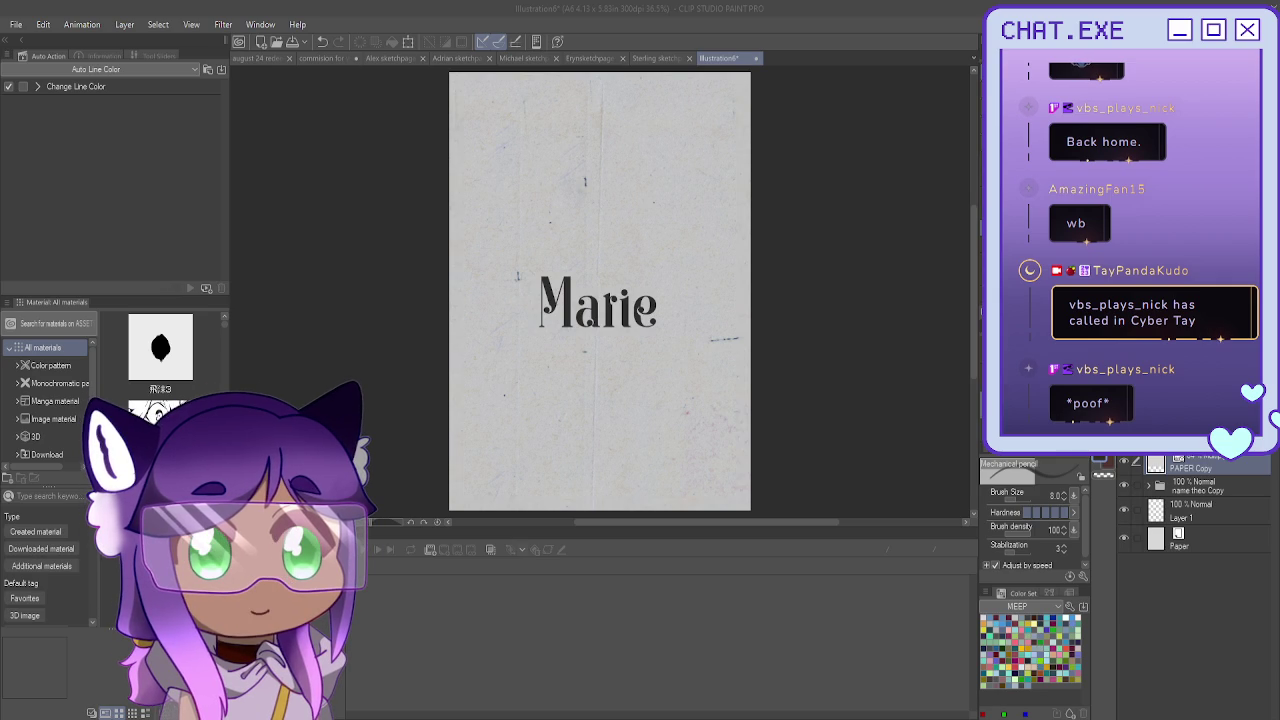
key("Return")
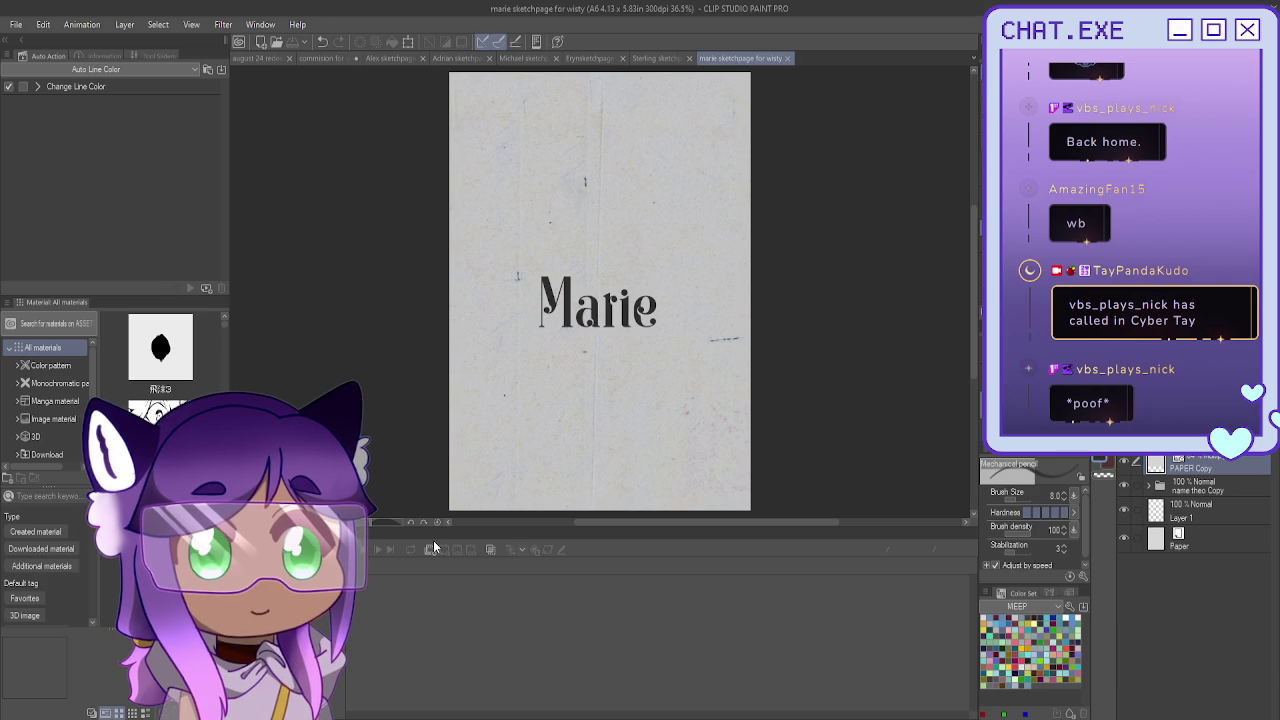
Close the name-title page tabs, returning to the Alex sketchpage
left_click(489, 58)
left_click(489, 57)
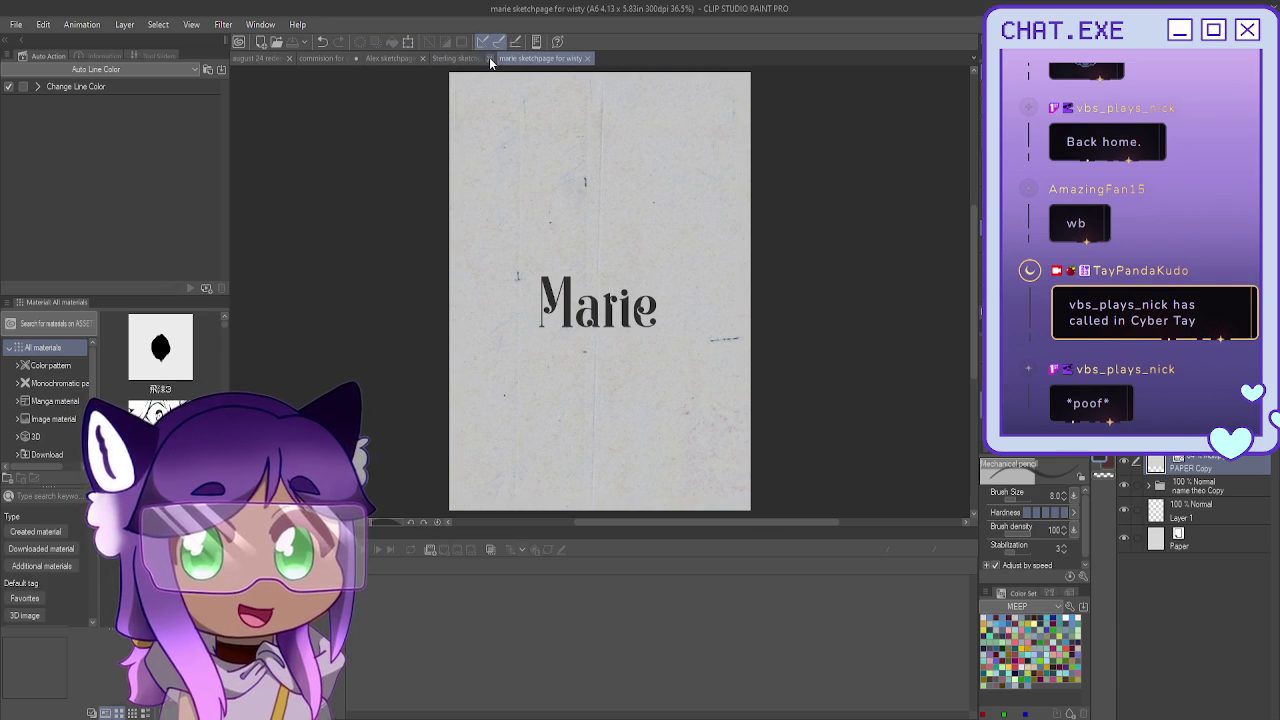
left_click(489, 57)
left_click(519, 59)
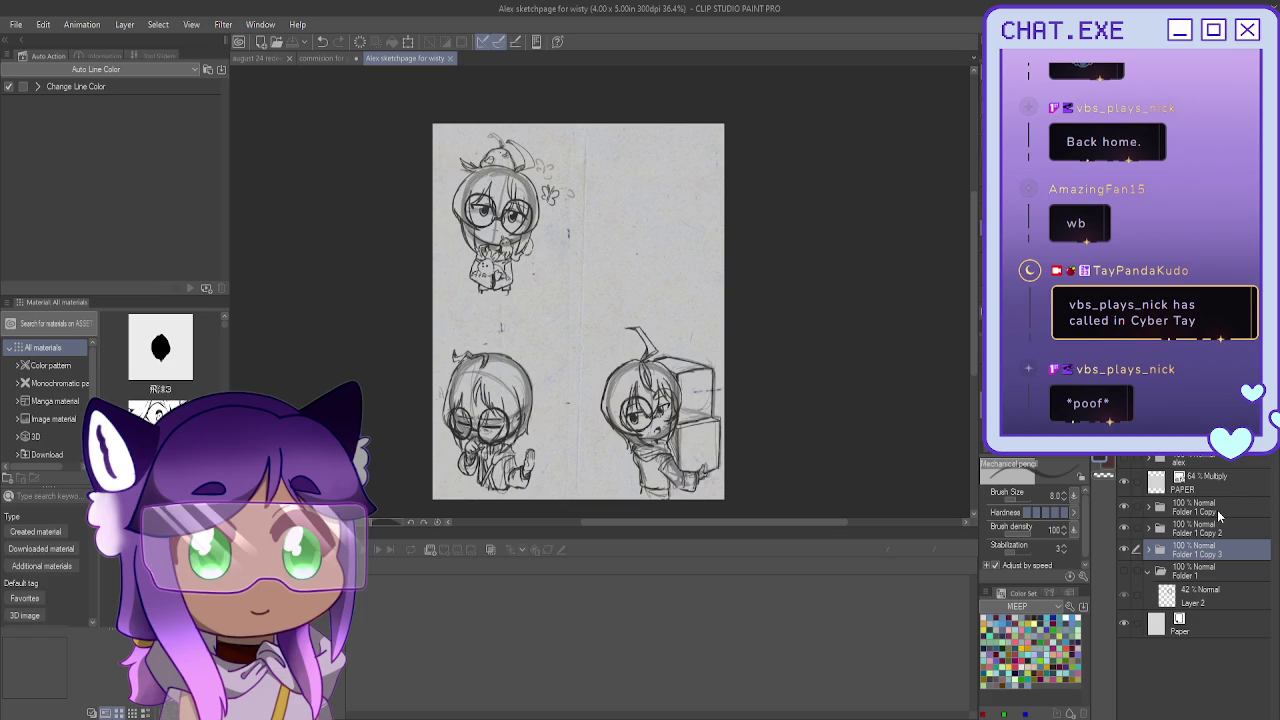
Duplicate Folder 1 and hide the chibi sketch folder, keeping the head circle sketch visible
left_click(1198, 572)
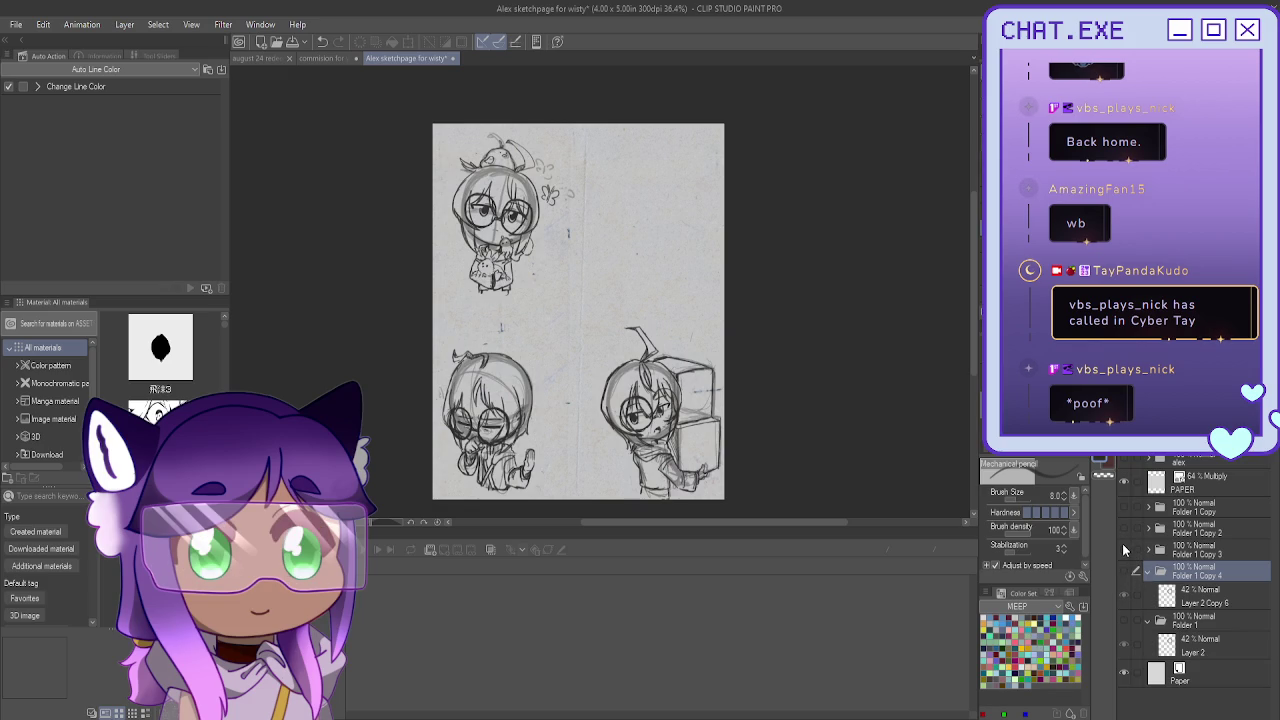
left_click(1122, 547)
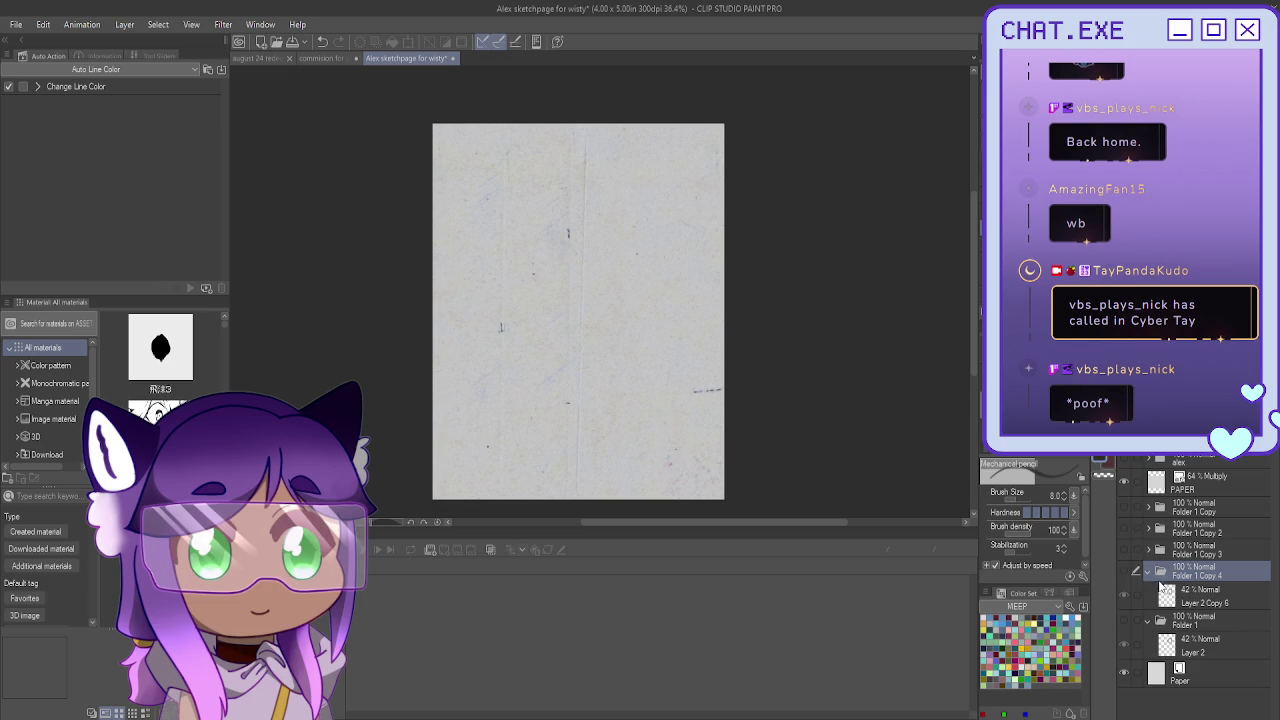
left_click(1124, 570)
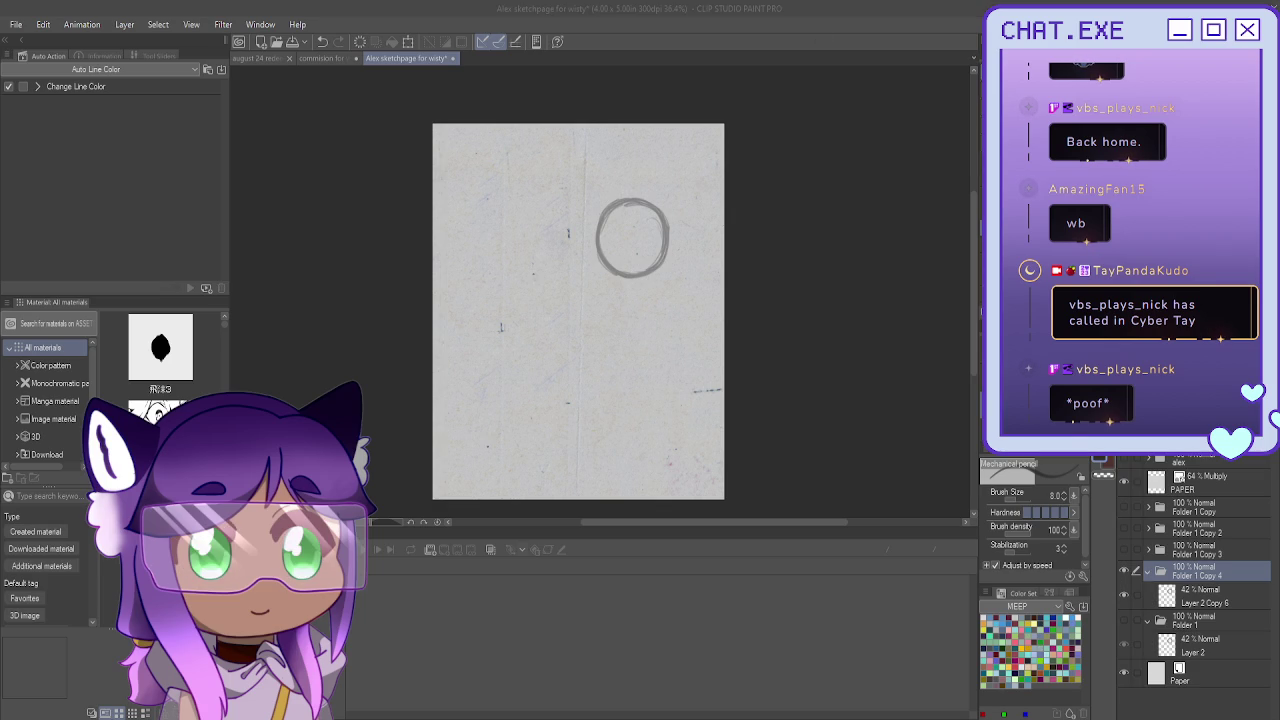
On a new layer, sketch vertical and horizontal crosshair guides through the head circle
scroll(637, 229, "up", 3)
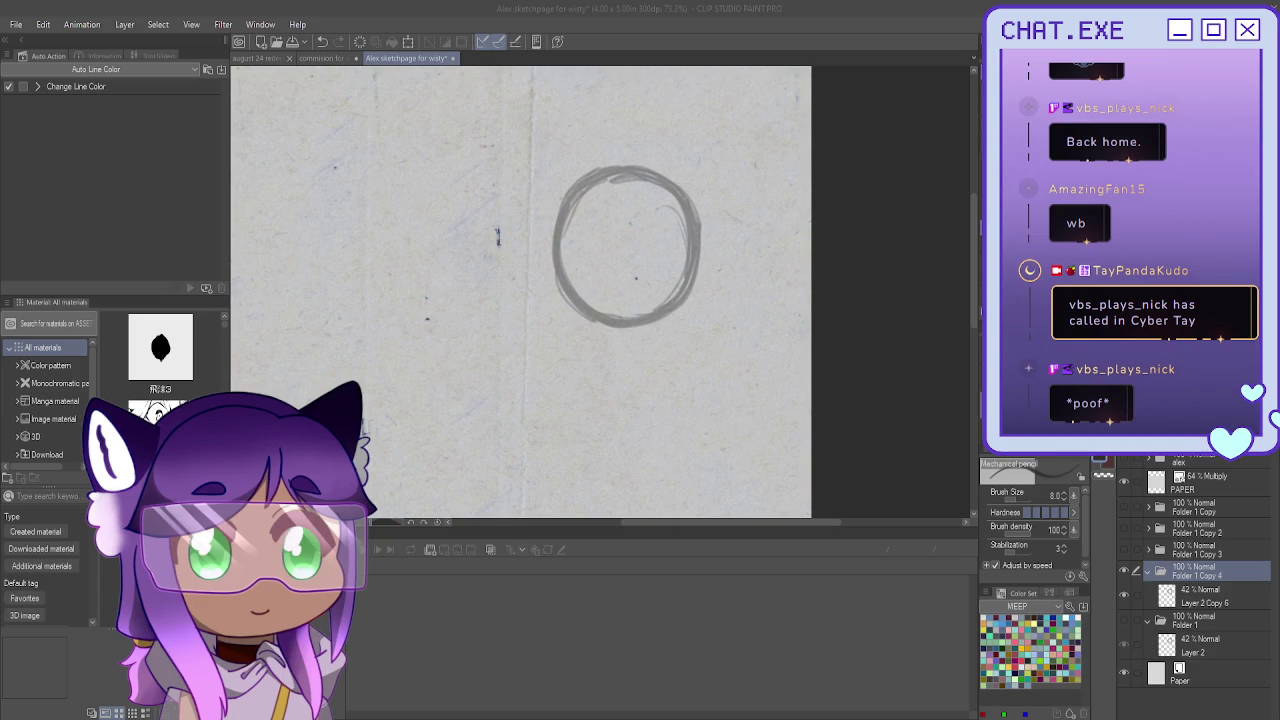
key("ctrl+shift+n")
left_click_drag(645, 180, 643, 290)
left_click_drag(646, 214, 636, 312)
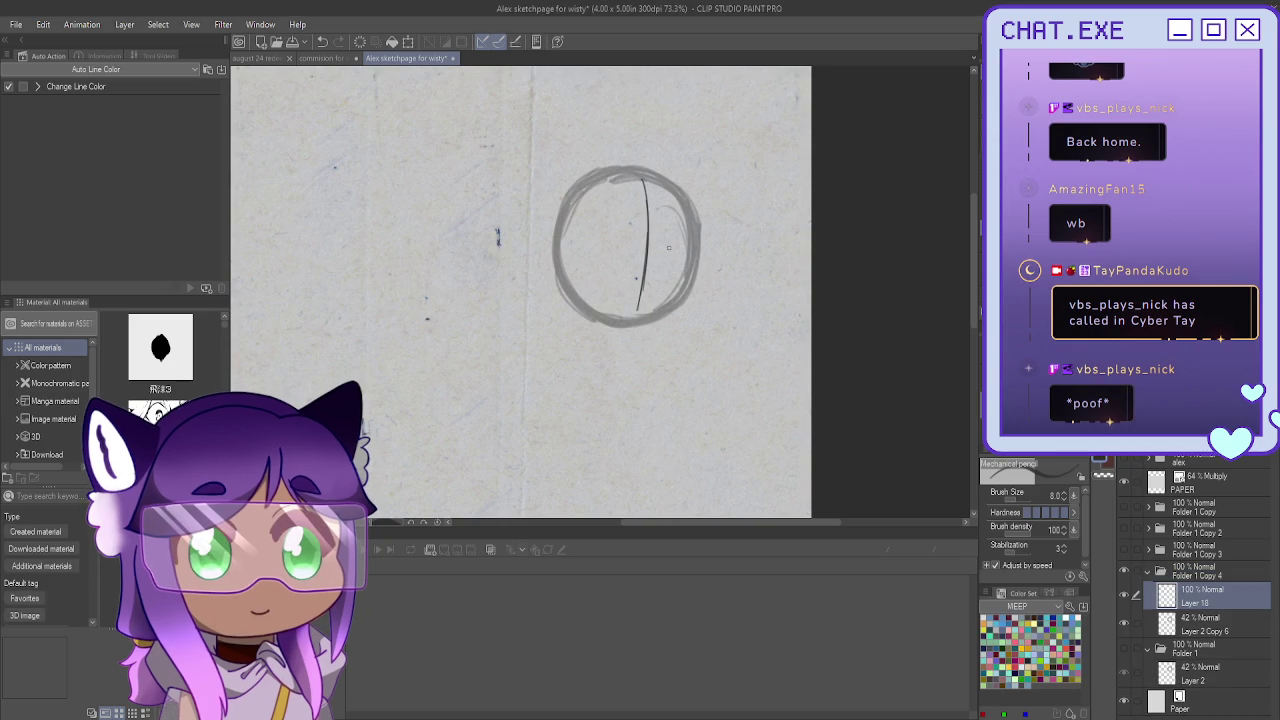
left_click_drag(643, 178, 644, 209)
left_click_drag(688, 264, 571, 249)
left_click_drag(643, 184, 634, 316)
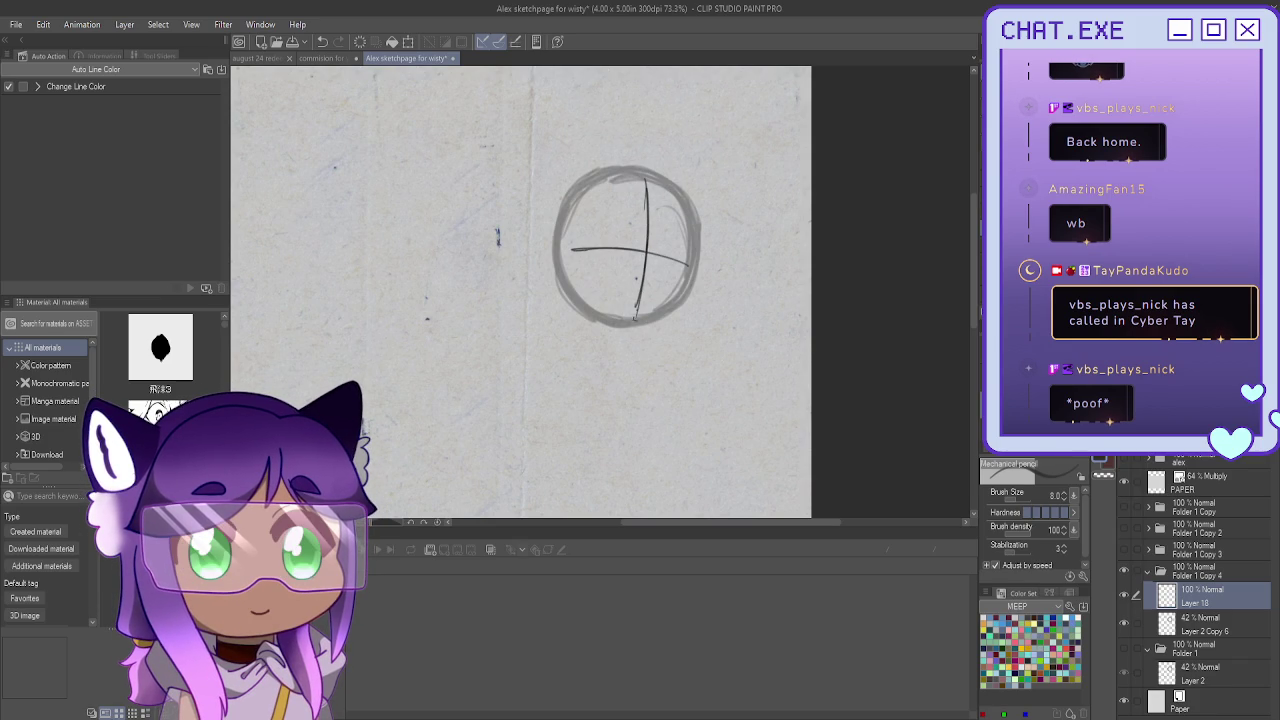
Sketch a neck and a rough rectangular body box below the head
left_click_drag(631, 330, 631, 344)
left_click_drag(598, 345, 652, 347)
left_click_drag(598, 350, 610, 428)
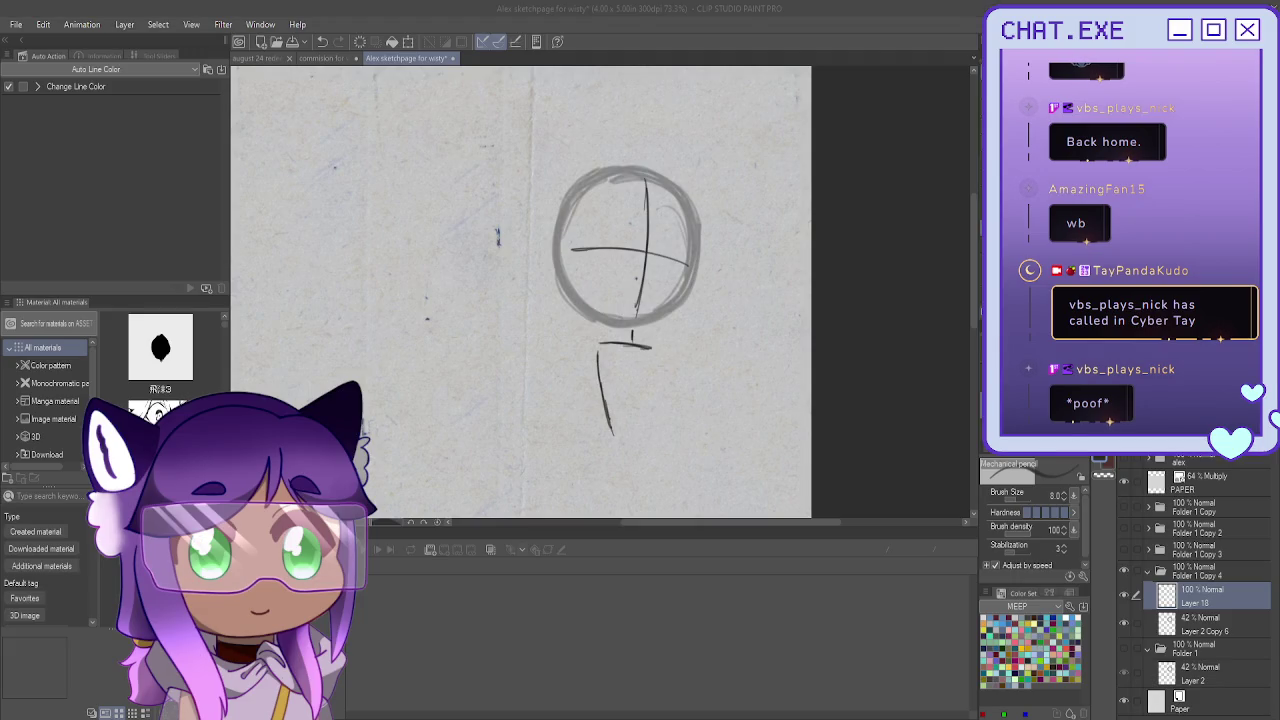
mouse_move(652, 350)
left_mouse_down()
mouse_move(665, 432)
mouse_move(612, 432)
left_mouse_up()
mouse_move(604, 342)
left_mouse_down()
mouse_move(594, 358)
mouse_move(606, 418)
left_mouse_up()
mouse_move(606, 344)
left_mouse_down()
mouse_move(596, 378)
mouse_move(662, 414)
left_mouse_up()
key("ctrl+z")
key("ctrl+z")
key("ctrl+z")
key("ctrl+z")
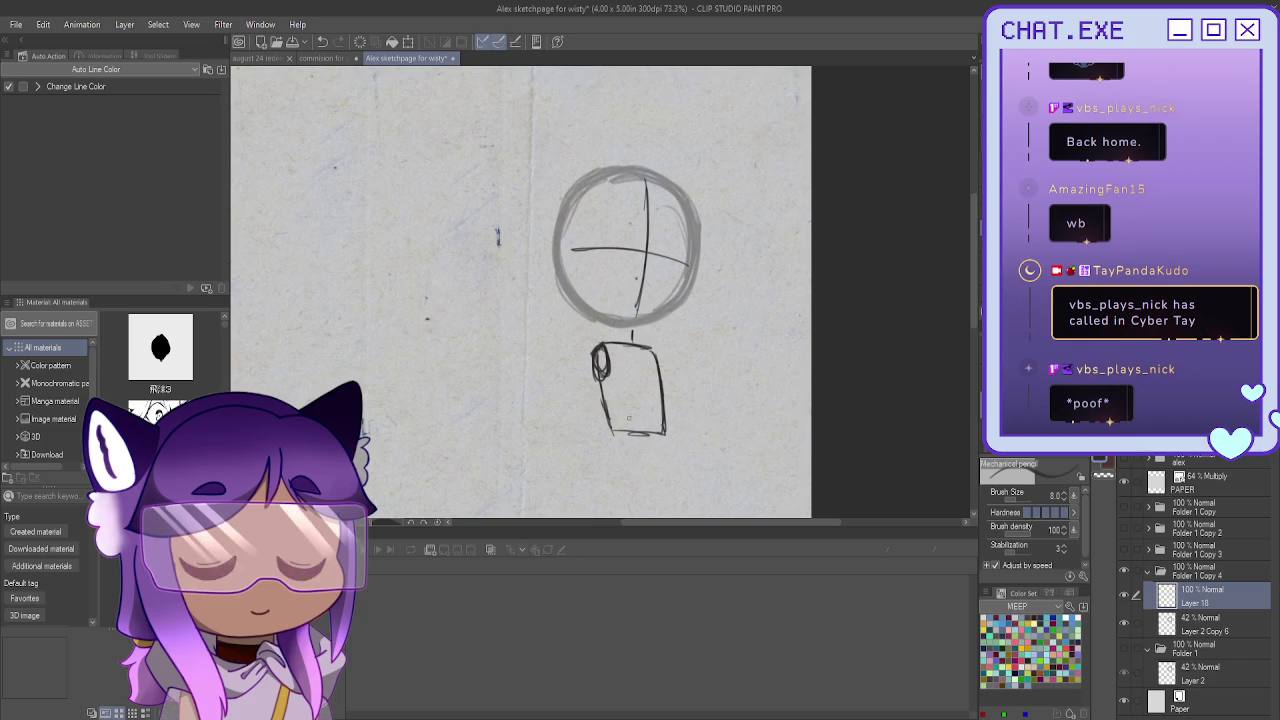
left_click_drag(598, 362, 594, 392)
mouse_move(604, 374)
left_mouse_down()
mouse_move(610, 436)
mouse_move(664, 434)
mouse_move(652, 435)
left_mouse_up()
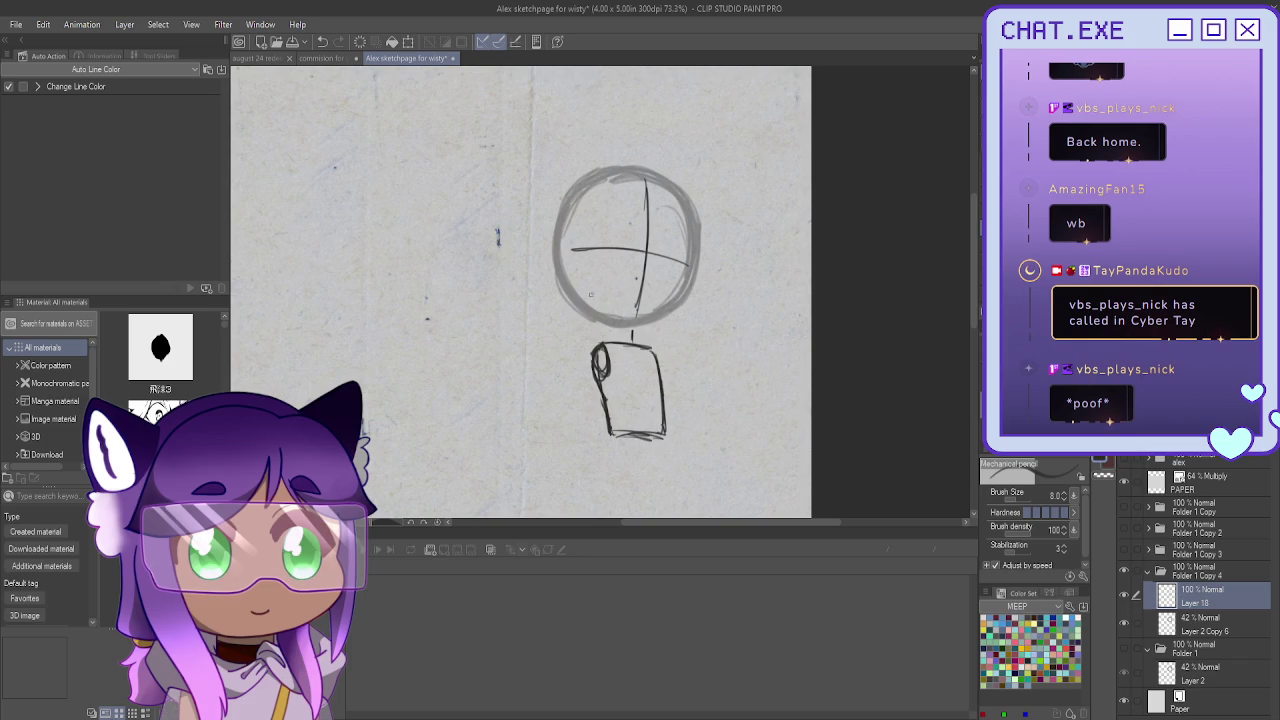
scroll(588, 300, "down", 2)
scroll(592, 400, "up", 1)
scroll(593, 428, "up", 1)
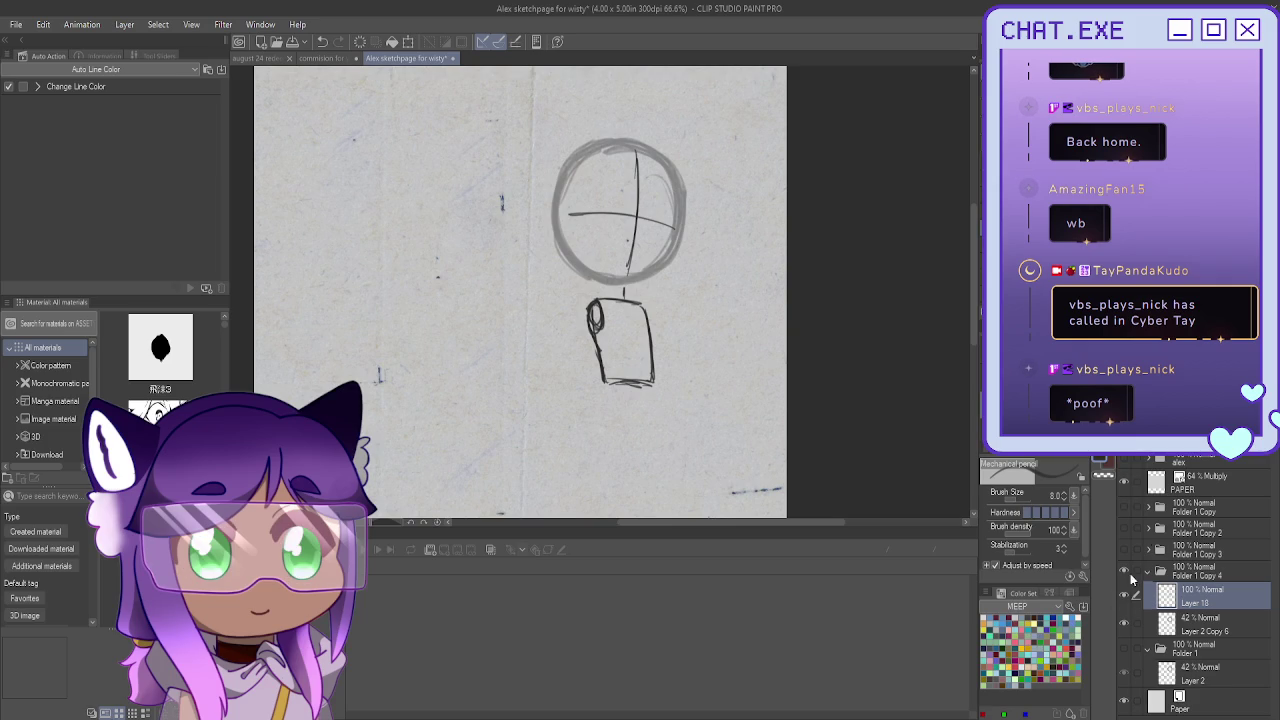
Hide the first body sketch and redraw crosshair guides on a fresh layer
left_click(1124, 596)
key("ctrl+shift+n")
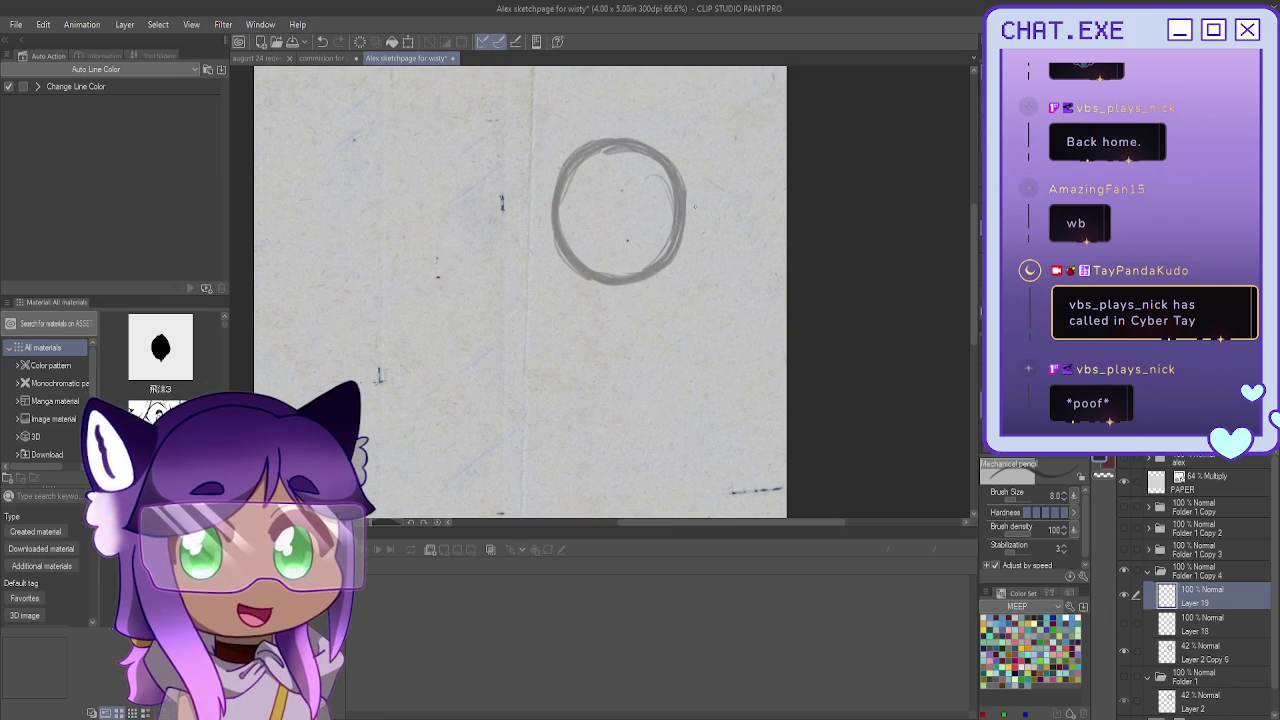
left_click_drag(637, 150, 633, 272)
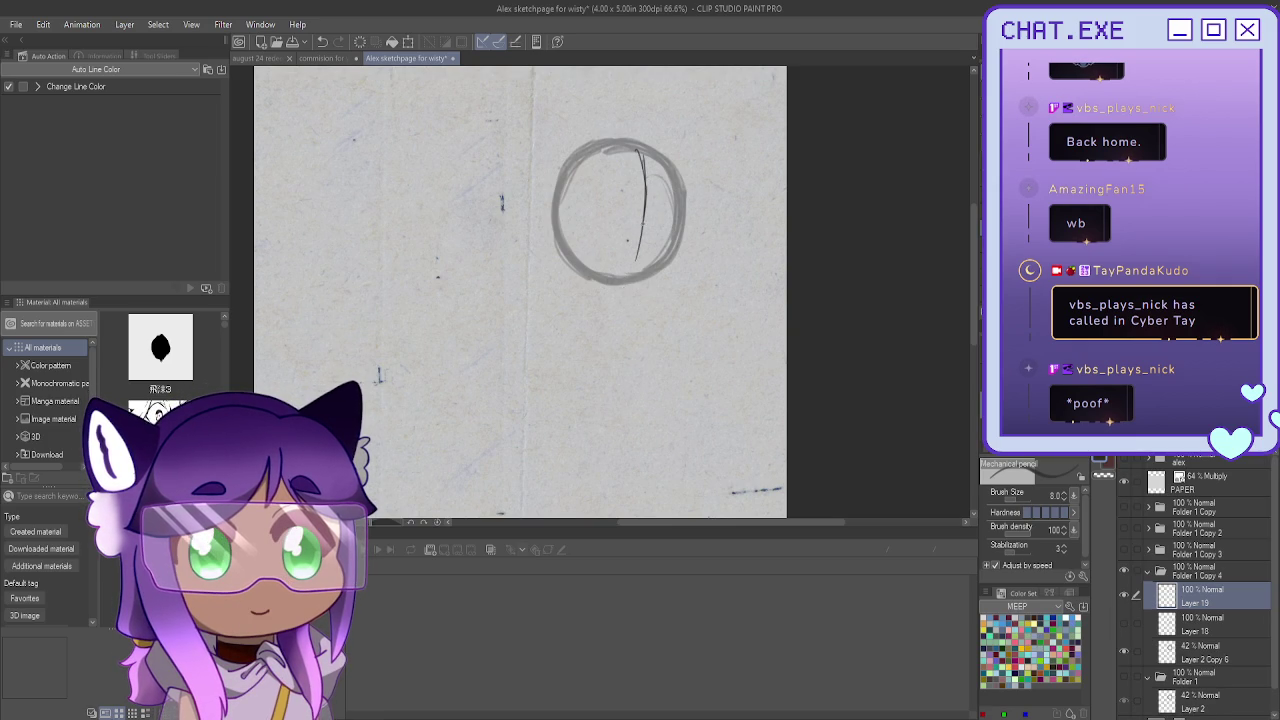
left_click_drag(614, 222, 680, 228)
key("ctrl+z")
left_click_drag(671, 229, 561, 217)
left_click_drag(668, 232, 592, 234)
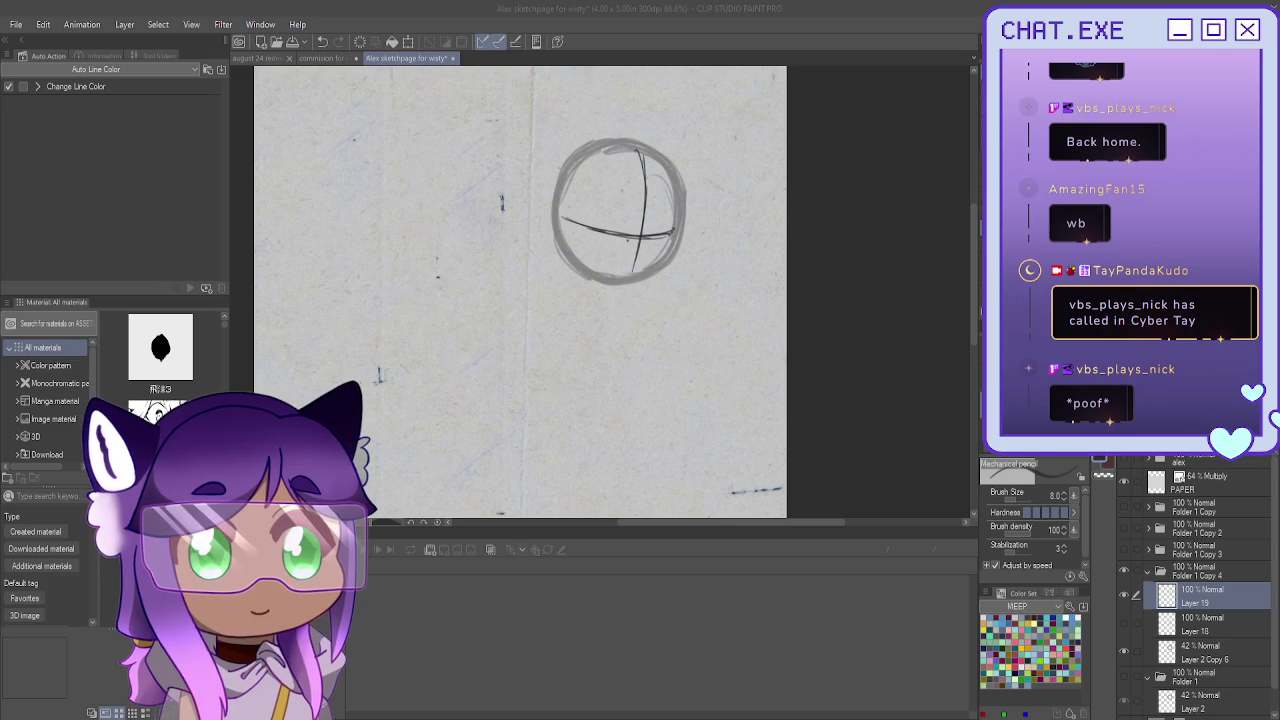
Mark the chin point and sketch two small stacked boxes right of the head circle
scroll(560, 220, "up", 1)
scroll(560, 220, "up", 1)
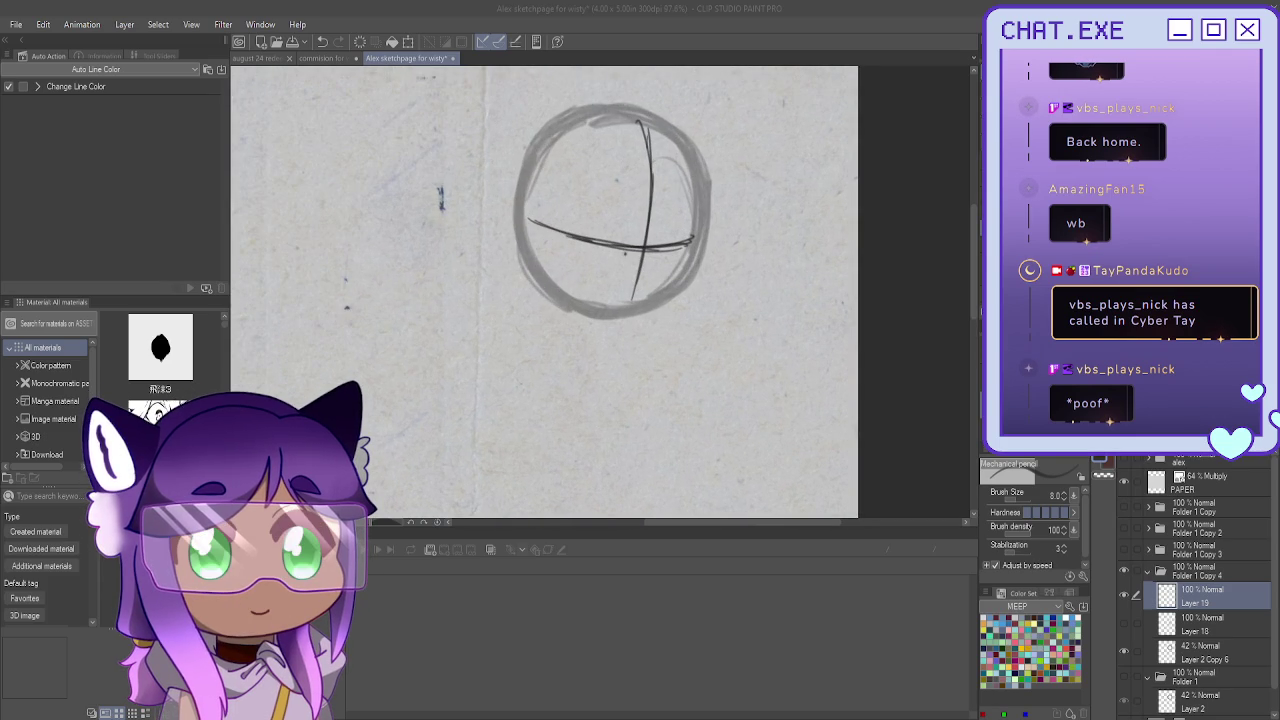
scroll(650, 310, "down", 2)
scroll(650, 310, "down", 1)
scroll(650, 310, "up", 2)
scroll(679, 356, "up", 1)
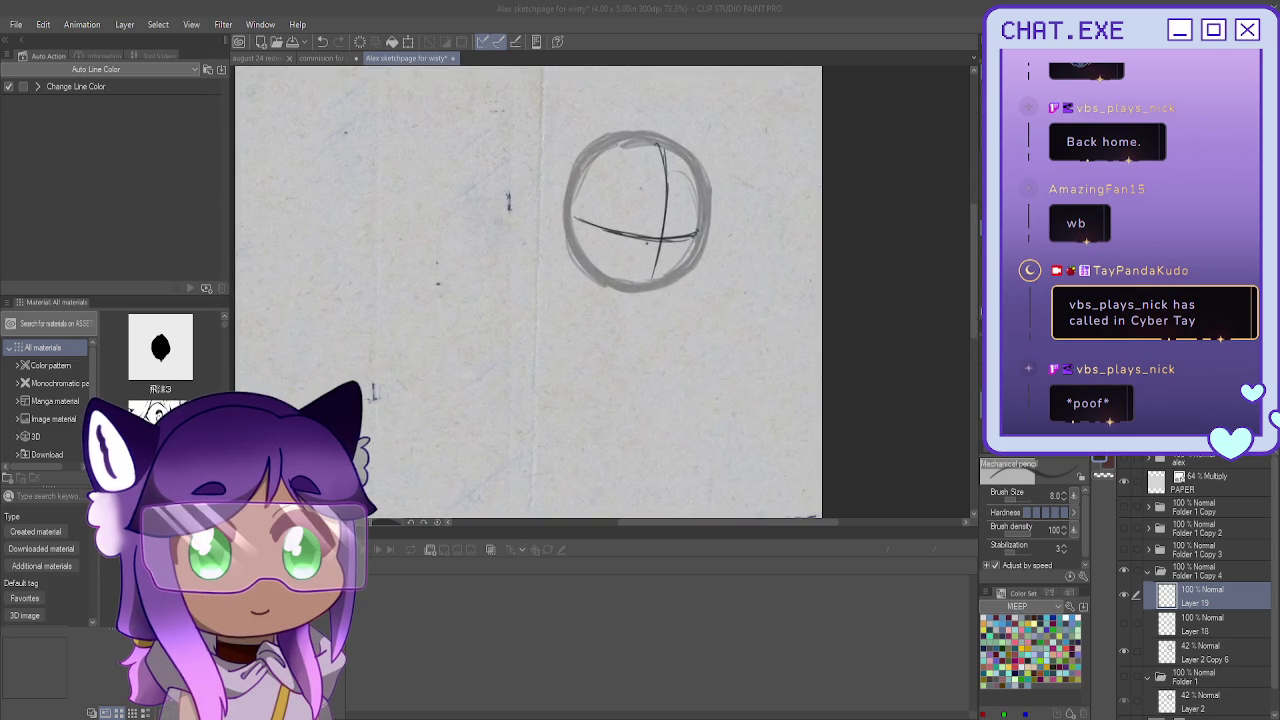
scroll(679, 356, "up", 1)
left_click_drag(625, 296, 625, 306)
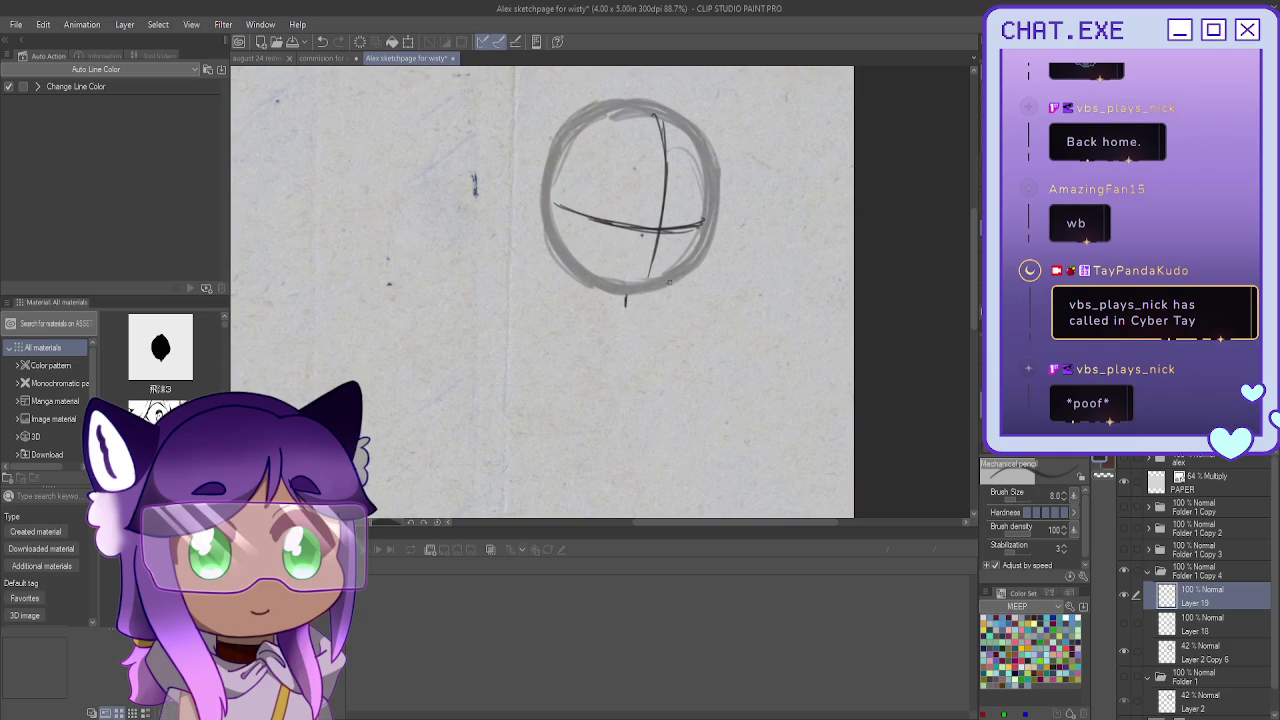
mouse_move(698, 268)
left_mouse_down()
mouse_move(722, 270)
mouse_move(720, 292)
mouse_move(696, 298)
mouse_move(695, 322)
mouse_move(718, 326)
mouse_move(694, 330)
left_mouse_up()
key("ctrl+z")
mouse_move(724, 262)
left_mouse_down()
mouse_move(698, 274)
mouse_move(697, 295)
mouse_move(699, 280)
left_mouse_up()
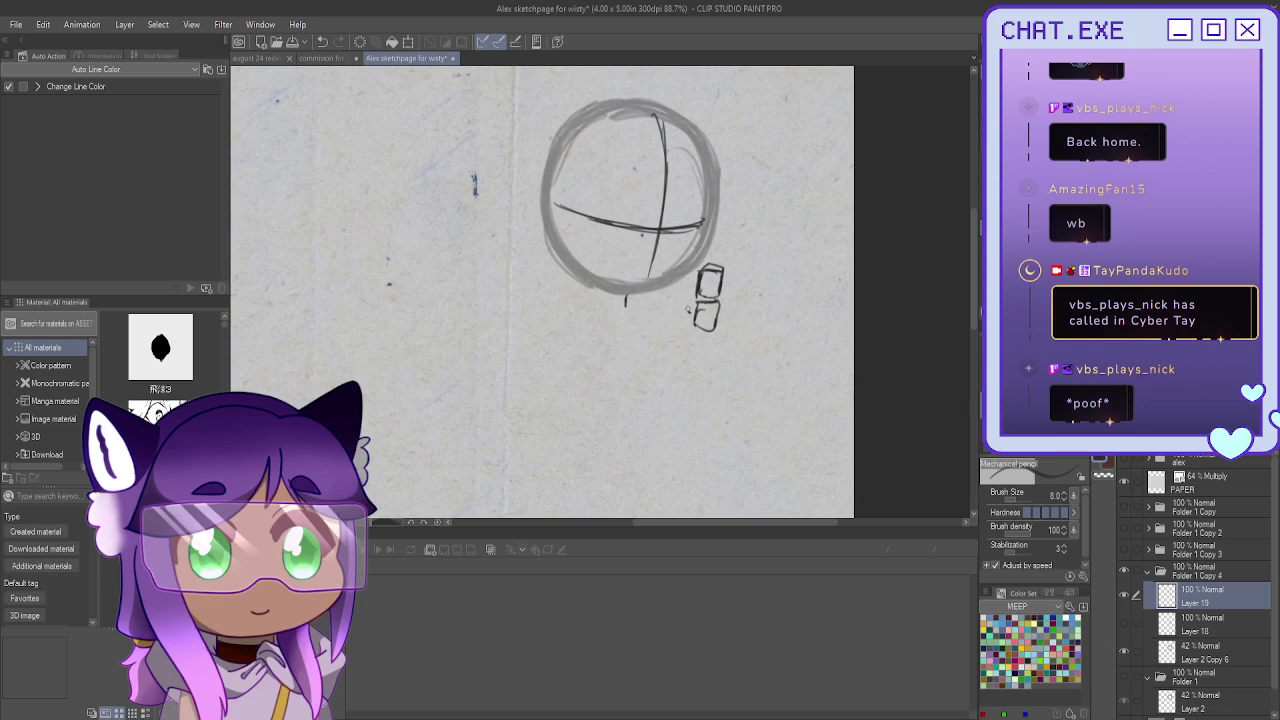
Lasso the two small neck boxes, shift them down with a slight tilt, and deselect
key("m")
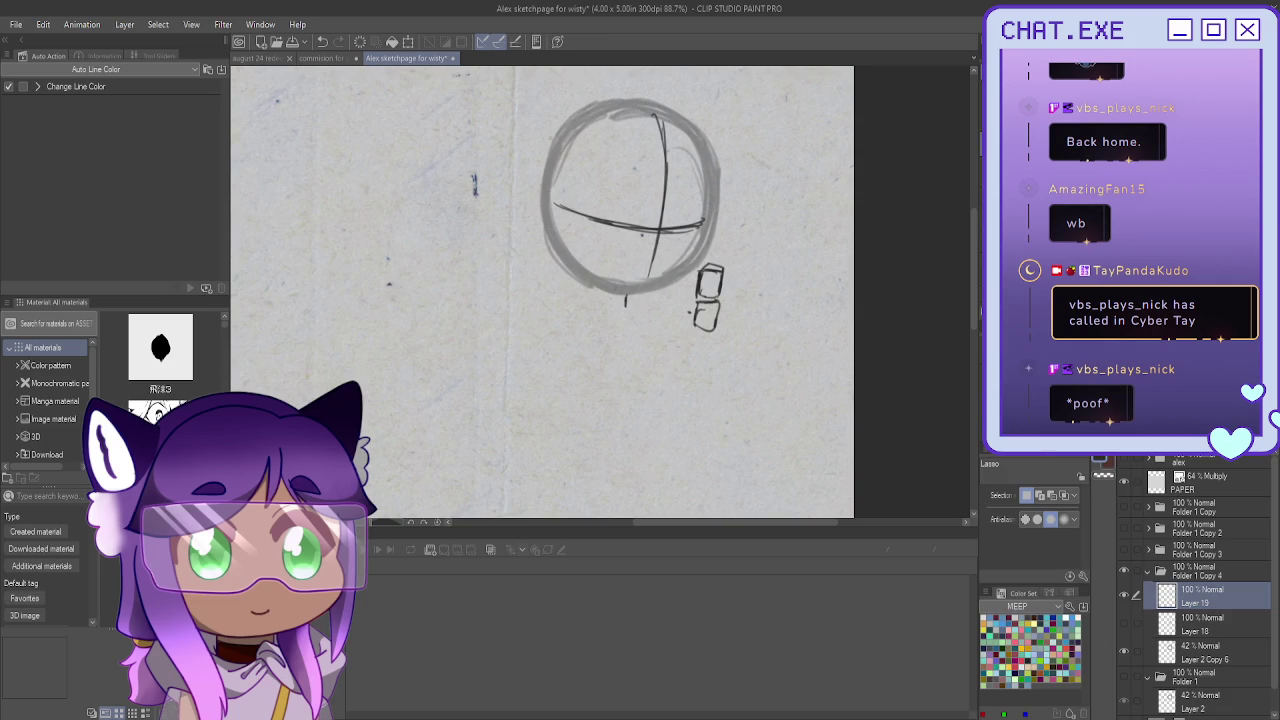
left_click_drag(745, 212, 690, 252)
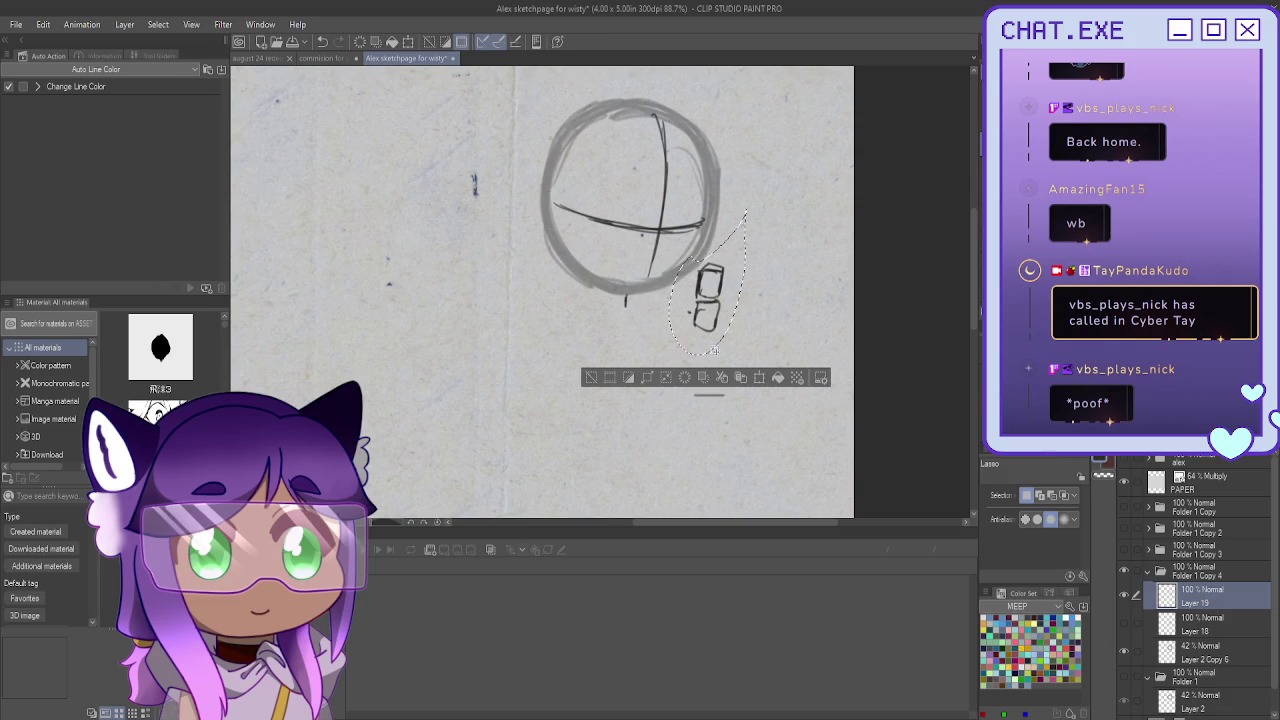
left_click(760, 378)
left_click_drag(706, 301, 710, 312)
left_click_drag(668, 222, 676, 227)
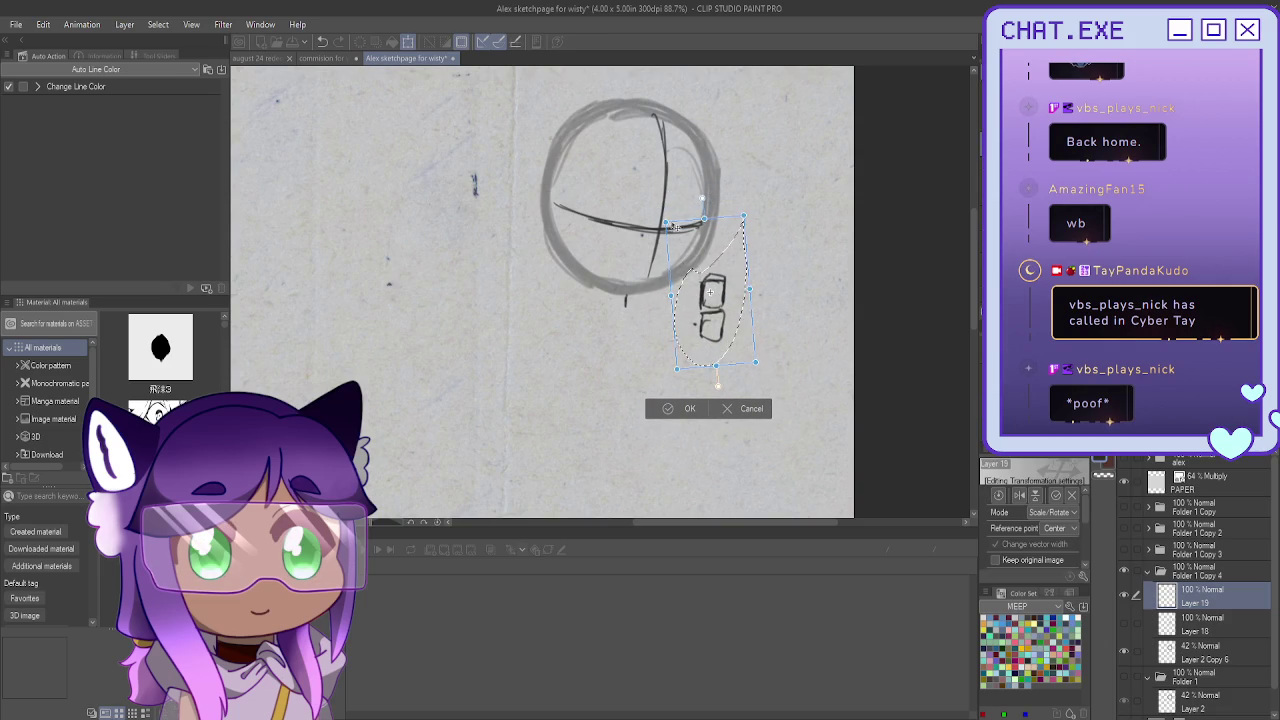
left_click(670, 410)
left_click(598, 389)
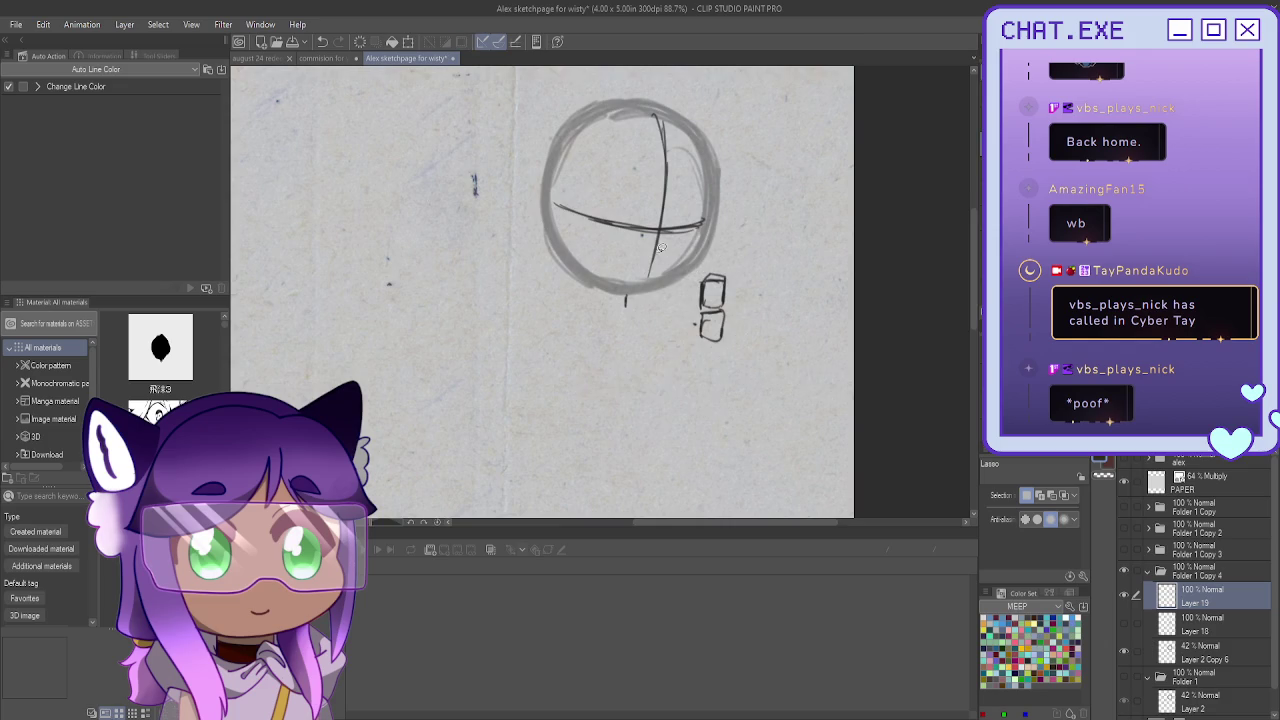
scroll(660, 247, "down", 3)
scroll(848, 463, "up", 2)
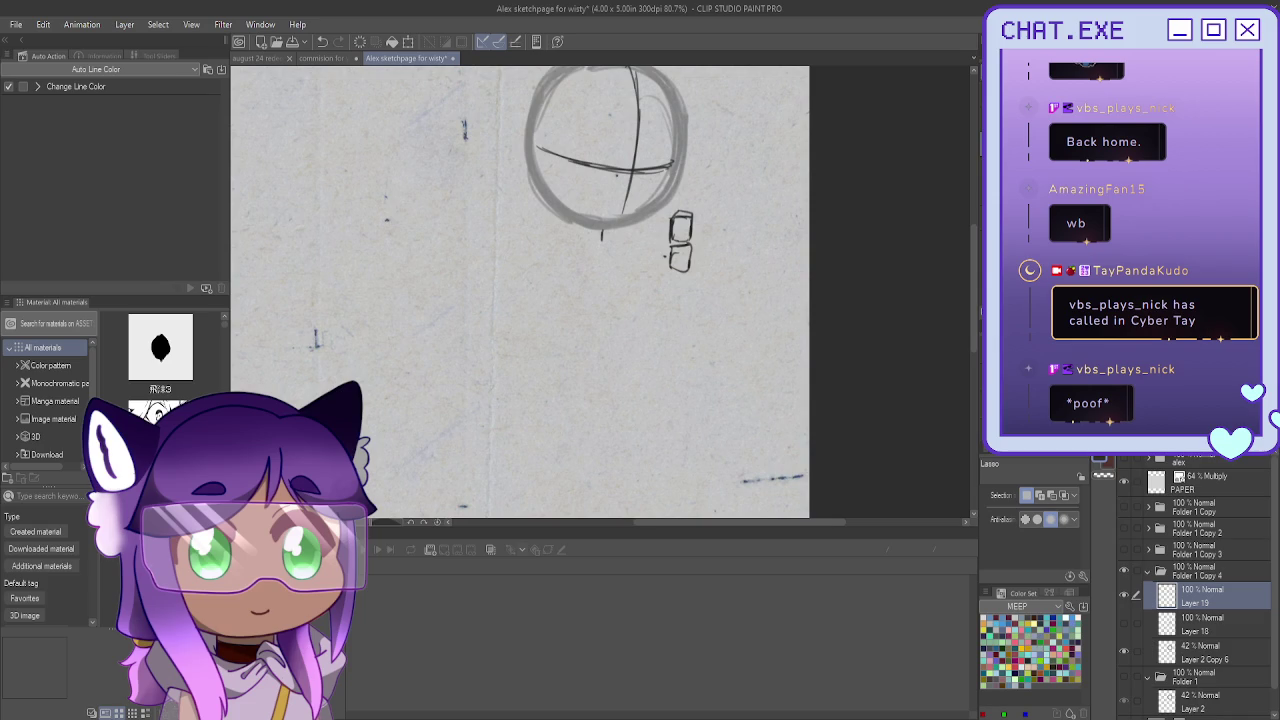
Sketch the shoulder line and the tapering left and right sides of the torso
key("p")
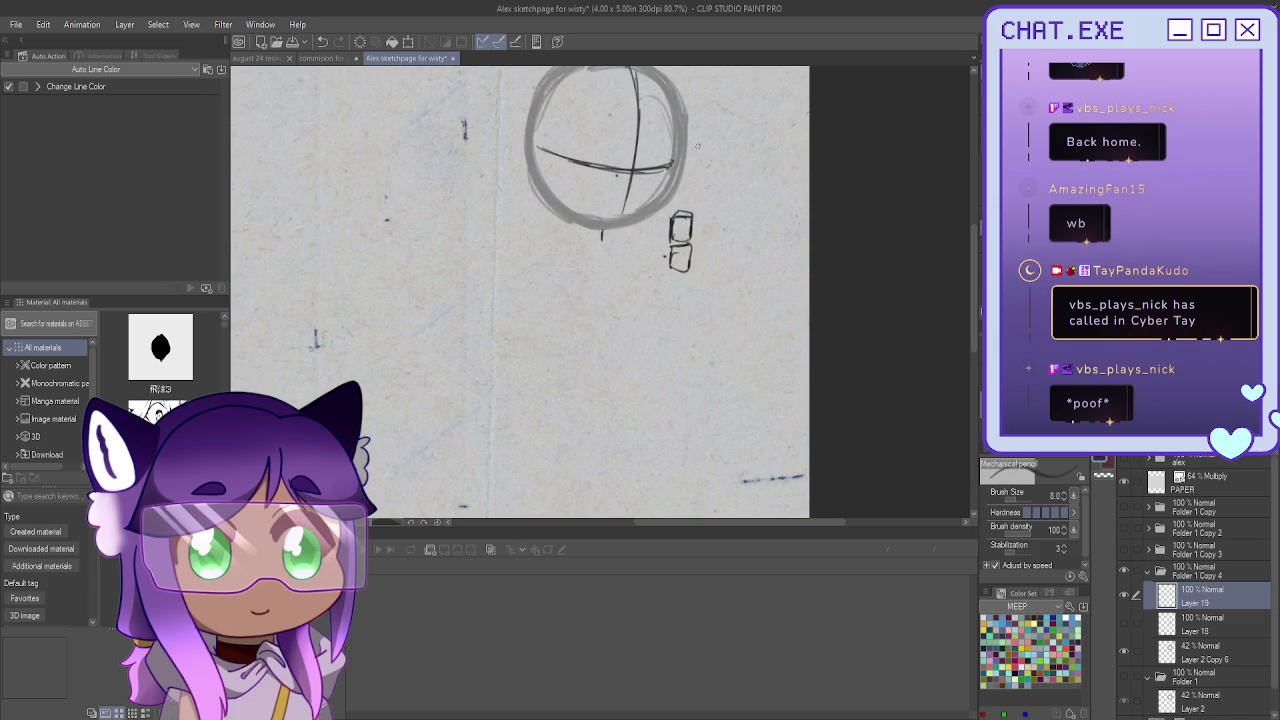
left_click_drag(678, 331, 674, 425)
left_click_drag(645, 283, 658, 332)
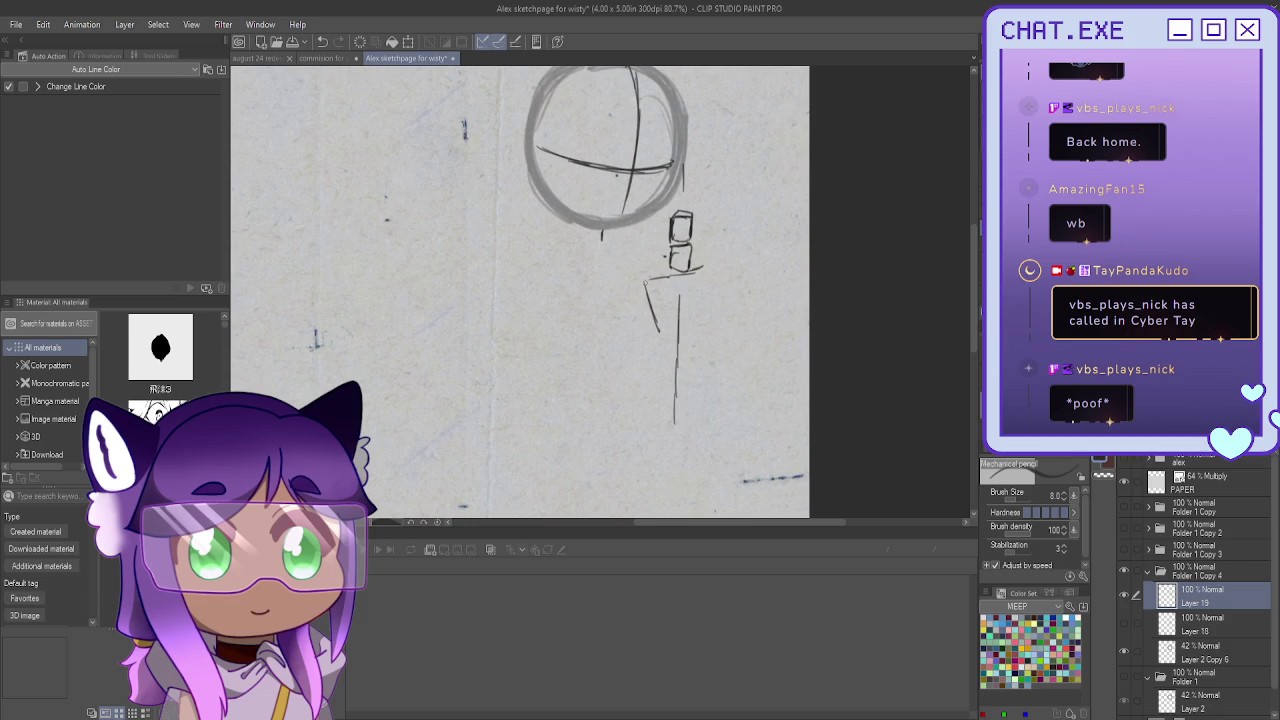
left_click_drag(634, 281, 649, 324)
mouse_move(697, 268)
left_mouse_down()
mouse_move(710, 272)
mouse_move(699, 324)
left_mouse_up()
mouse_move(706, 270)
left_mouse_down()
mouse_move(720, 267)
mouse_move(634, 280)
left_mouse_up()
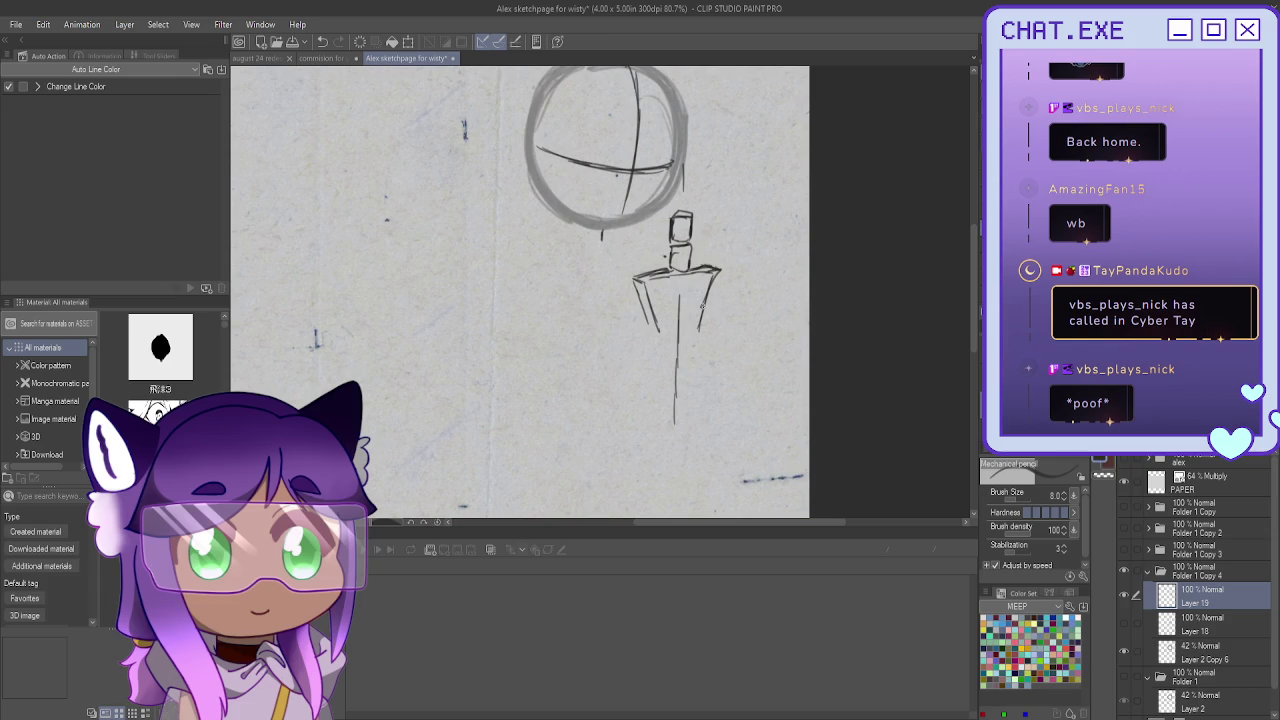
left_click_drag(703, 305, 686, 458)
left_click_drag(652, 316, 672, 450)
left_click_drag(668, 406, 672, 462)
left_click_drag(644, 312, 662, 448)
left_click_drag(658, 396, 678, 470)
Join the neck to the head and add motion strokes around the torso base, undoing stray strokes
left_click_drag(684, 150, 684, 202)
mouse_move(774, 368)
left_mouse_down()
mouse_move(728, 438)
mouse_move(750, 398)
mouse_move(740, 390)
left_mouse_up()
left_click_drag(734, 362, 738, 388)
left_click_drag(766, 436, 794, 430)
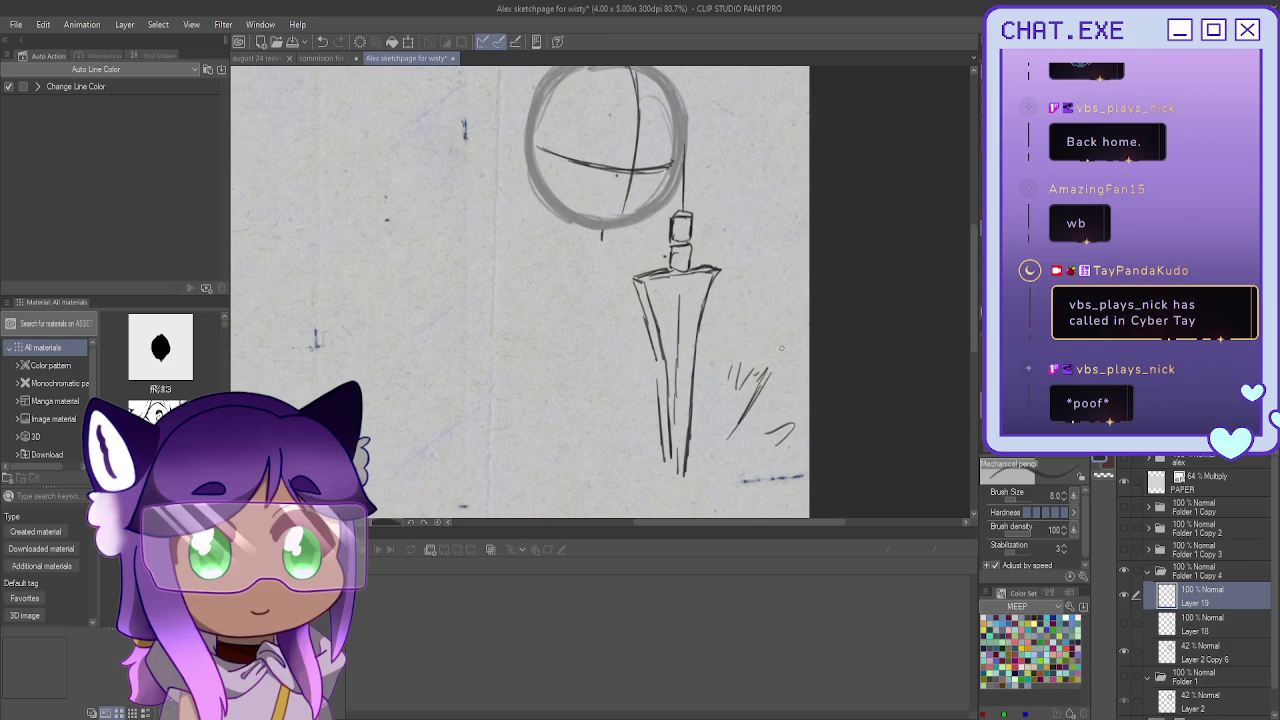
mouse_move(615, 420)
left_mouse_down()
mouse_move(549, 379)
mouse_move(590, 416)
left_mouse_up()
left_click_drag(668, 254, 631, 257)
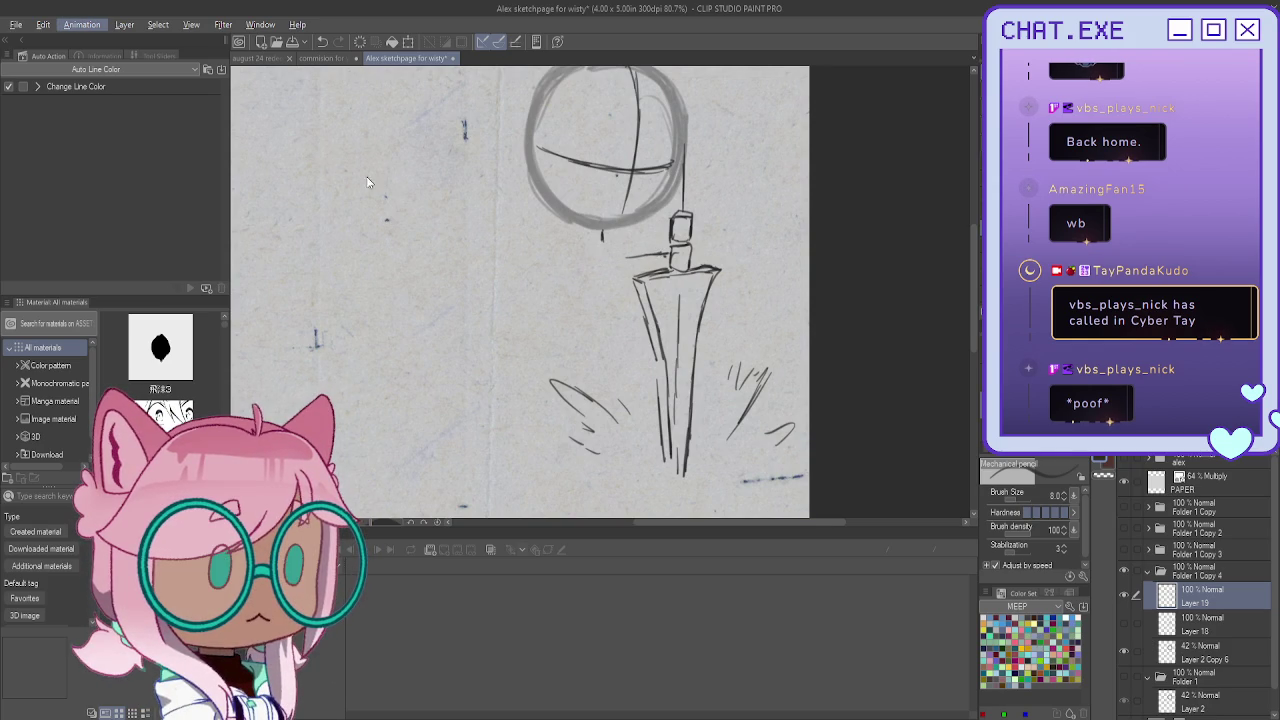
key("ctrl+z")
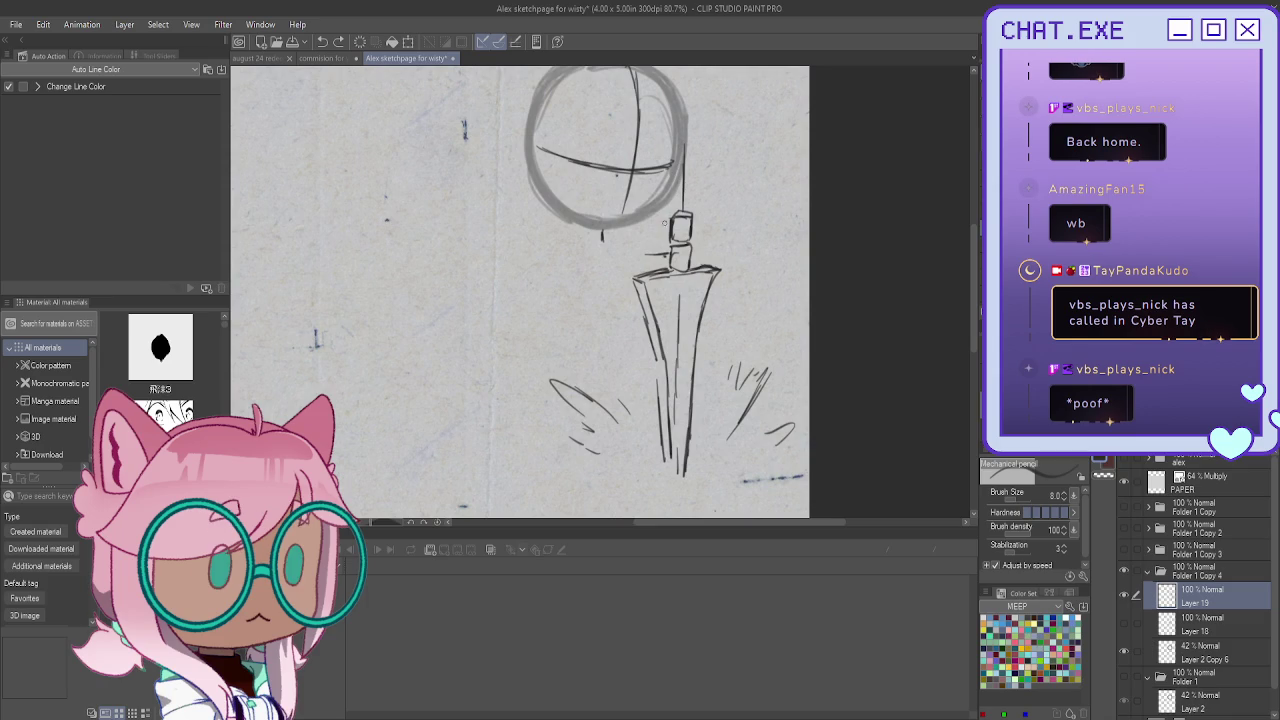
mouse_move(611, 239)
left_mouse_down()
mouse_move(583, 242)
mouse_move(601, 269)
mouse_move(628, 266)
mouse_move(564, 264)
left_mouse_up()
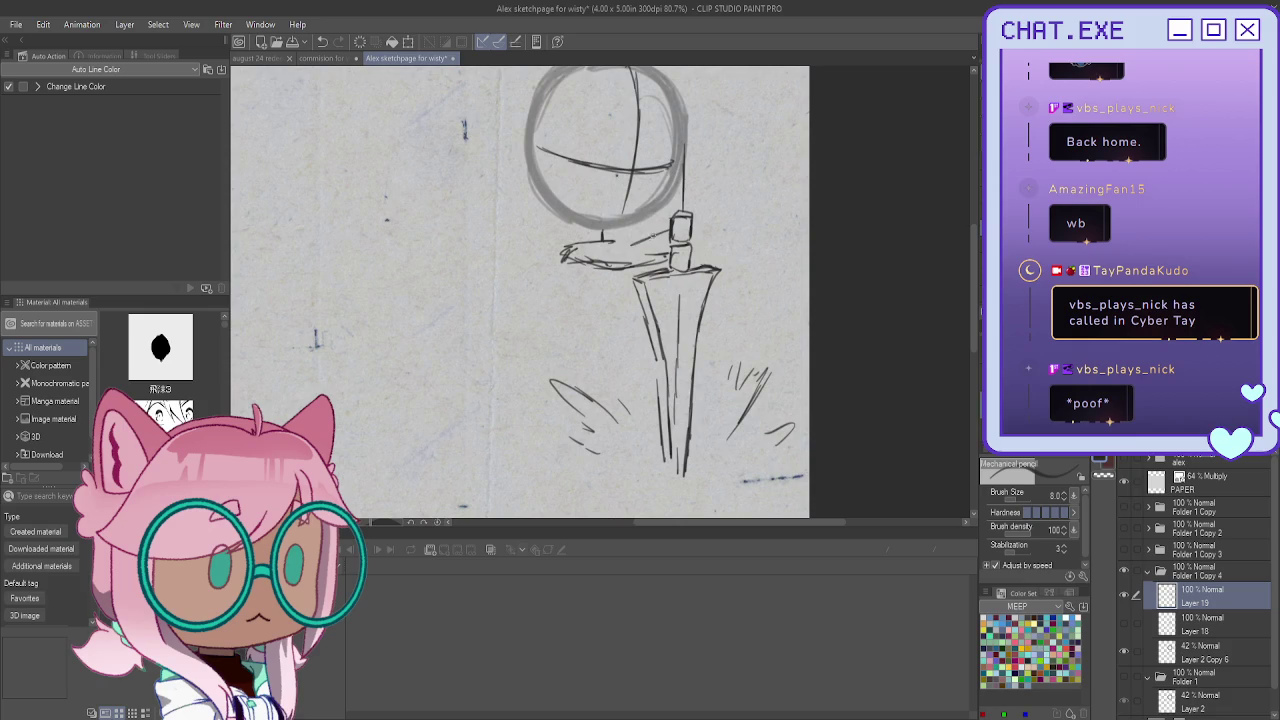
key("ctrl+z")
key("ctrl+z")
key("ctrl+z")
key("ctrl+z")
key("ctrl+z")
key("ctrl+z")
key("ctrl+z")
key("ctrl+z")
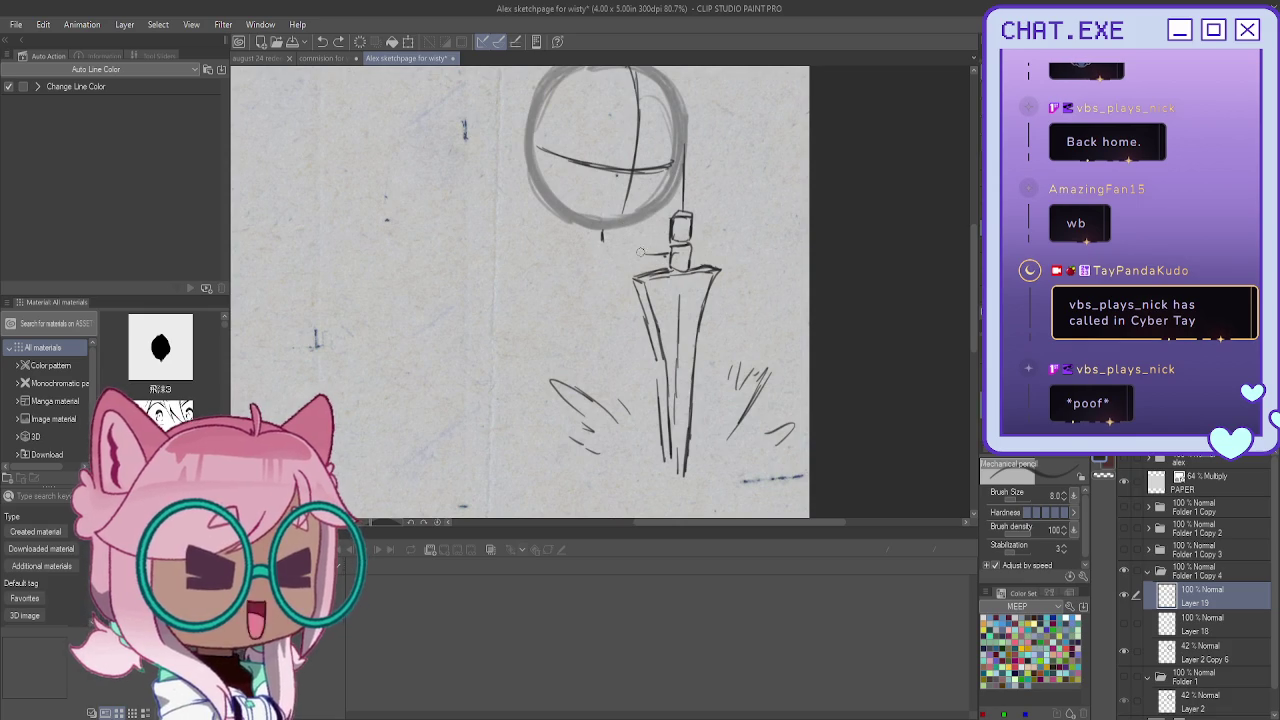
scroll(520, 290, "down", 1)
Lasso the head circle and copy it onto its own new layer
scroll(520, 290, "down", 2)
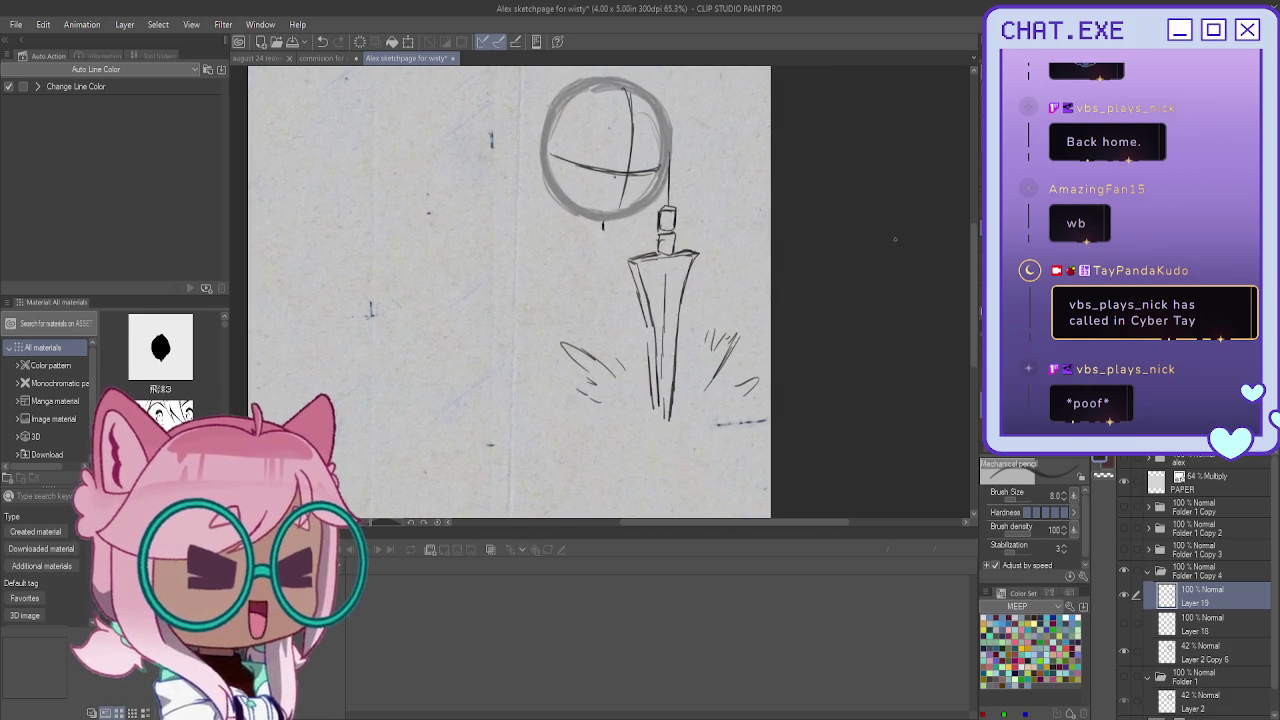
left_click(1125, 597)
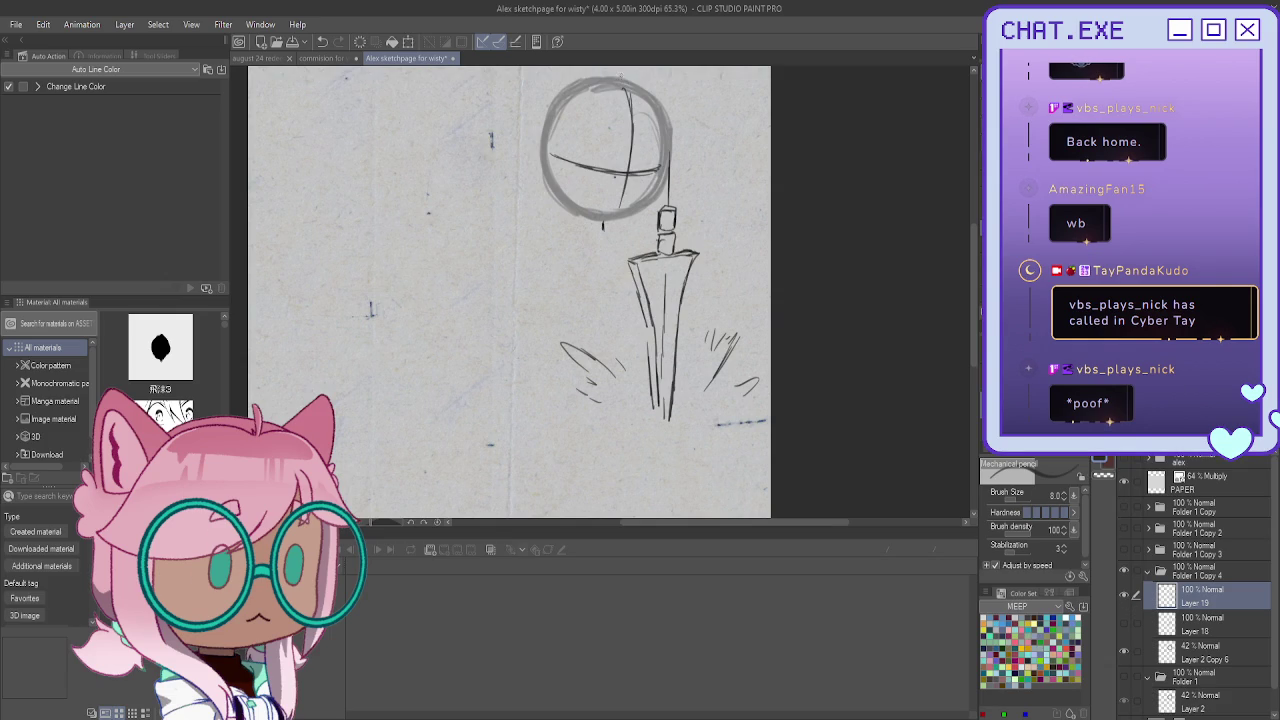
key("m")
mouse_move(600, 68)
left_mouse_down()
mouse_move(666, 162)
mouse_move(542, 88)
left_mouse_up()
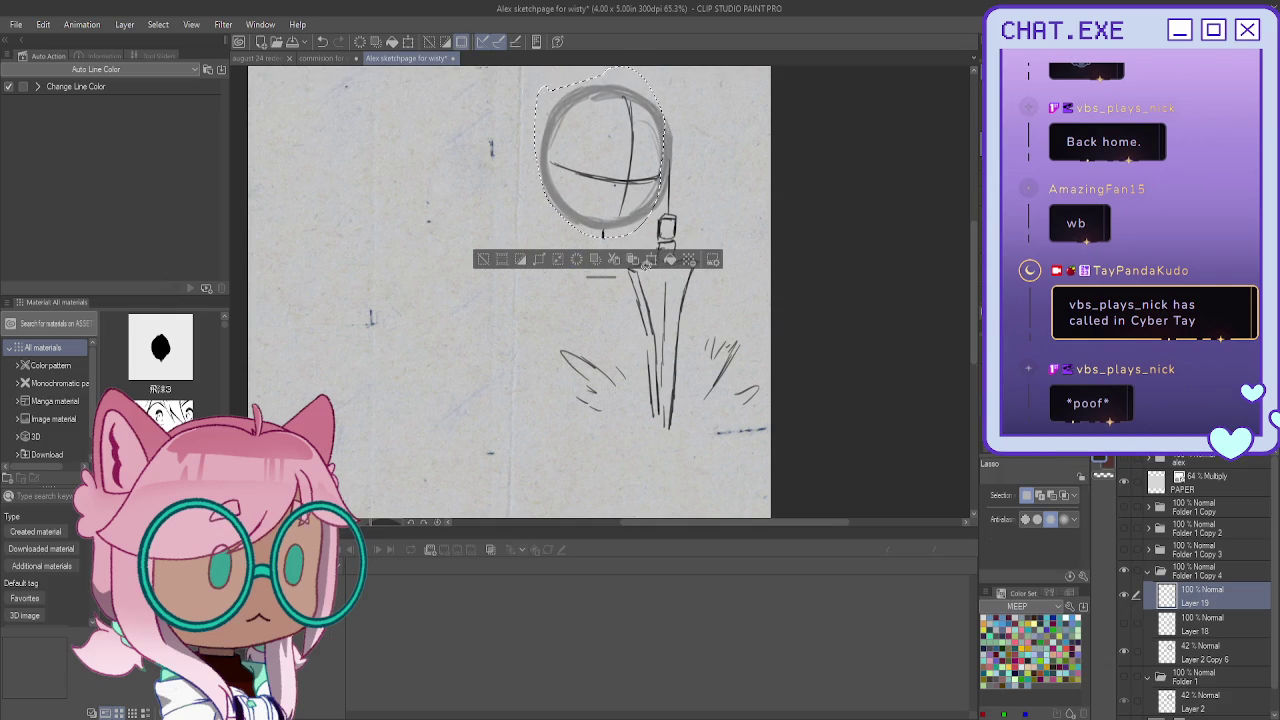
left_click(615, 262)
key("ctrl+d")
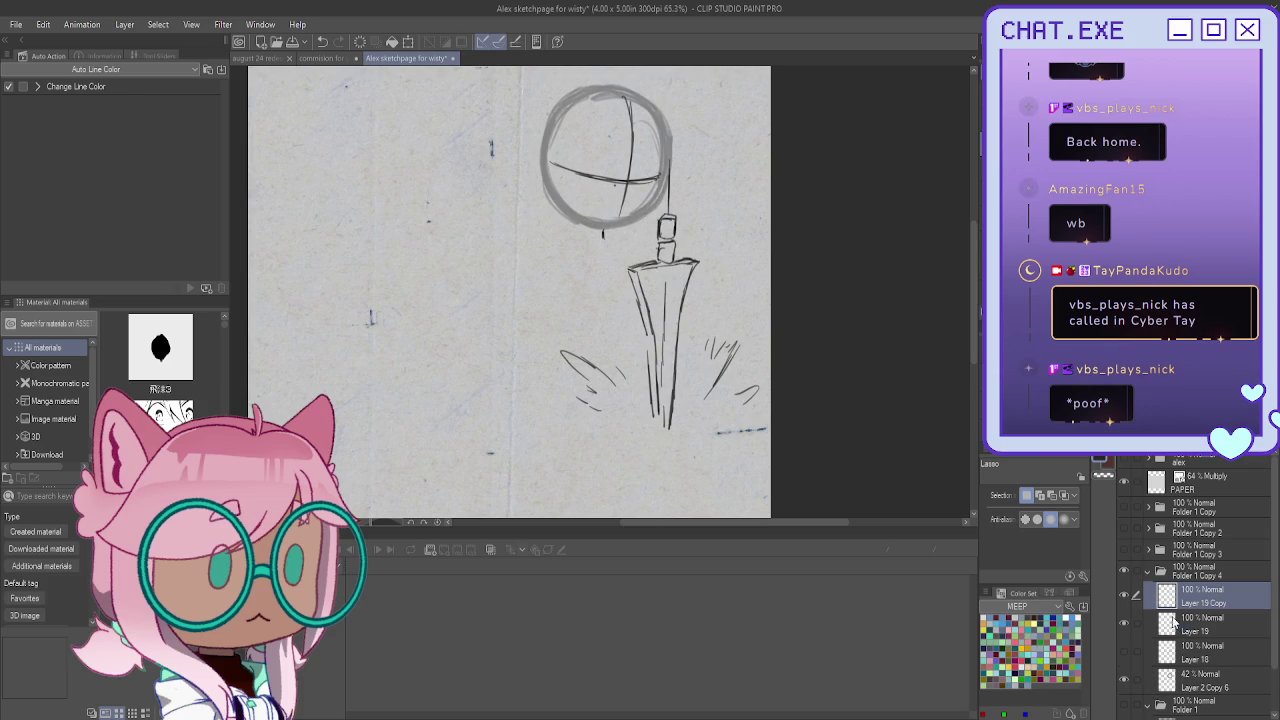
Move the sword sketch layer lower and draw a short line under the head
key("alt+bracketleft")
key("k")
scroll(668, 222, "down", 2)
left_click_drag(622, 261, 617, 296)
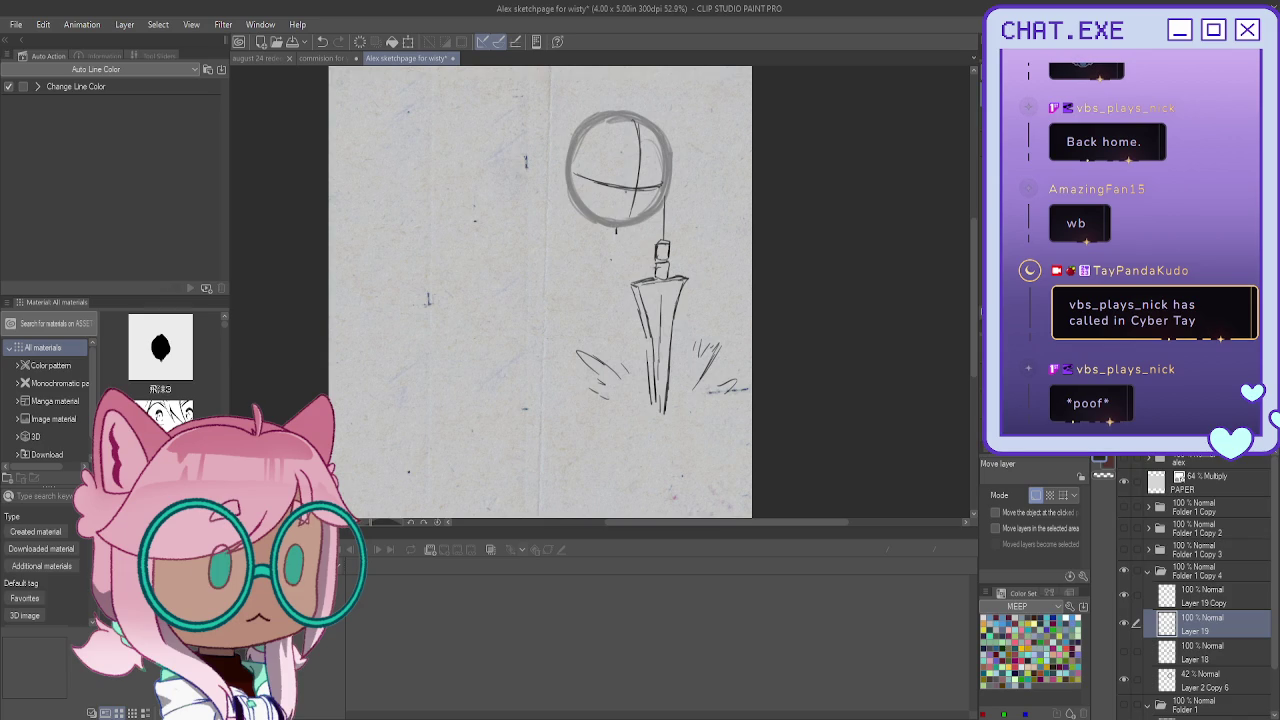
key("p")
scroll(615, 229, "up", 3)
mouse_move(648, 216)
left_mouse_down()
mouse_move(597, 218)
mouse_move(603, 241)
left_mouse_up()
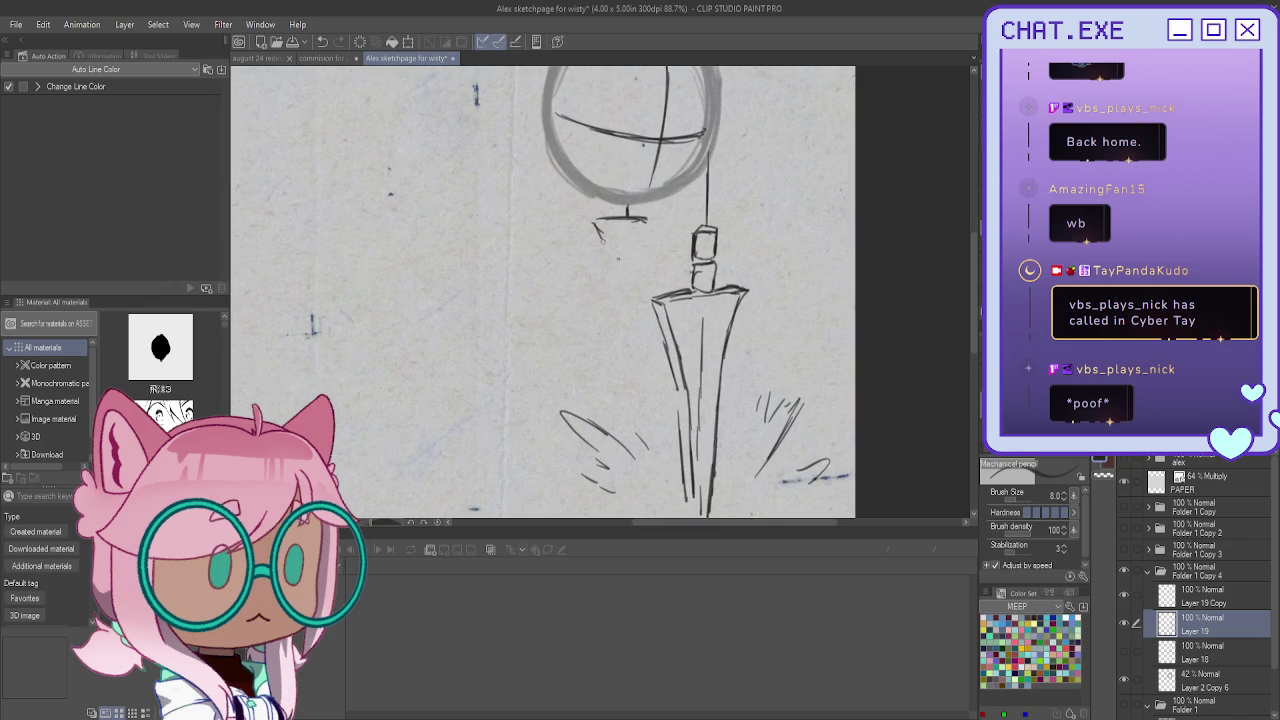
Sketch the first crossguard line under the head, erasing and redrawing its left edge
mouse_move(692, 279)
left_mouse_down()
mouse_move(622, 258)
mouse_move(676, 272)
mouse_move(613, 272)
mouse_move(698, 274)
mouse_move(640, 262)
mouse_move(601, 229)
mouse_move(620, 272)
mouse_move(655, 275)
mouse_move(629, 260)
mouse_move(680, 274)
mouse_move(644, 246)
mouse_move(644, 270)
mouse_move(606, 268)
left_mouse_up()
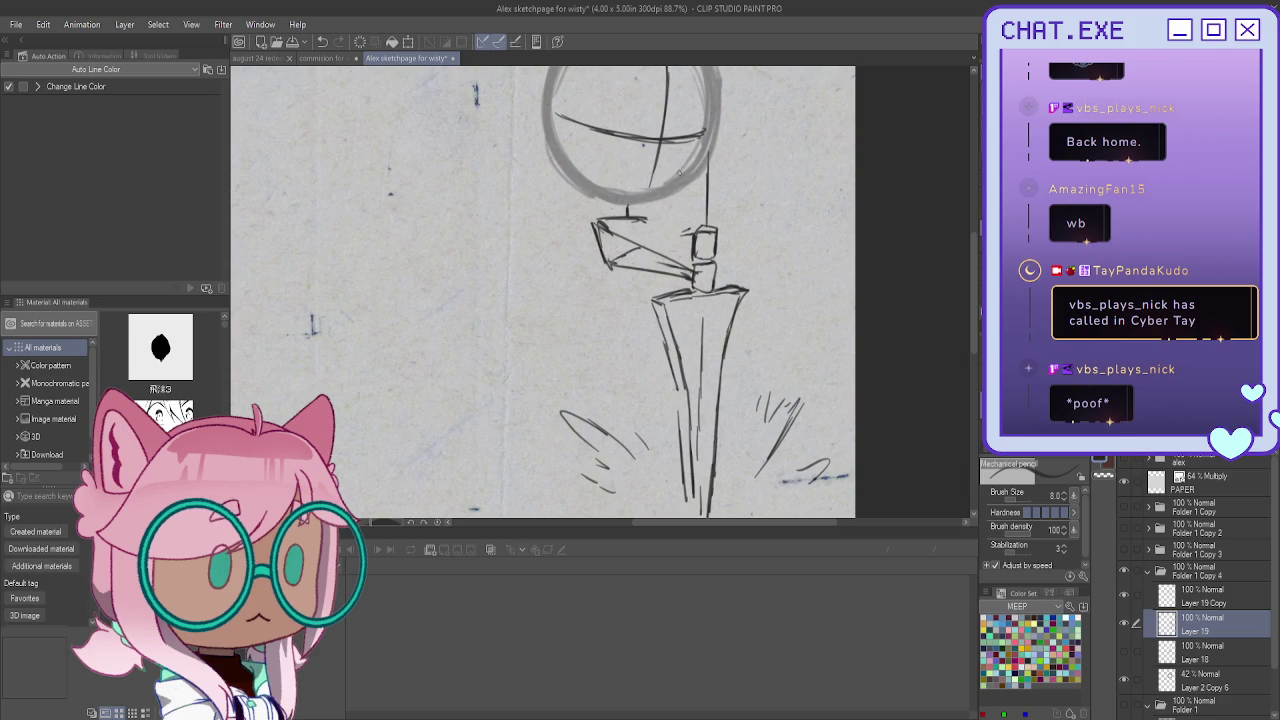
mouse_move(604, 268)
left_mouse_down()
mouse_move(596, 224)
mouse_move(630, 262)
mouse_move(678, 276)
left_mouse_up()
mouse_move(598, 224)
left_mouse_down()
mouse_move(640, 288)
mouse_move(650, 282)
left_mouse_up()
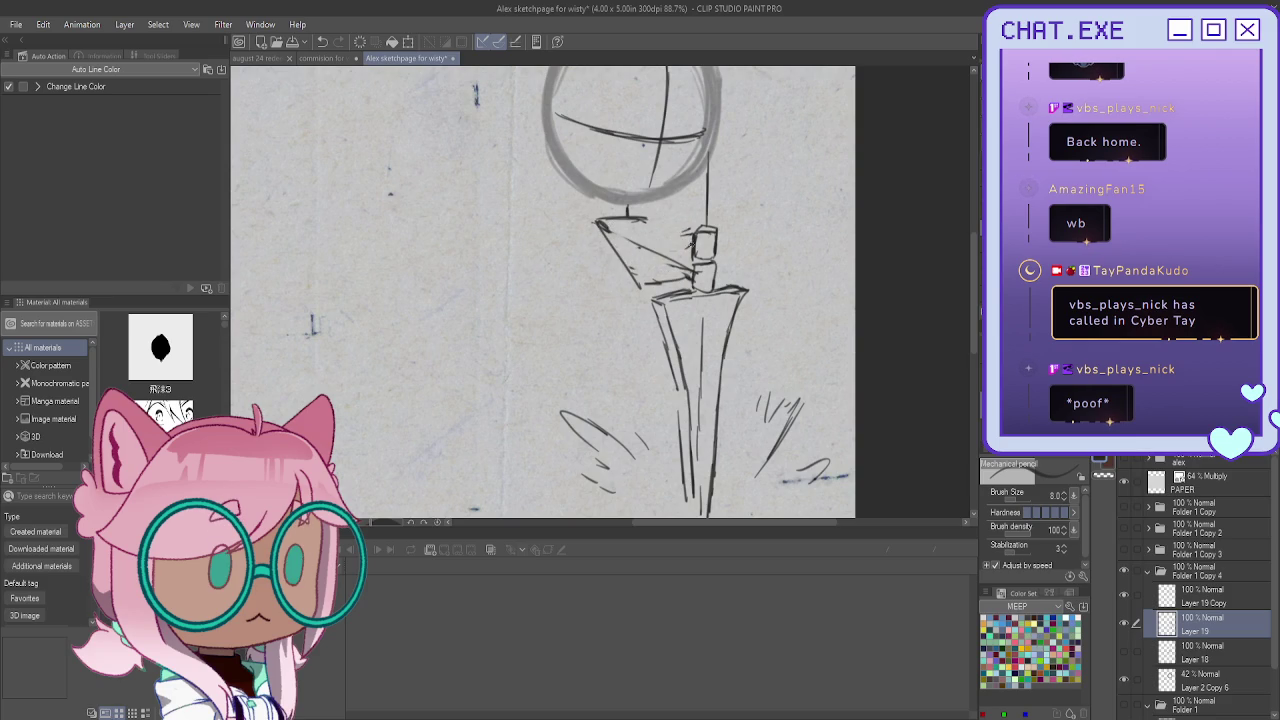
left_click_drag(645, 228, 666, 248)
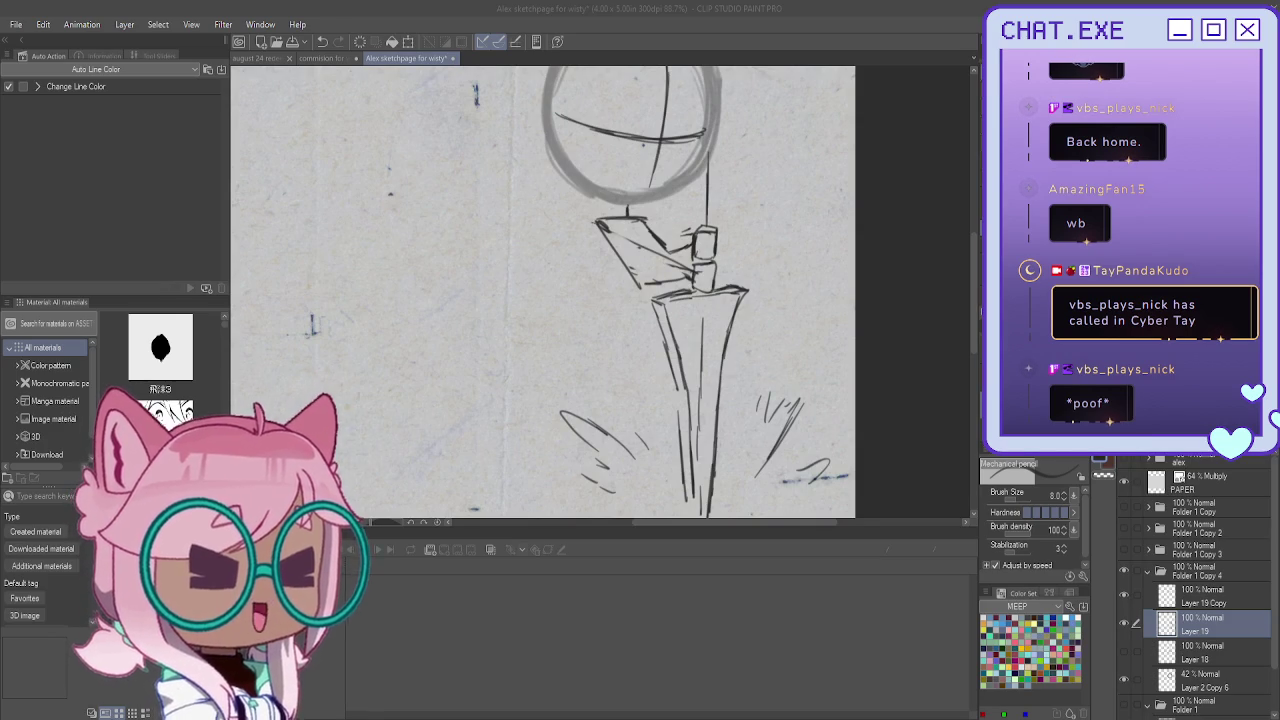
Sketch the crossguard's diagonal edges and darken its wedge-shaped left outline
scroll(680, 248, "up", 1)
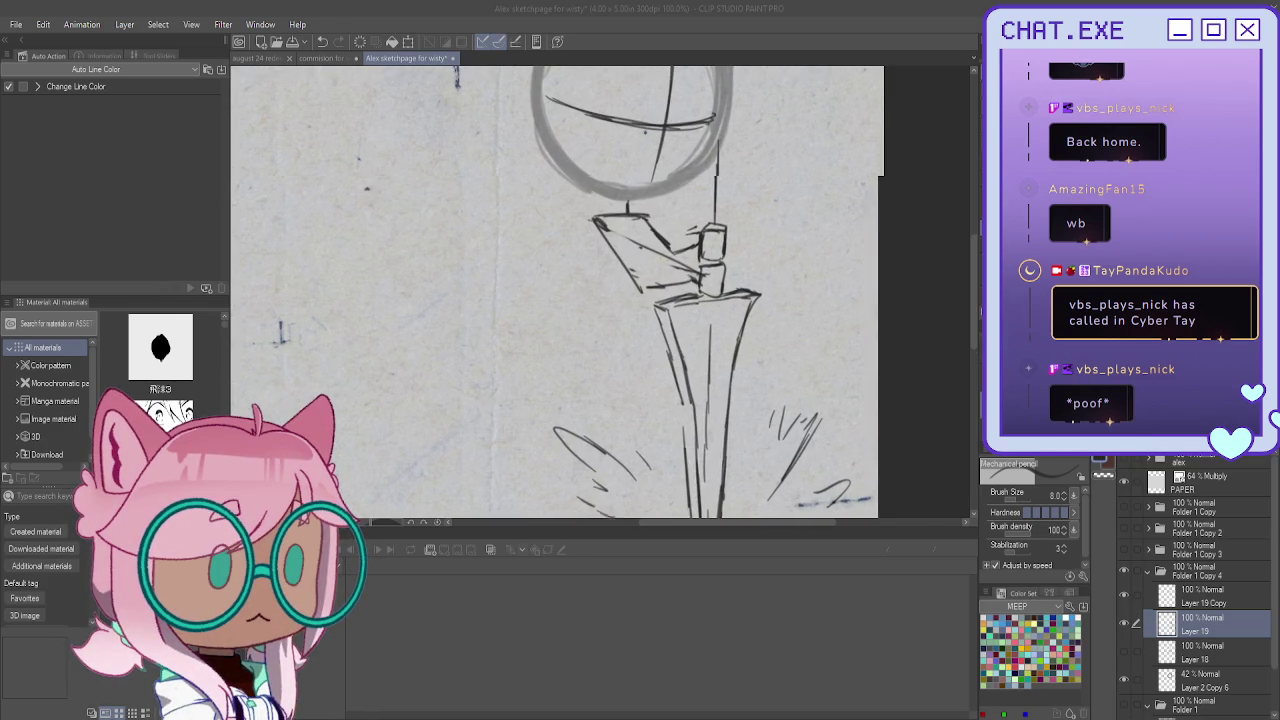
scroll(680, 248, "up", 1)
scroll(680, 248, "up", 1)
left_click_drag(690, 250, 664, 268)
left_click_drag(632, 206, 710, 238)
left_click_drag(636, 210, 668, 268)
mouse_move(576, 212)
left_mouse_down()
mouse_move(614, 280)
mouse_move(636, 292)
left_mouse_up()
left_click_drag(698, 290, 626, 290)
left_click_drag(582, 224, 636, 292)
left_click_drag(595, 245, 630, 288)
left_click_drag(580, 212, 689, 275)
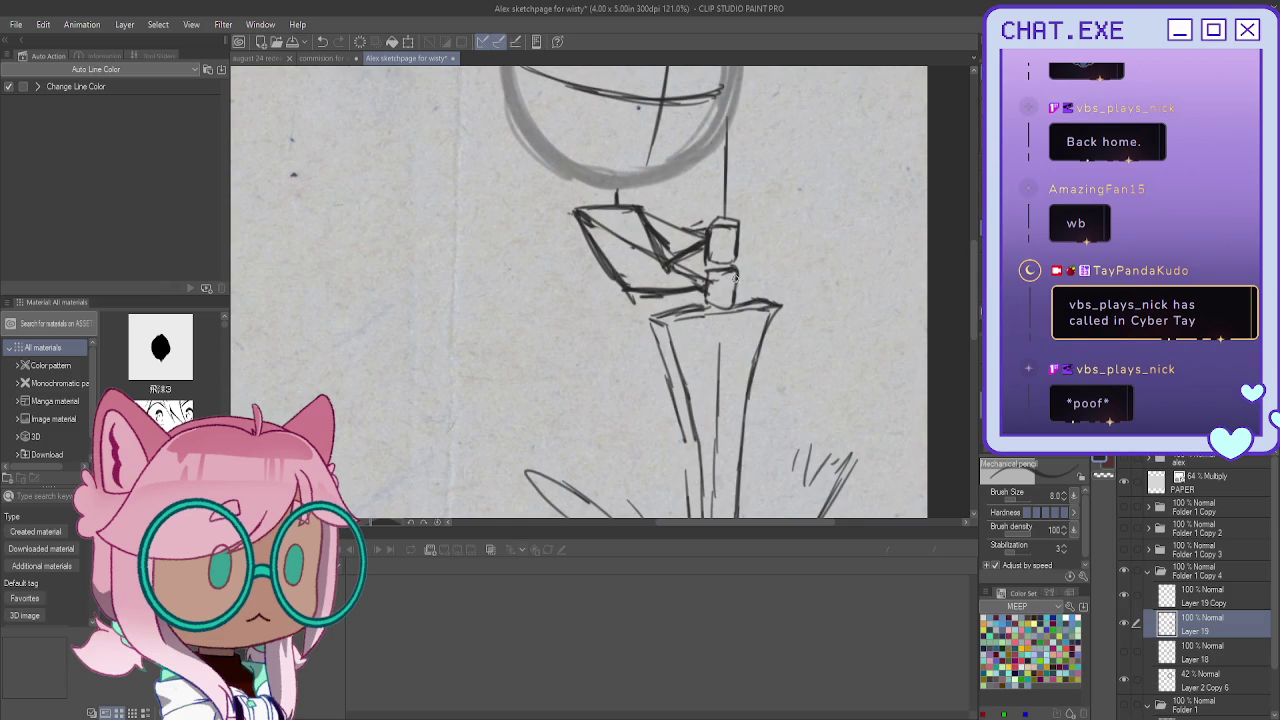
scroll(582, 277, "down", 2)
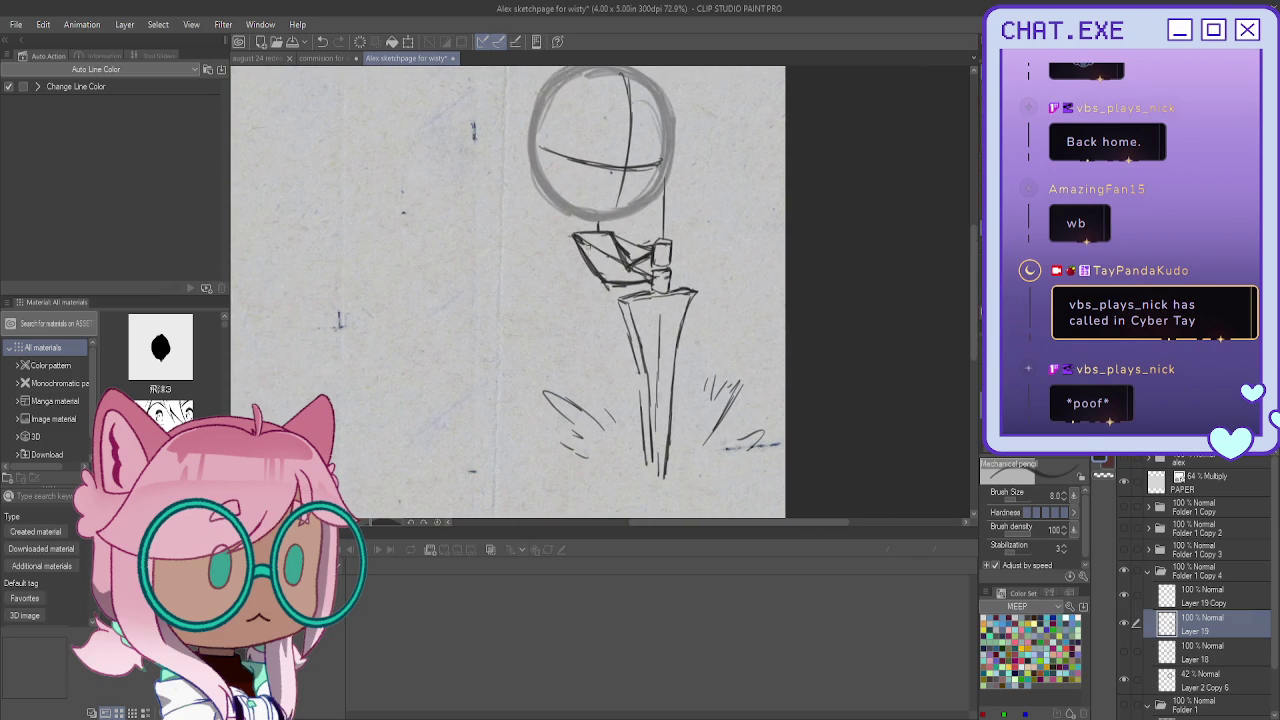
Hide Layer 19's sword sketch, recentre the view, and delete the cross-line layer
left_click(1125, 630)
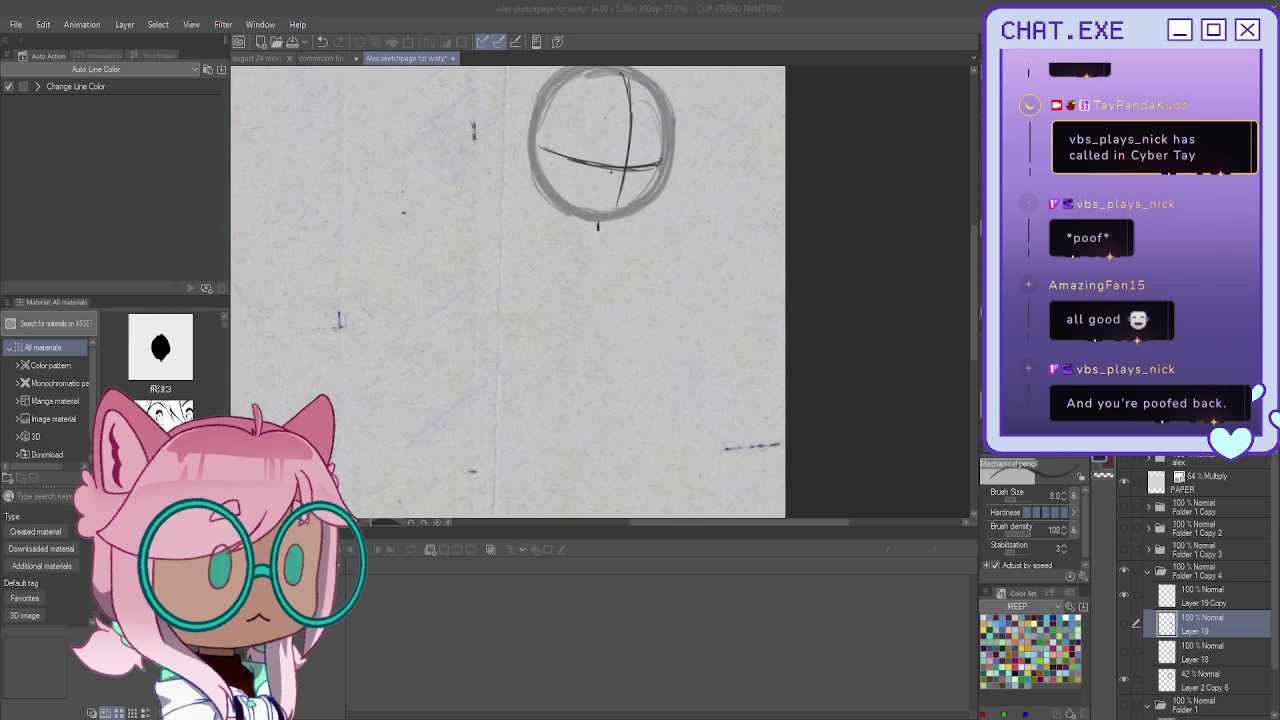
mouse_move(600, 140)
left_mouse_down()
mouse_move(820, 337)
mouse_move(710, 315)
mouse_move(722, 303)
left_mouse_up()
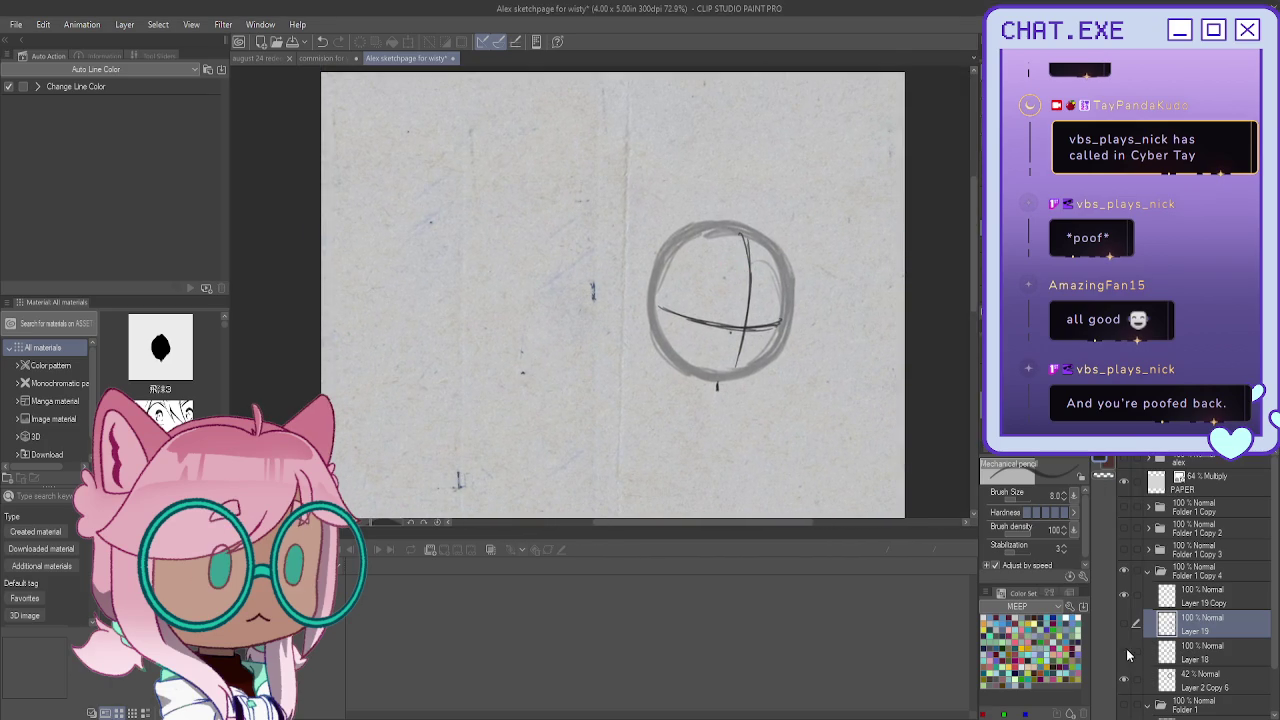
key("ctrl+z")
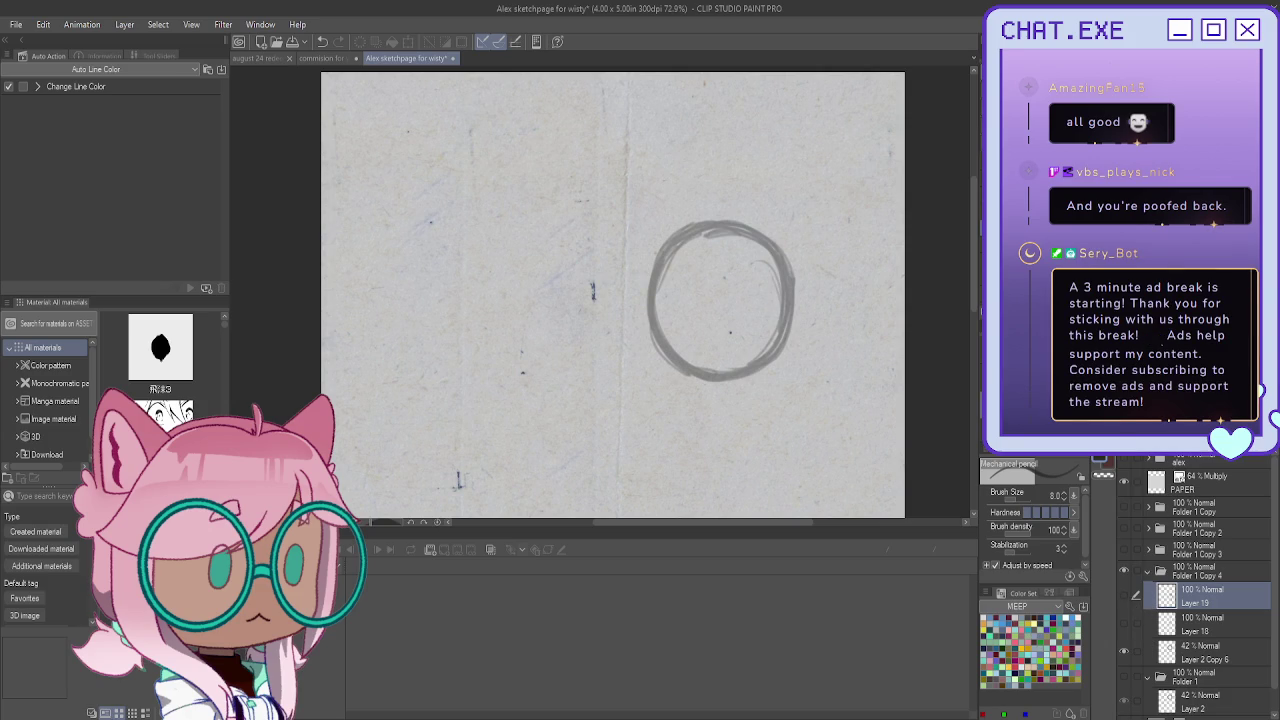
On a new layer, draw a vertical centre line and horizontal eye line through the head circle
key("ctrl+shift+n")
scroll(676, 277, "up", 1)
left_click_drag(682, 208, 679, 312)
left_click_drag(678, 253, 677, 358)
mouse_move(745, 297)
left_mouse_down()
mouse_move(653, 307)
mouse_move(604, 290)
left_mouse_up()
left_click_drag(712, 312, 610, 289)
left_click_drag(690, 300, 674, 328)
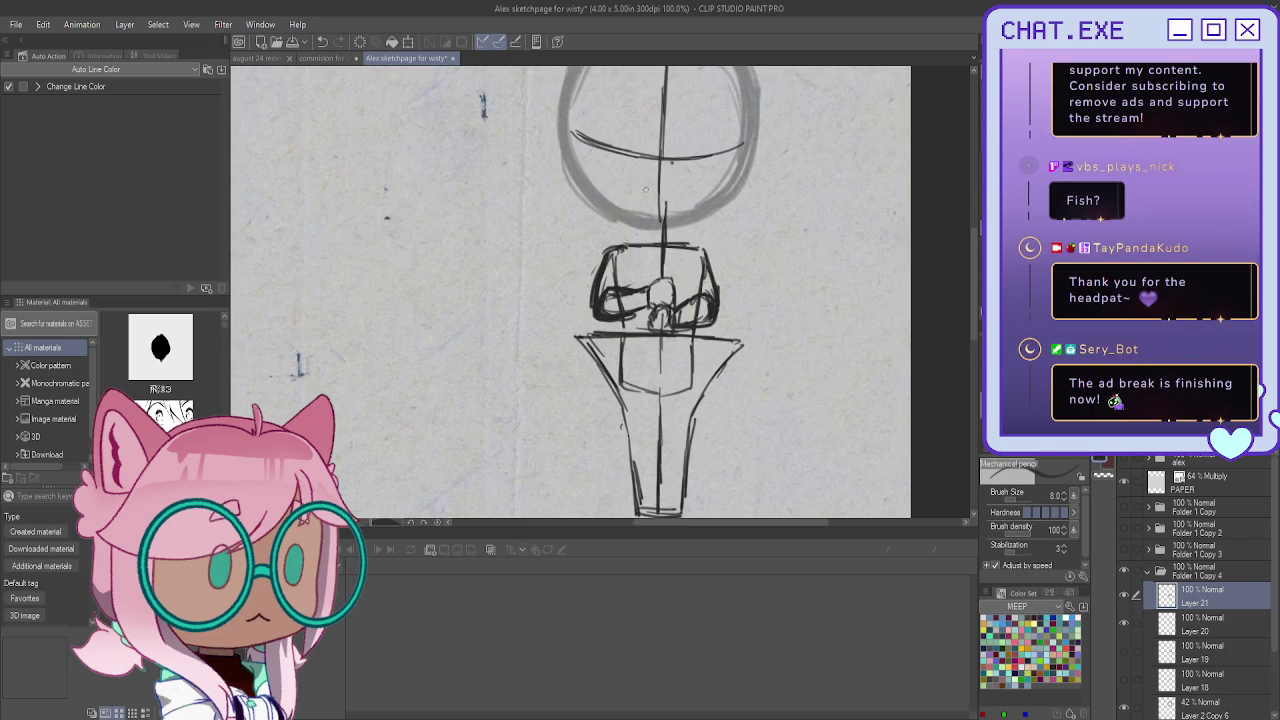
scroll(645, 188, "down", 3)
scroll(596, 166, "up", 3)
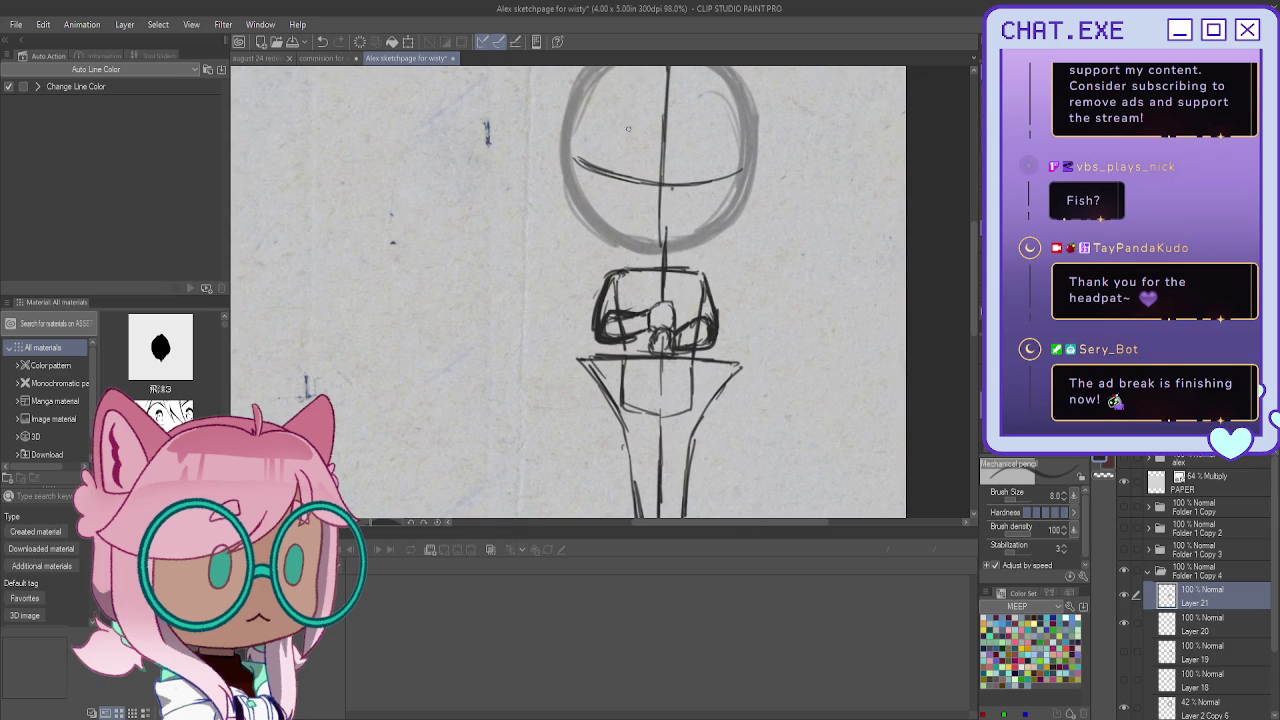
mouse_move(628, 128)
left_mouse_down()
mouse_move(658, 268)
mouse_move(629, 131)
left_mouse_up()
scroll(647, 124, "up", 2)
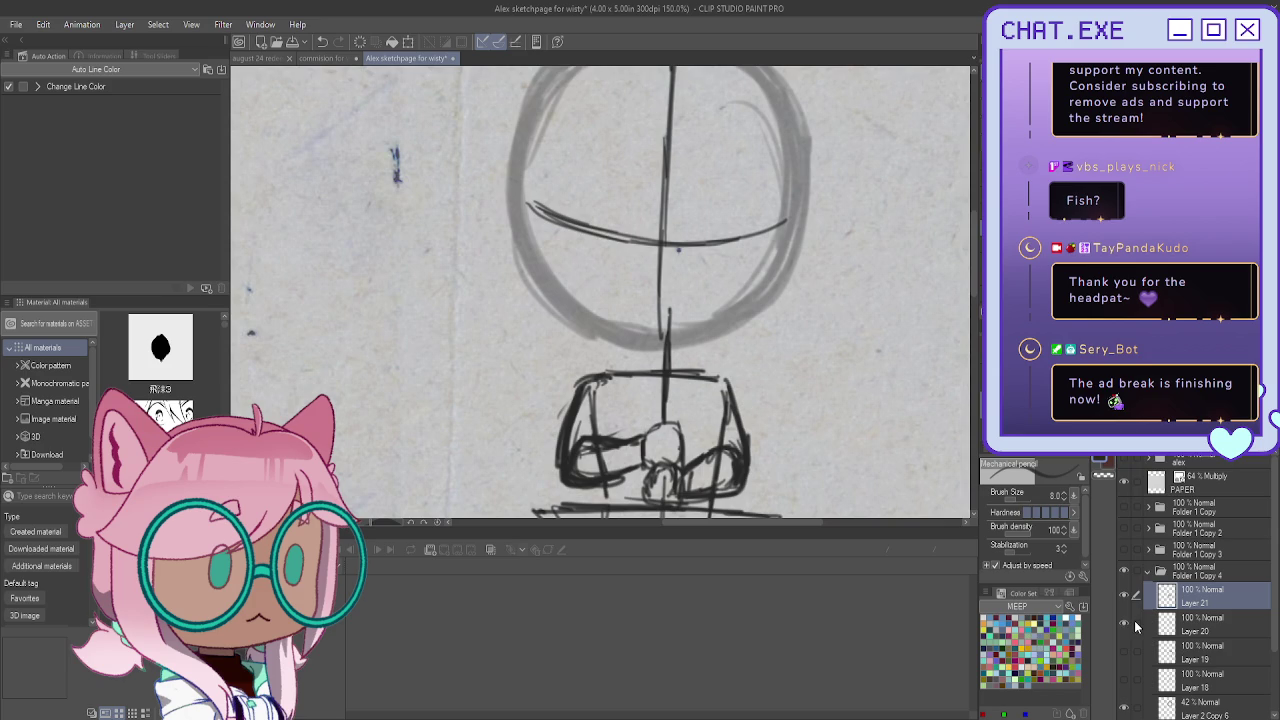
scroll(1124, 629, "down", 2)
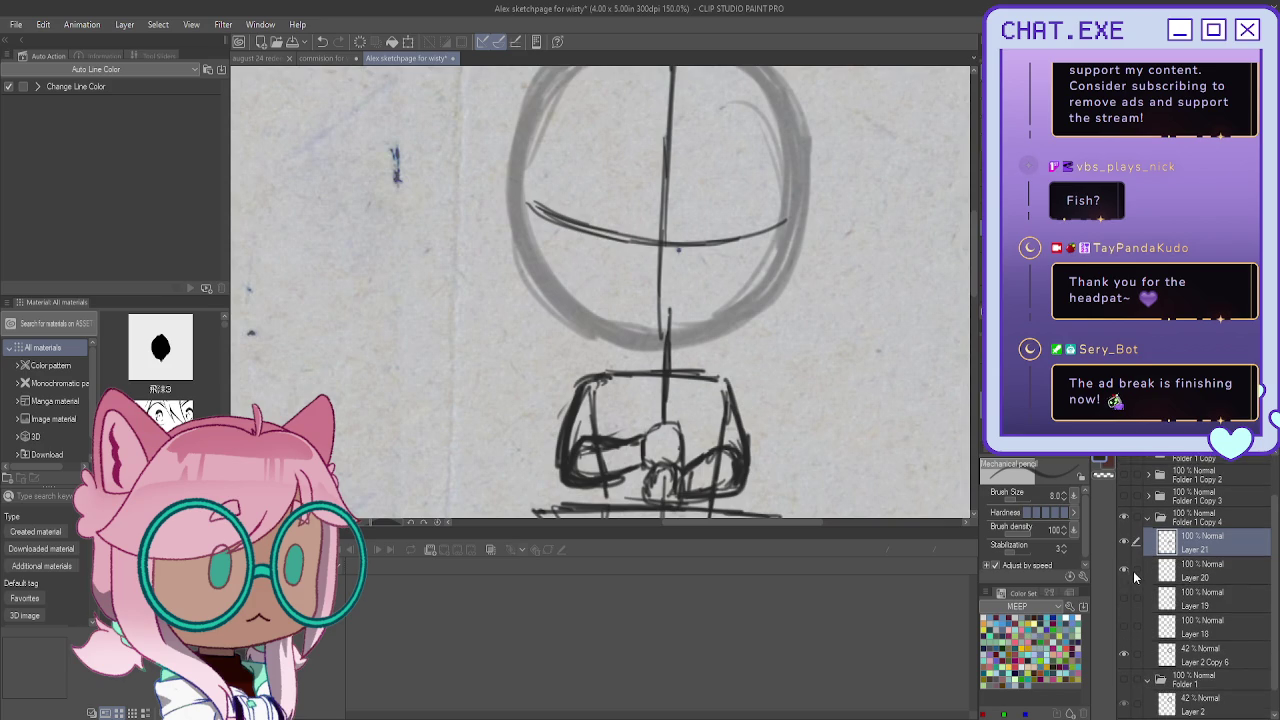
Group the selected sketch layers into a folder at 46% opacity and add an inking layer
left_click_drag(1133, 571, 1140, 654)
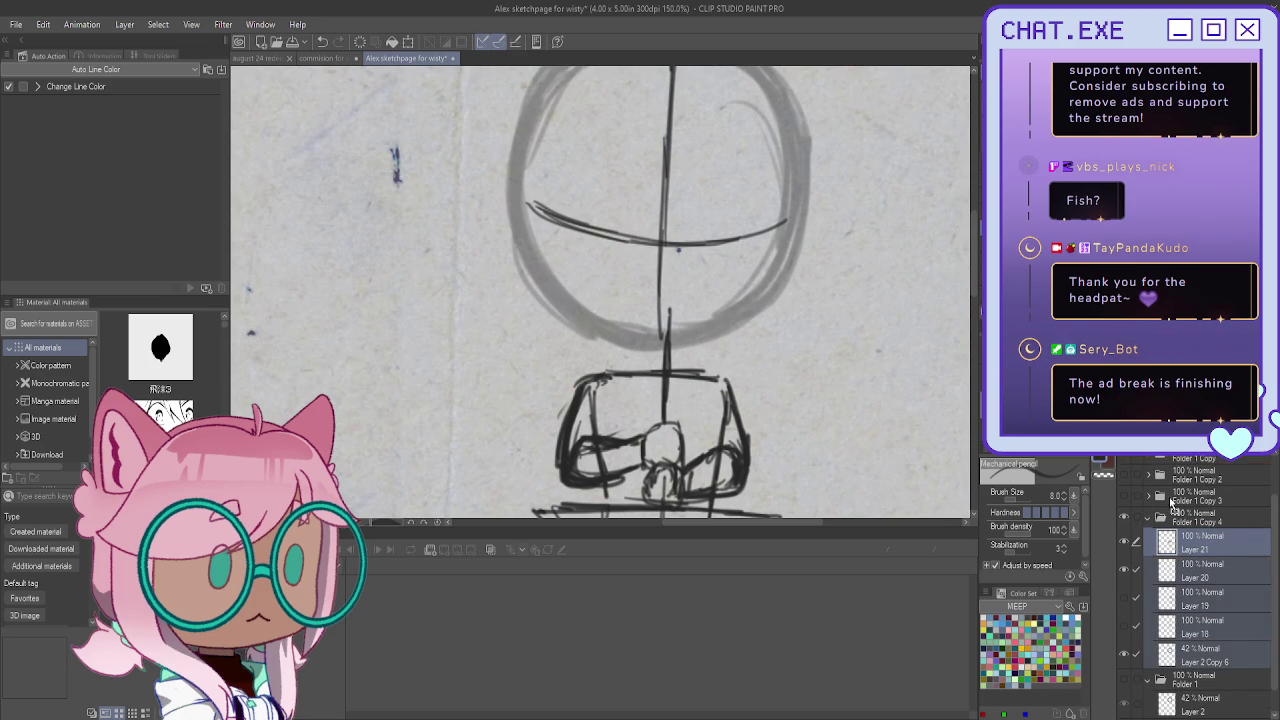
key("ctrl+g")
left_click_drag(1120, 445, 1085, 445)
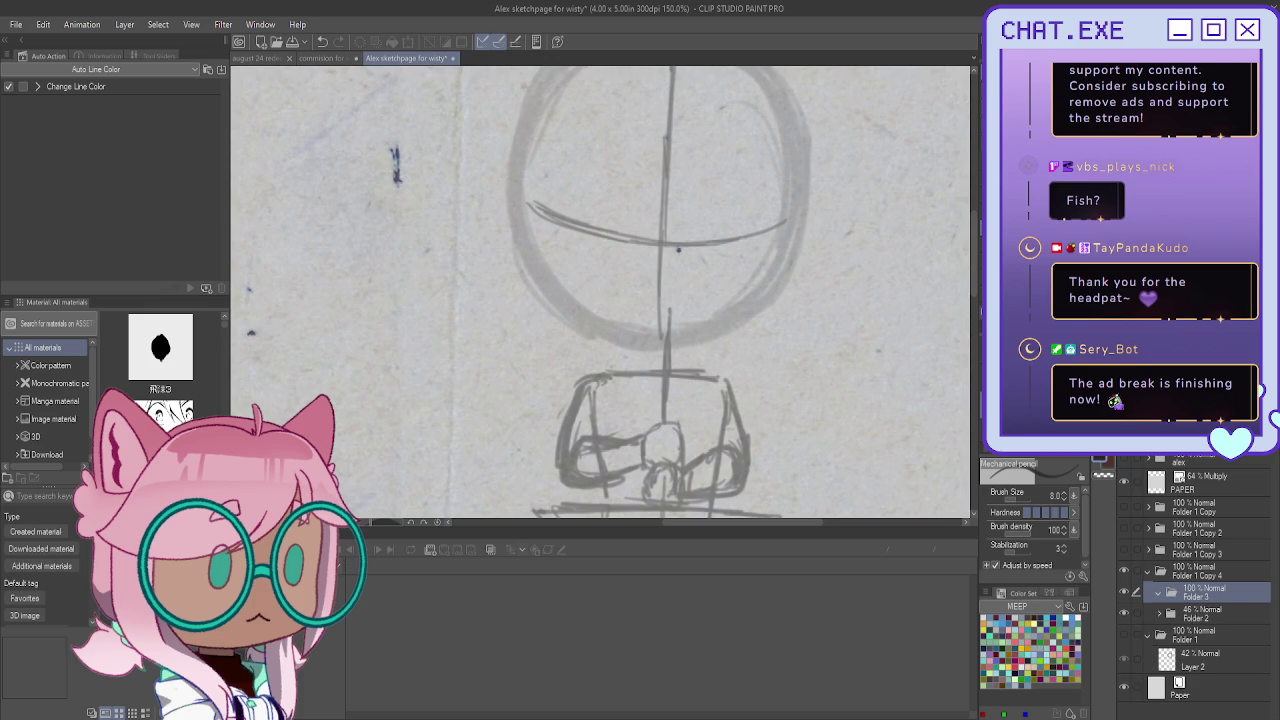
key("ctrl+shift+n")
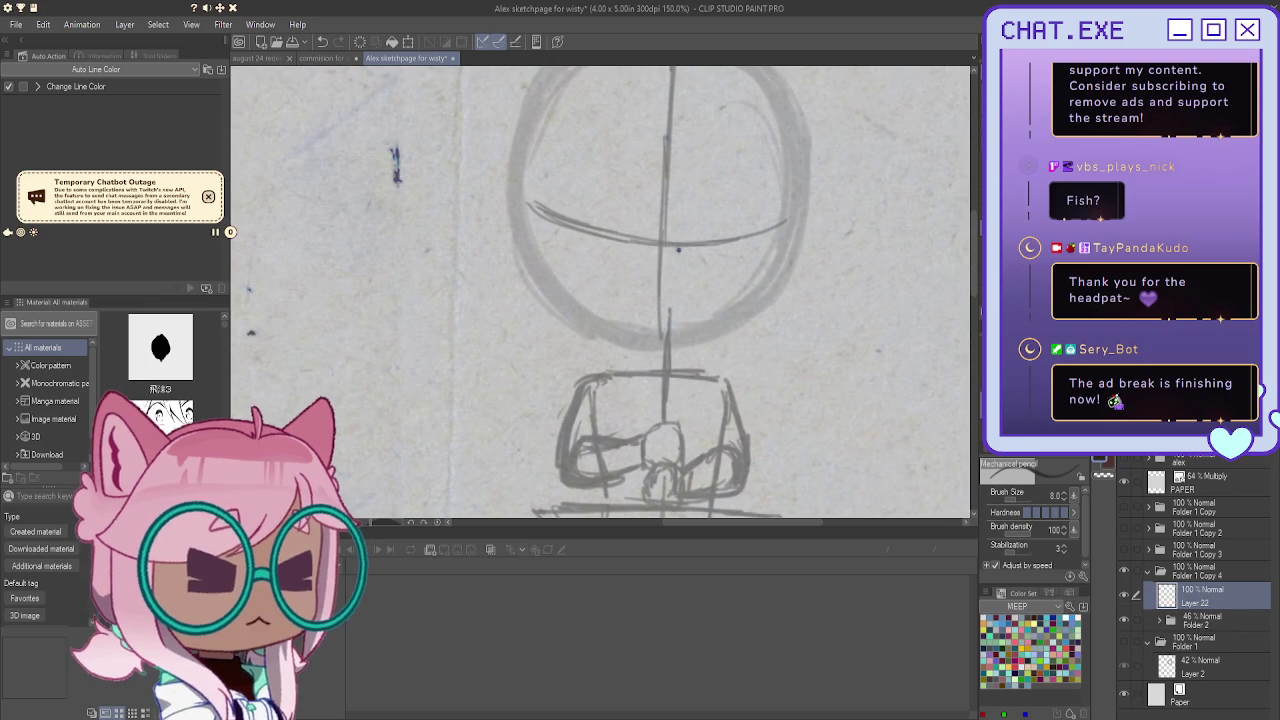
left_click(208, 196)
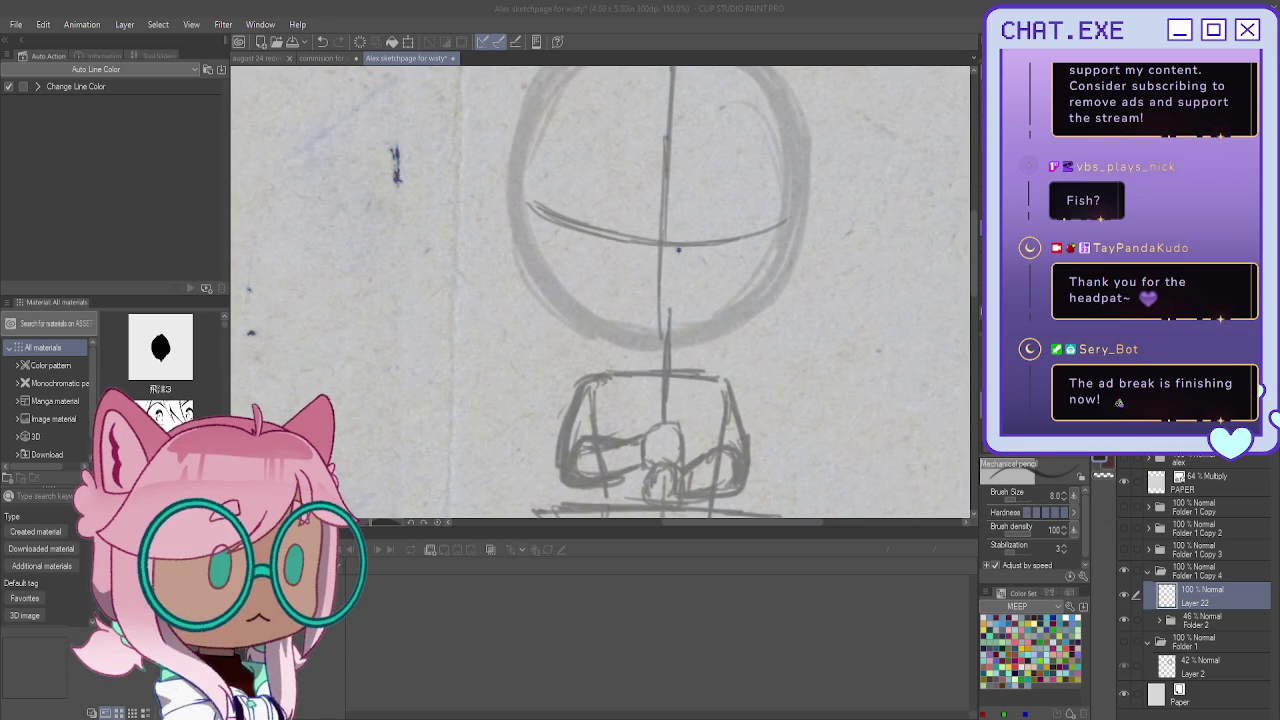
Ink a bold jawline and left cheek, then both ears with inner detail
mouse_move(796, 170)
left_mouse_down()
mouse_move(678, 340)
mouse_move(658, 348)
left_mouse_up()
mouse_move(511, 186)
left_mouse_down()
mouse_move(541, 284)
mouse_move(662, 348)
mouse_move(690, 340)
mouse_move(640, 340)
mouse_move(538, 276)
mouse_move(560, 304)
mouse_move(550, 293)
left_mouse_up()
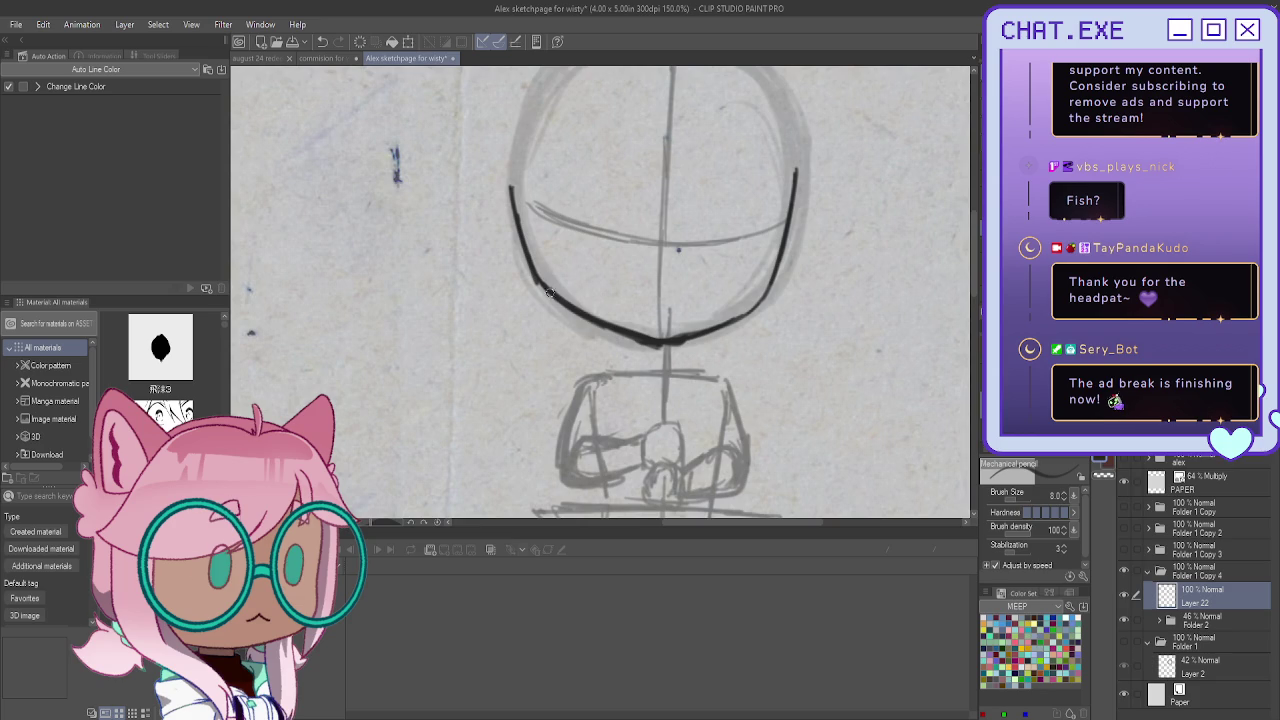
left_click_drag(774, 278, 745, 316)
mouse_move(760, 300)
left_mouse_down()
mouse_move(788, 244)
mouse_move(791, 146)
mouse_move(818, 236)
mouse_move(784, 276)
left_mouse_up()
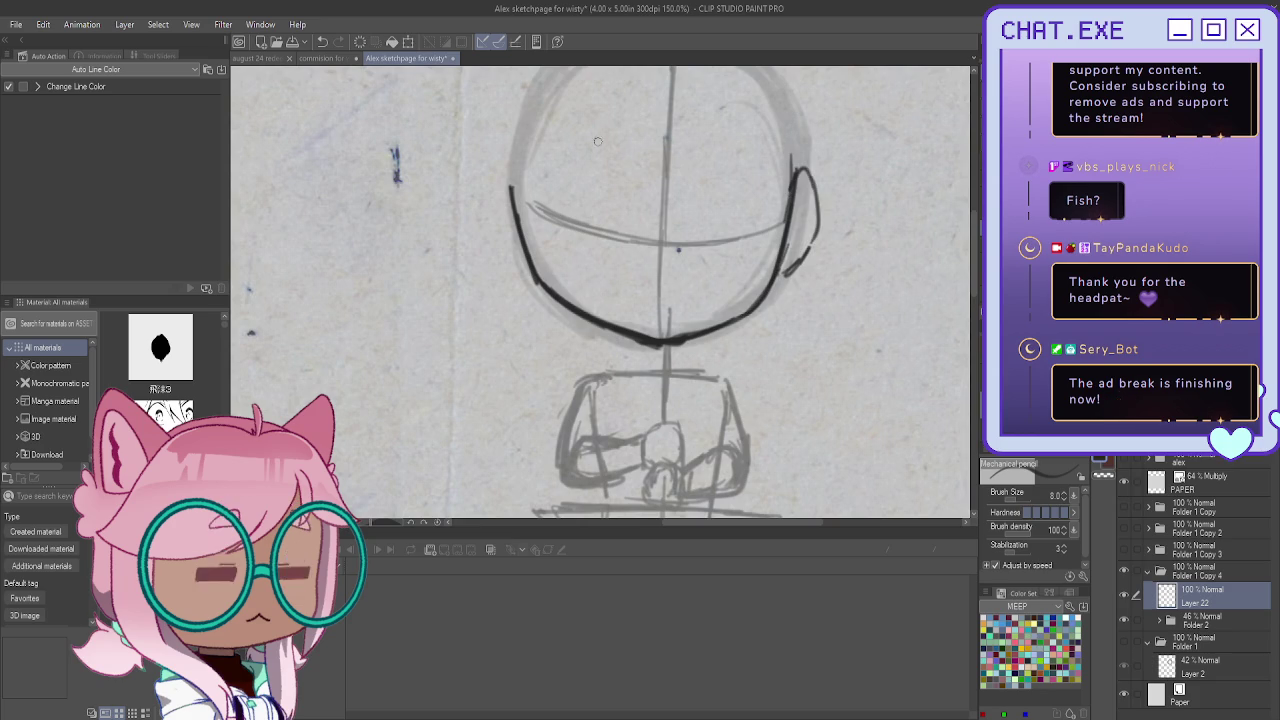
left_click_drag(488, 224, 530, 268)
mouse_move(500, 168)
left_mouse_down()
mouse_move(490, 206)
mouse_move(520, 230)
mouse_move(506, 250)
left_mouse_up()
left_click_drag(508, 202, 511, 234)
left_click_drag(789, 221, 785, 251)
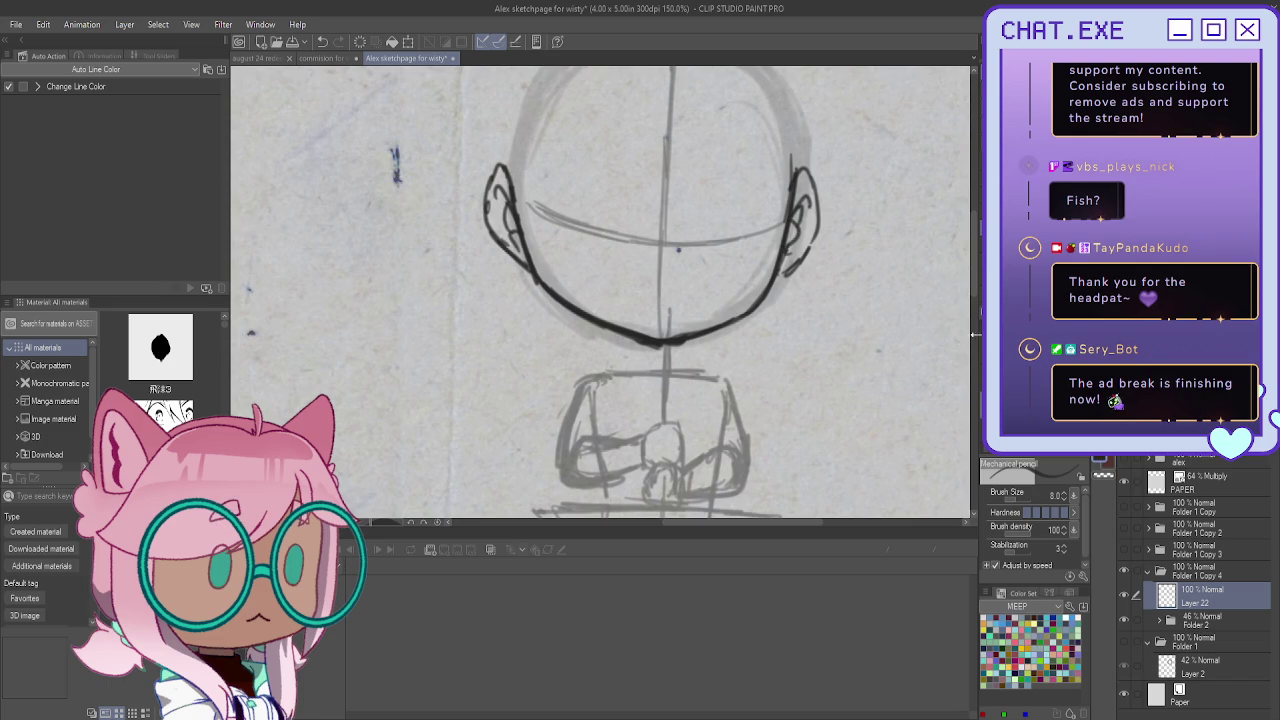
left_click_drag(973, 284, 974, 257)
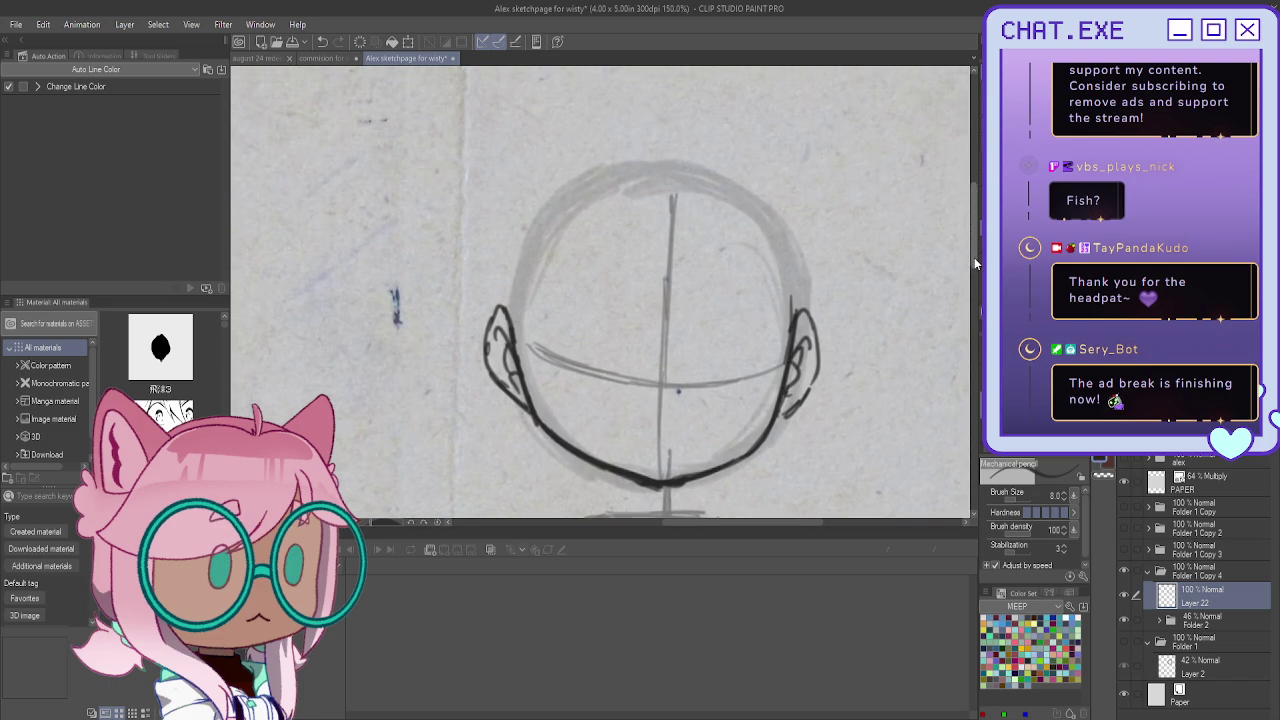
Add detail strokes inside both ears
left_click_drag(789, 276, 790, 311)
scroll(719, 391, "up", 1)
mouse_move(467, 250)
left_mouse_down()
mouse_move(471, 346)
mouse_move(462, 316)
left_mouse_up()
scroll(707, 400, "up", 1)
Ink both eye lines, thickening the left one and adding small marks beneath it
mouse_move(754, 378)
left_mouse_down()
mouse_move(680, 384)
mouse_move(757, 377)
mouse_move(702, 370)
left_mouse_up()
left_click_drag(760, 333, 688, 350)
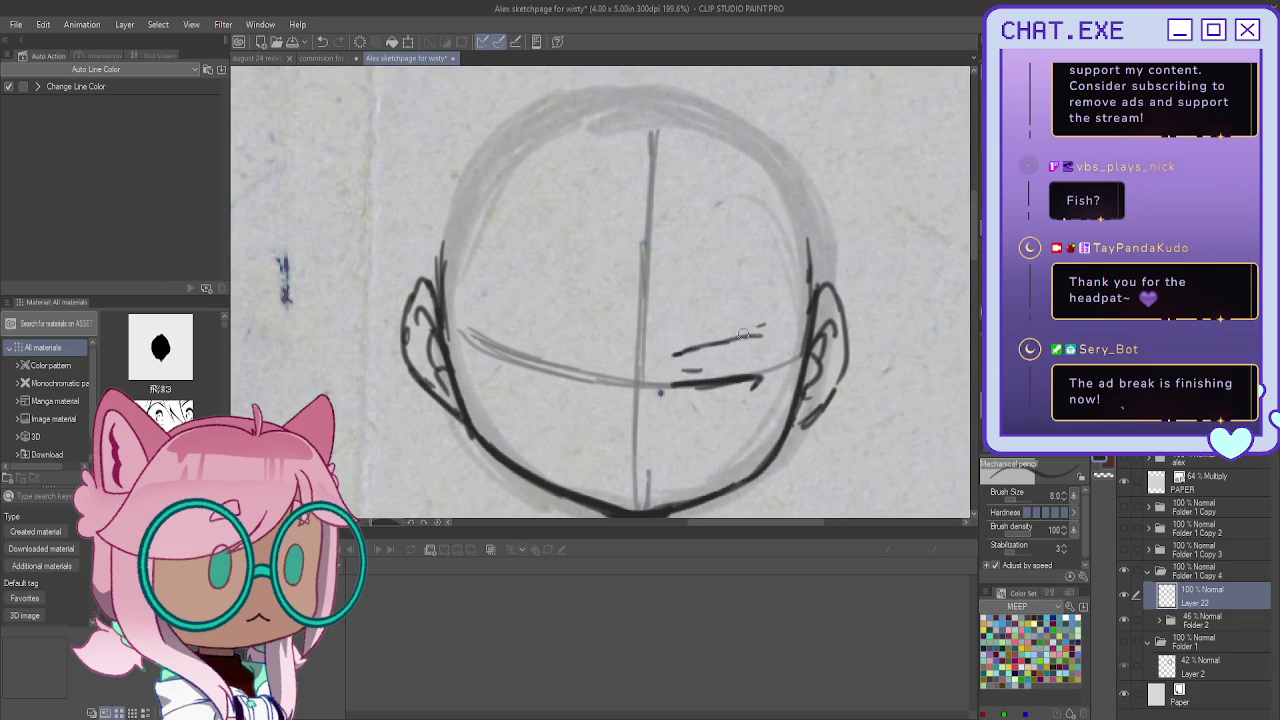
key("ctrl+z")
mouse_move(578, 376)
left_mouse_down()
mouse_move(488, 350)
mouse_move(590, 378)
mouse_move(582, 357)
left_mouse_up()
left_click_drag(676, 367, 755, 373)
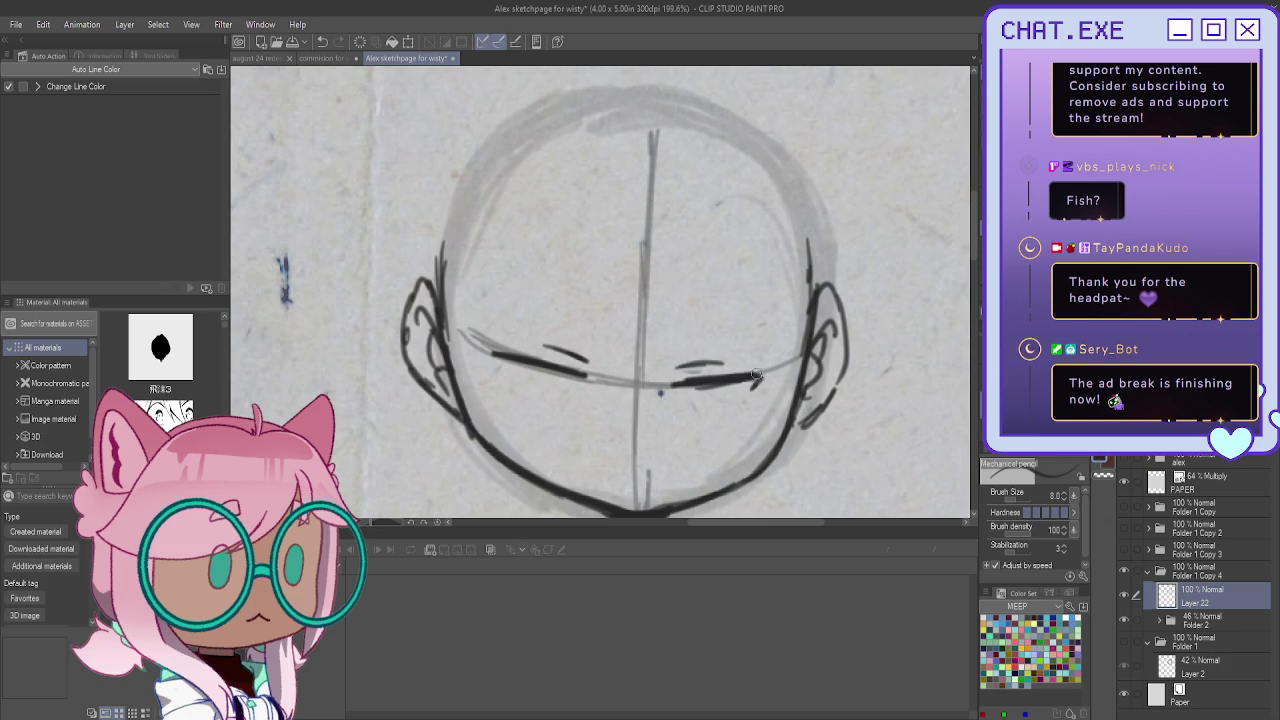
left_click_drag(578, 374, 484, 353)
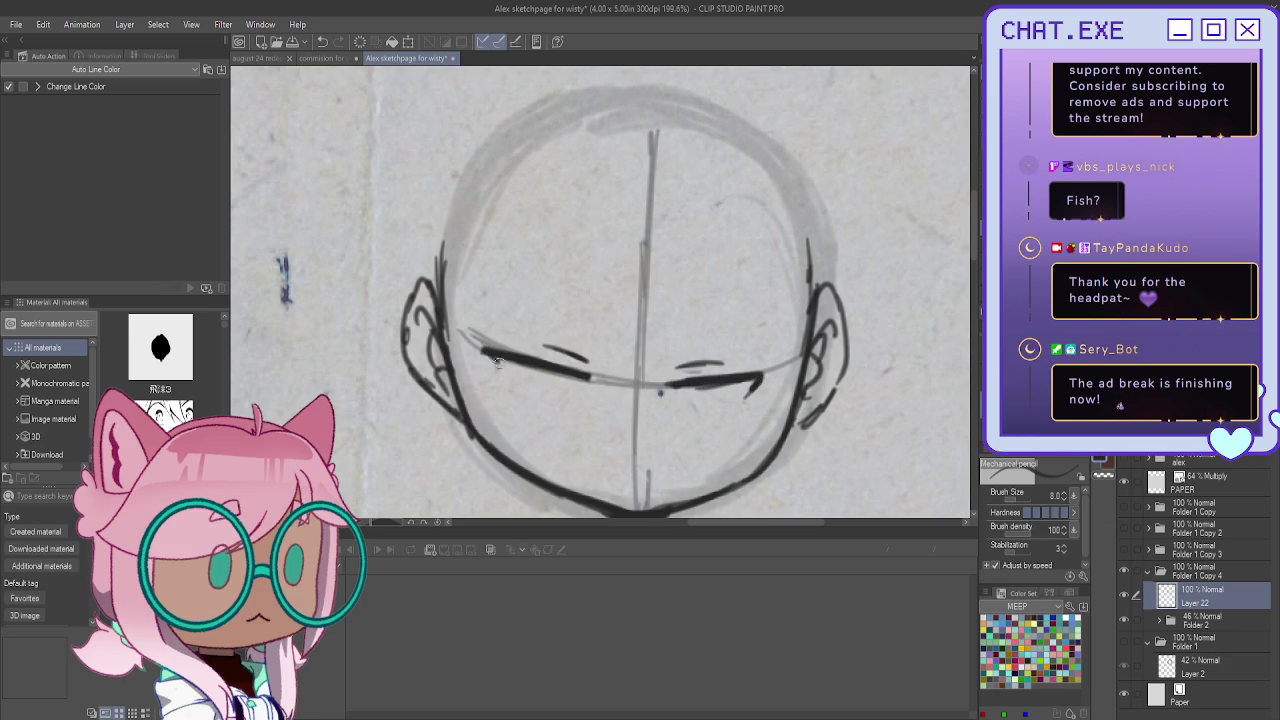
left_click_drag(575, 398, 549, 393)
left_click_drag(530, 378, 544, 384)
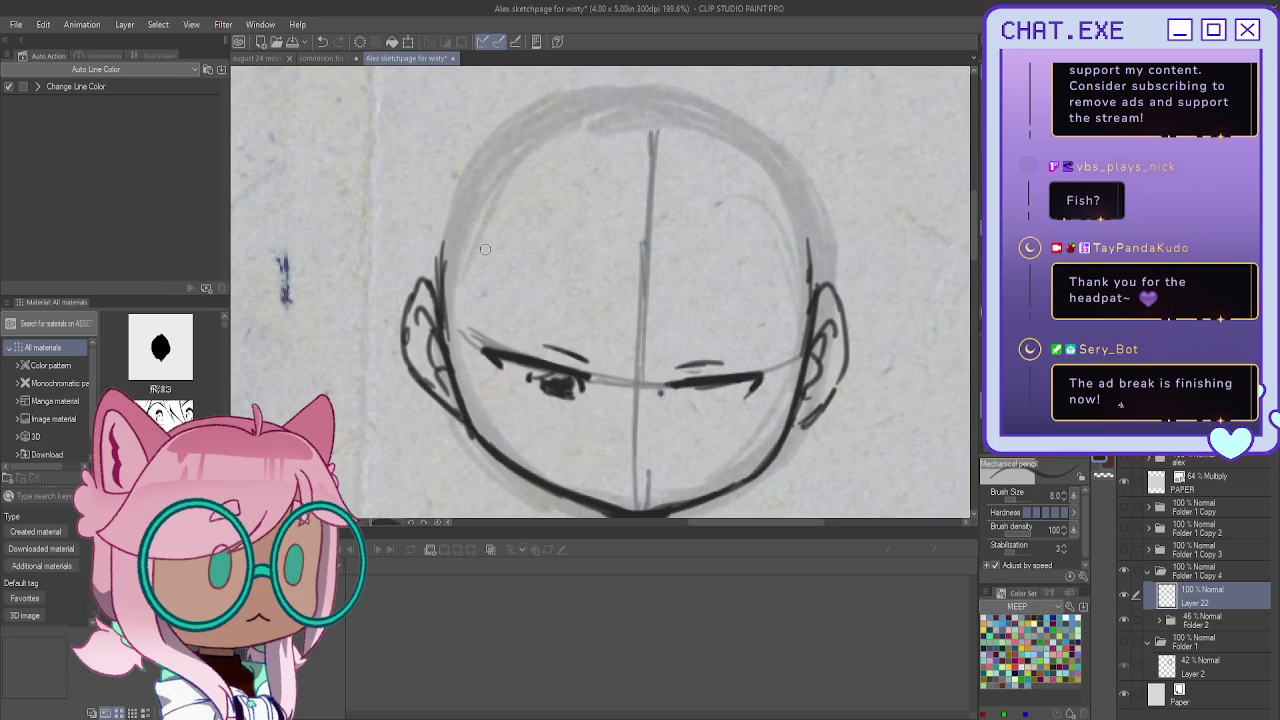
Draw both eyebrows and erase the right eye's lash strokes
left_click_drag(504, 300, 568, 327)
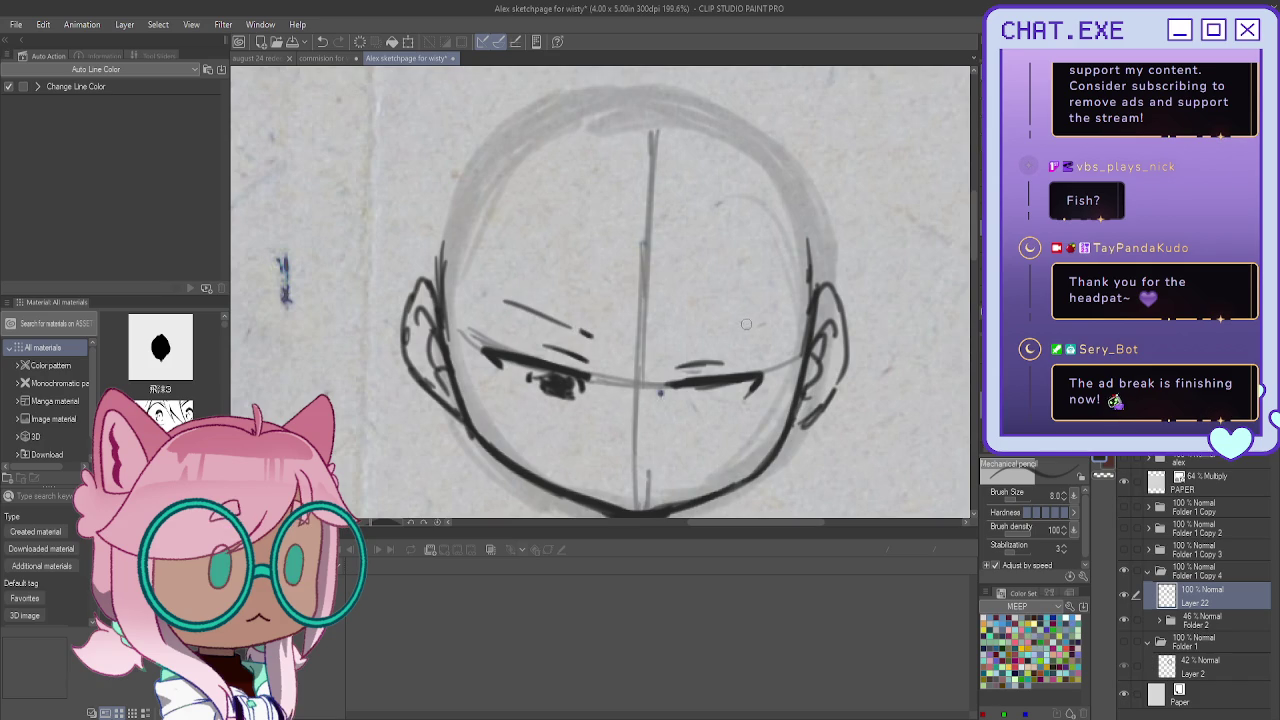
mouse_move(772, 316)
left_mouse_down()
mouse_move(680, 334)
mouse_move(692, 333)
left_mouse_up()
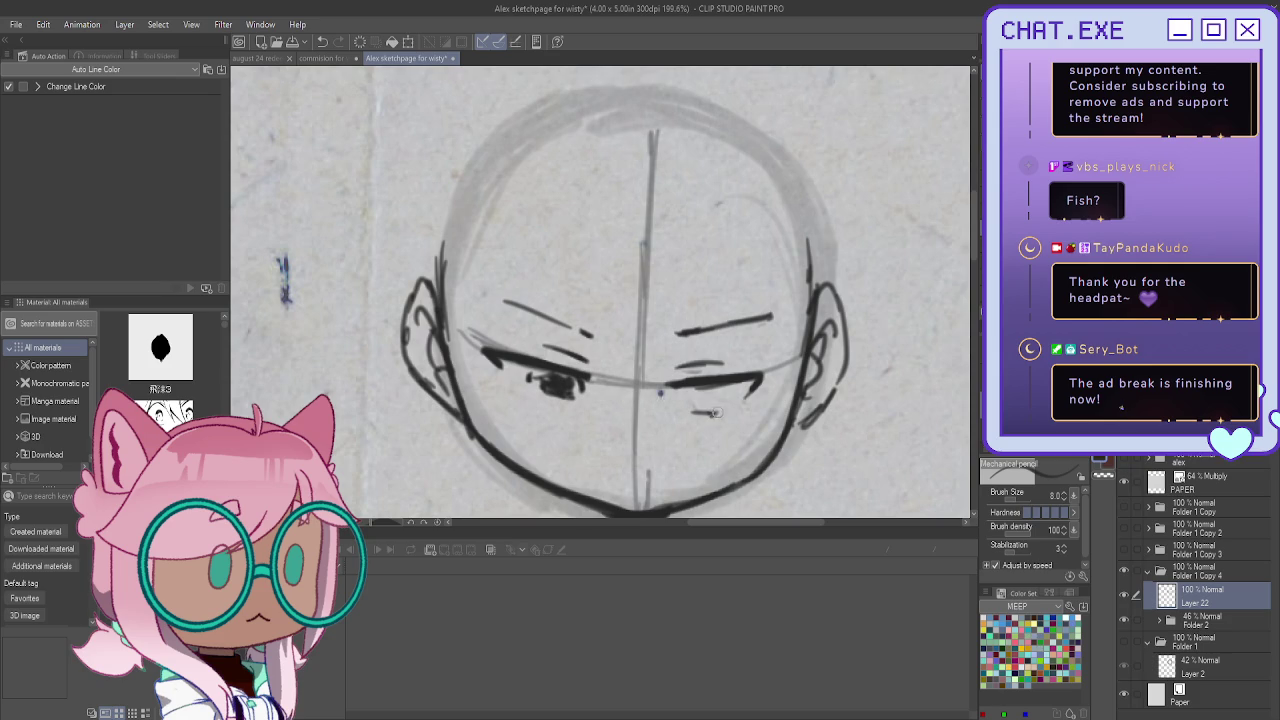
left_click_drag(760, 372, 650, 386)
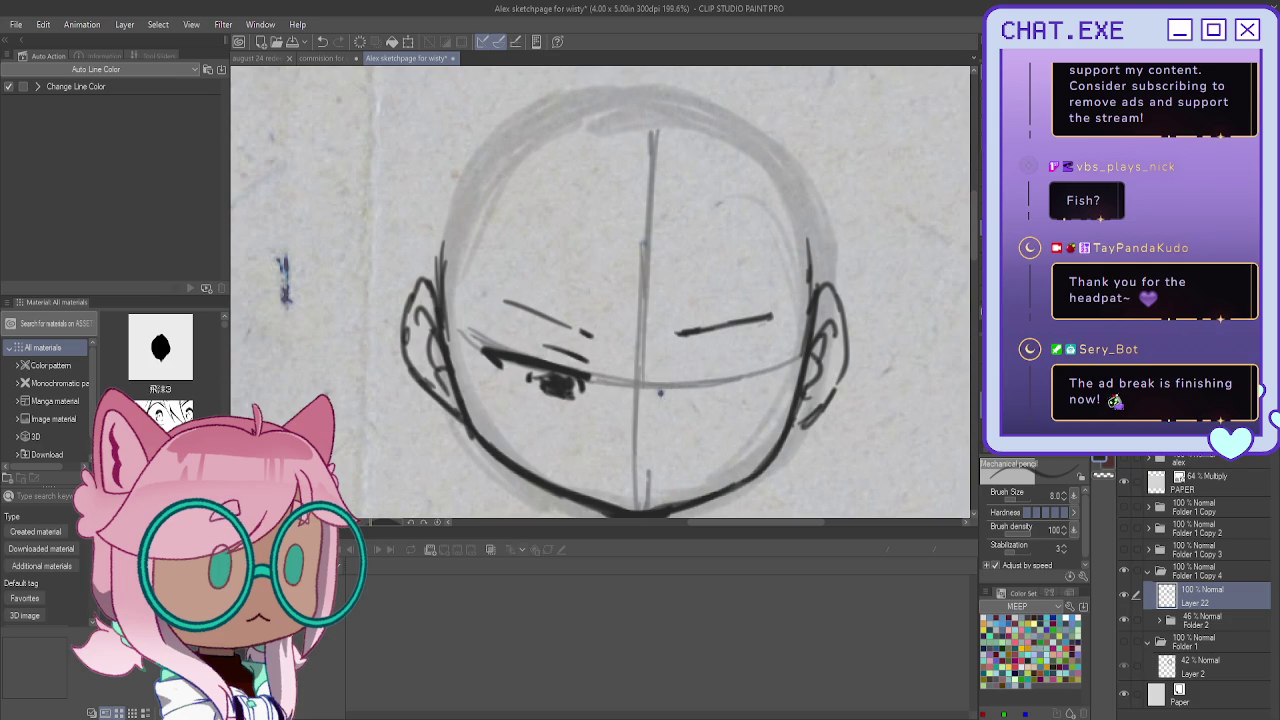
Flip the canvas and darken the left eye's lower lid, corner, lashes and pupil
key("h")
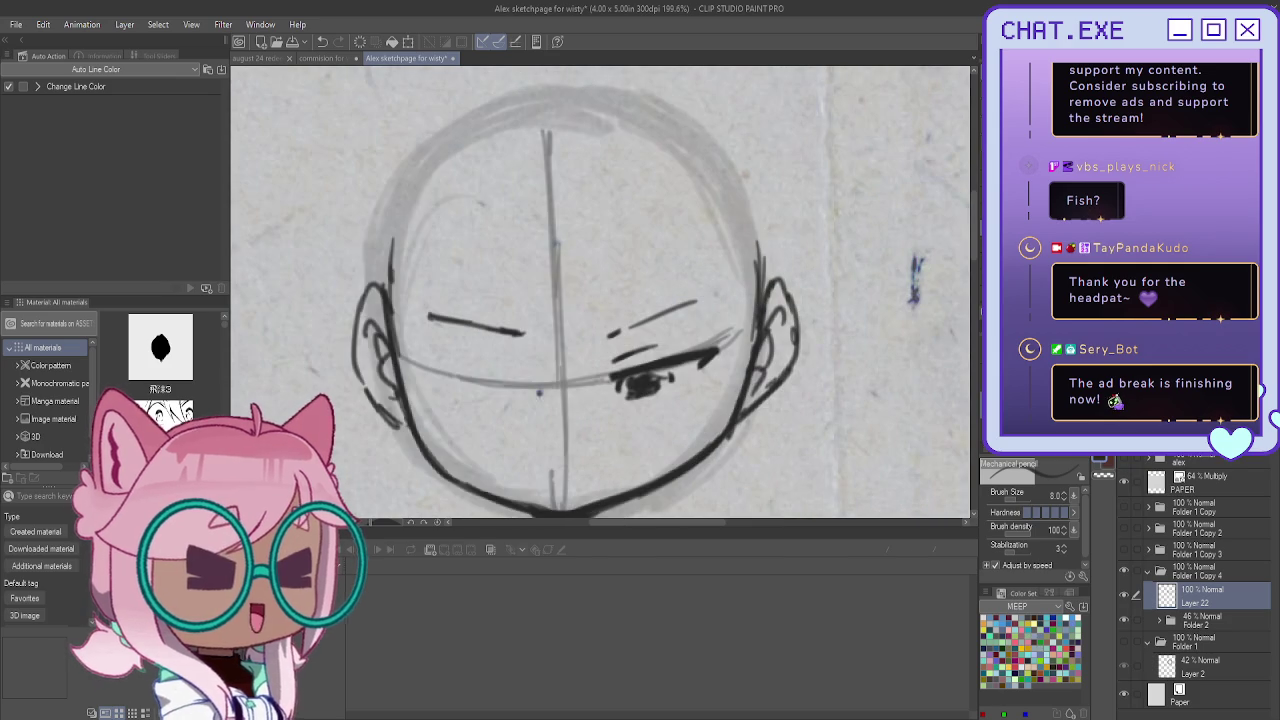
mouse_move(516, 383)
left_mouse_down()
mouse_move(428, 368)
mouse_move(448, 388)
mouse_move(518, 384)
mouse_move(477, 376)
mouse_move(520, 384)
left_mouse_up()
left_click_drag(436, 370, 517, 383)
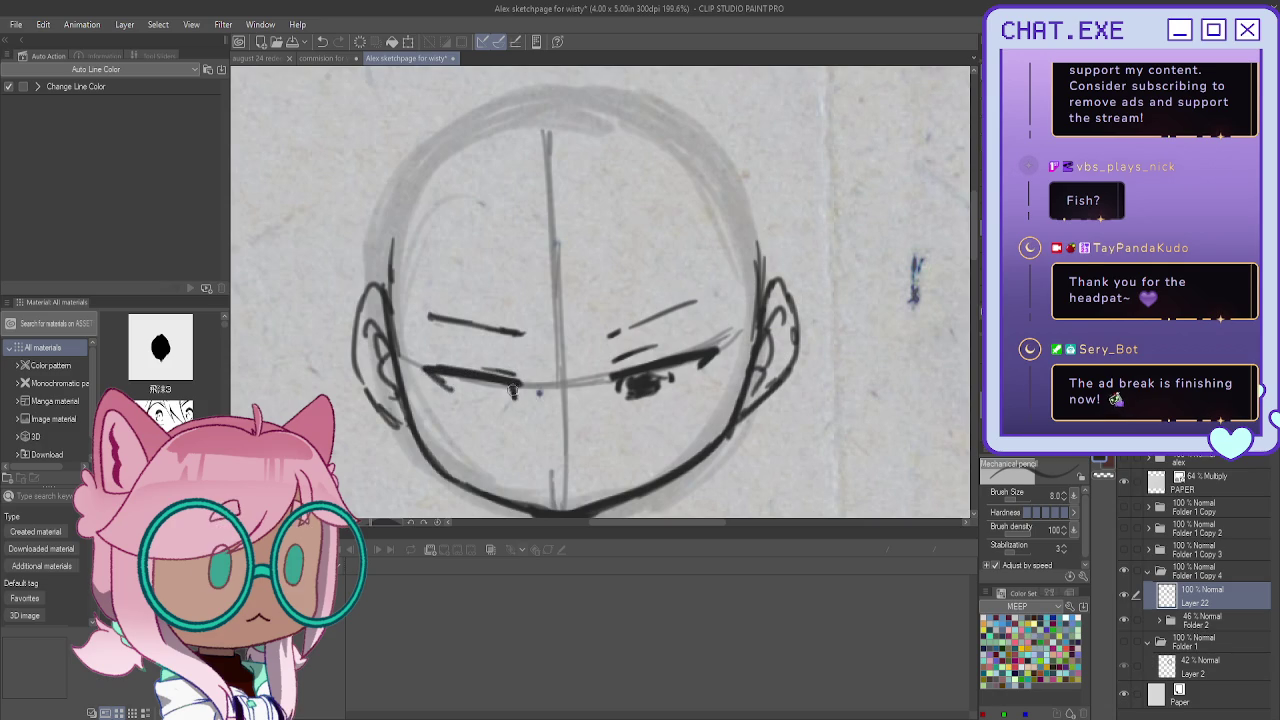
left_click_drag(512, 398, 474, 398)
left_click_drag(498, 386, 505, 392)
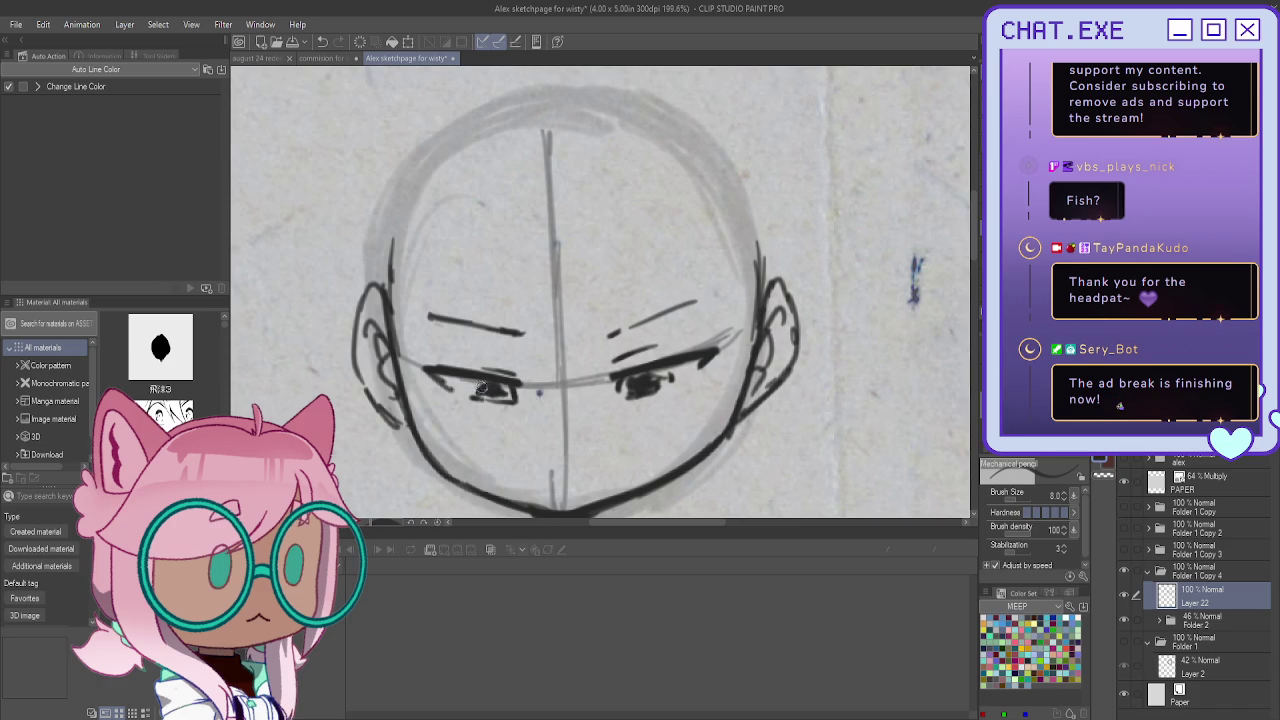
left_click_drag(485, 384, 490, 397)
left_click_drag(499, 377, 462, 370)
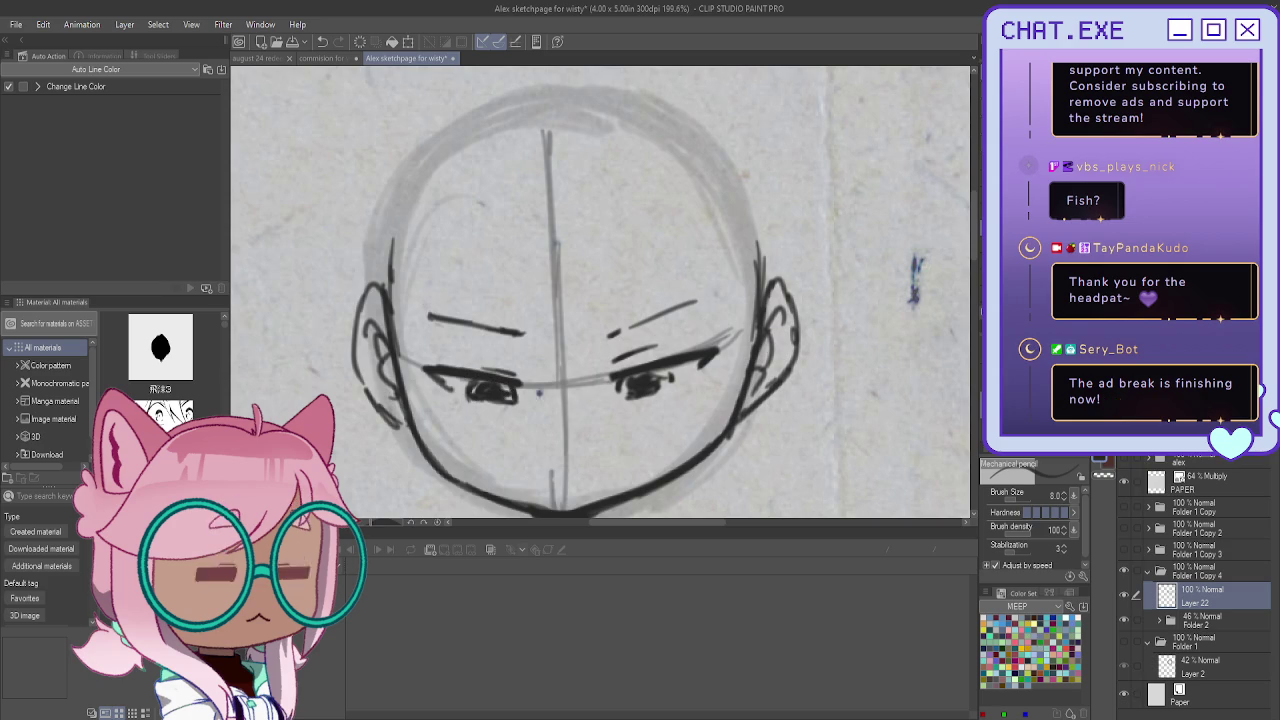
scroll(483, 365, "down", 2)
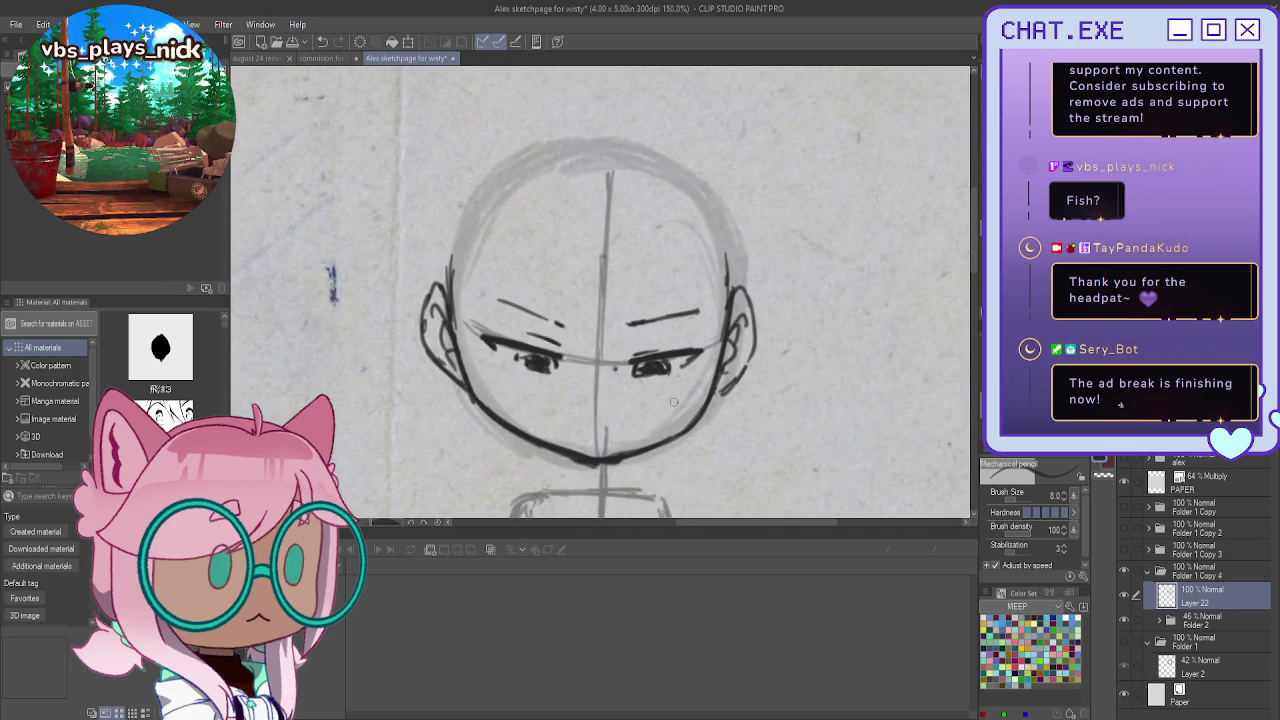
Push the left eye, eyebrow and cheek contour slightly with a size-120 Liquify brush
key("j")
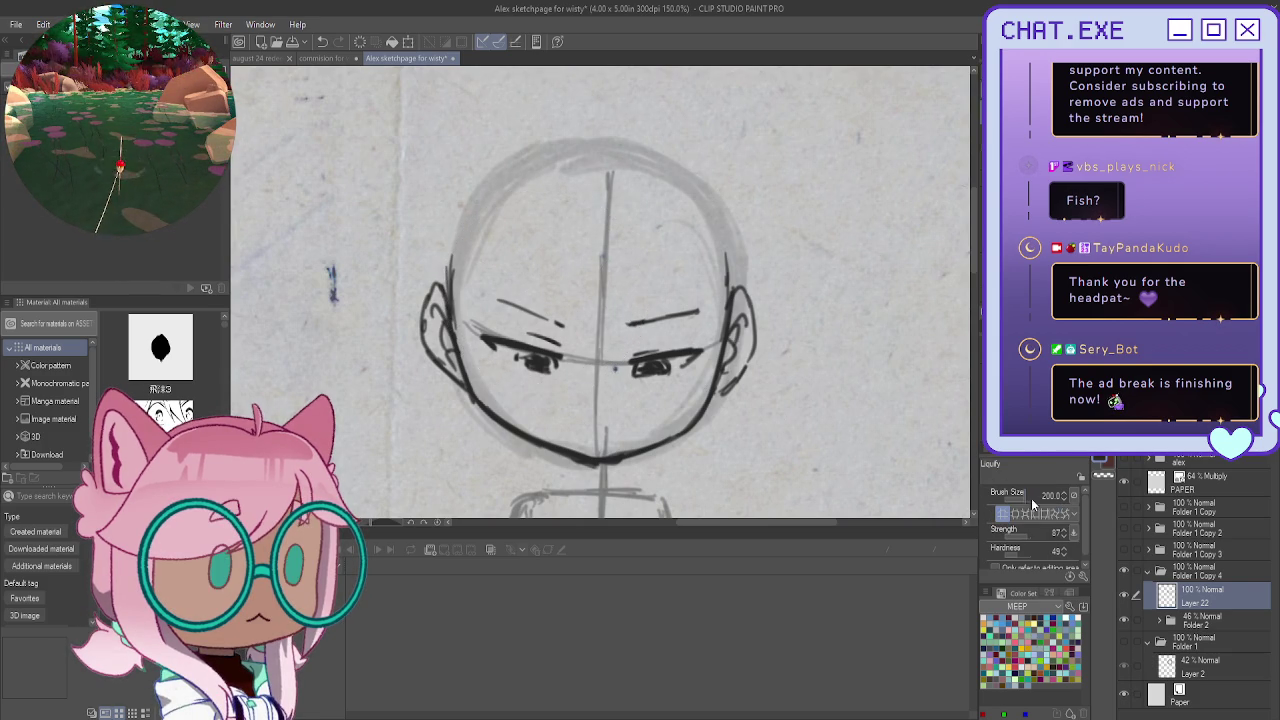
key("bracketright")
key("bracketright")
key("bracketright")
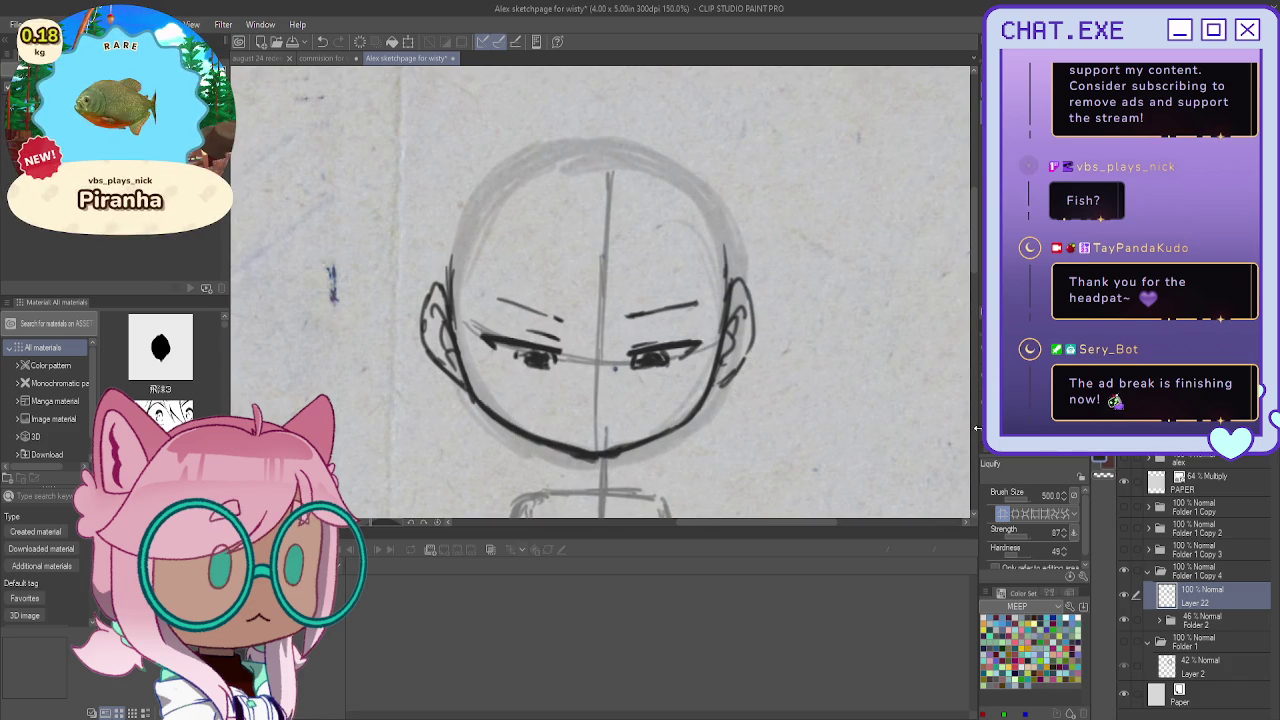
key("bracketleft")
key("bracketleft")
key("bracketleft")
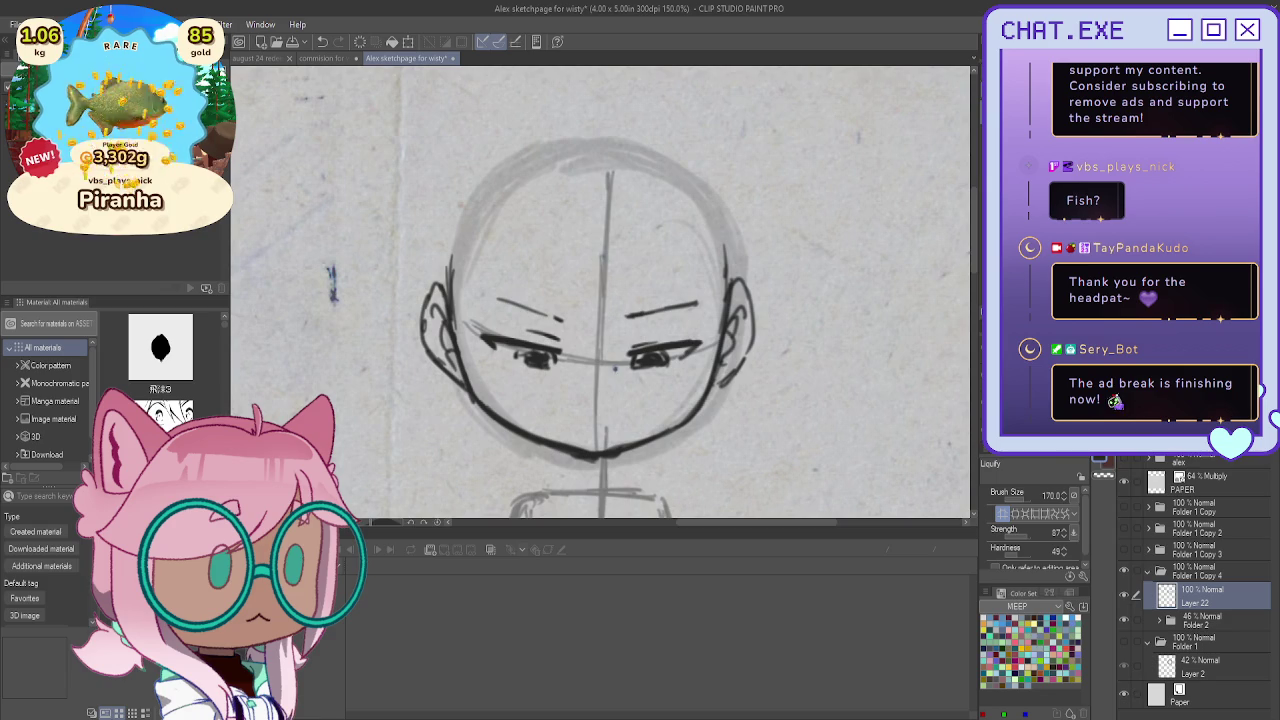
key("bracketleft")
key("bracketleft")
left_click_drag(505, 322, 495, 330)
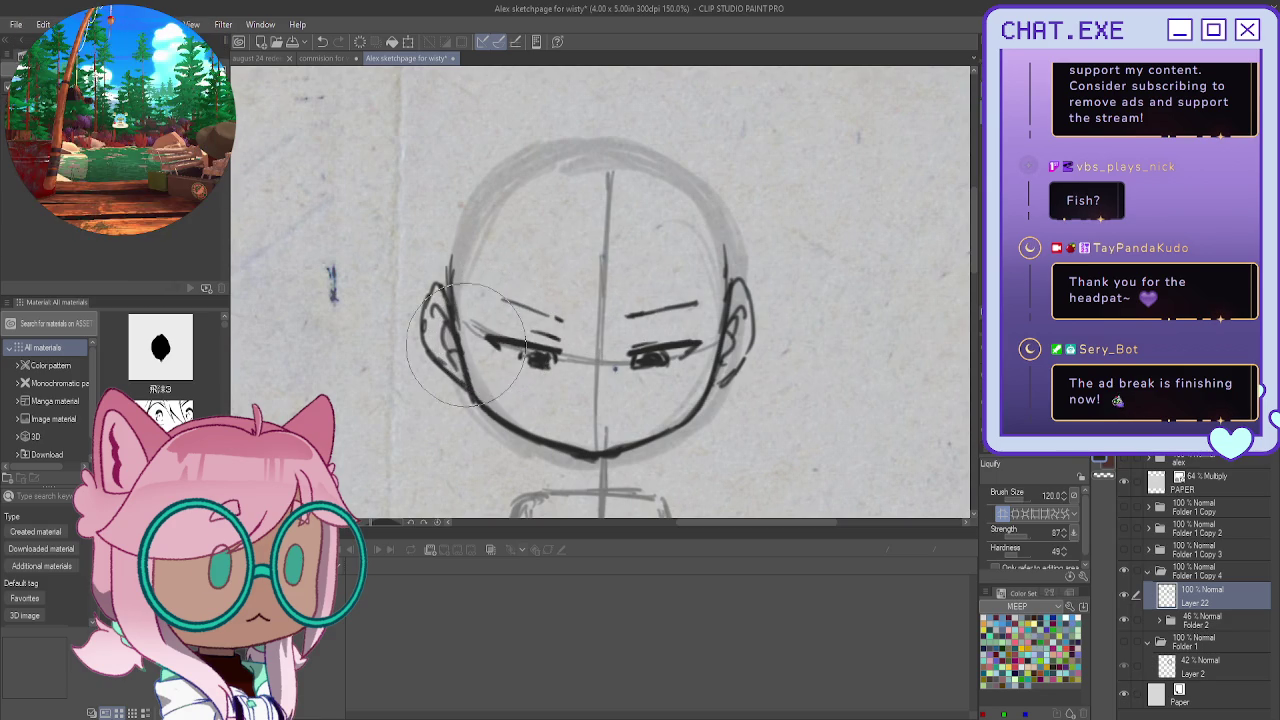
left_click_drag(466, 314, 462, 322)
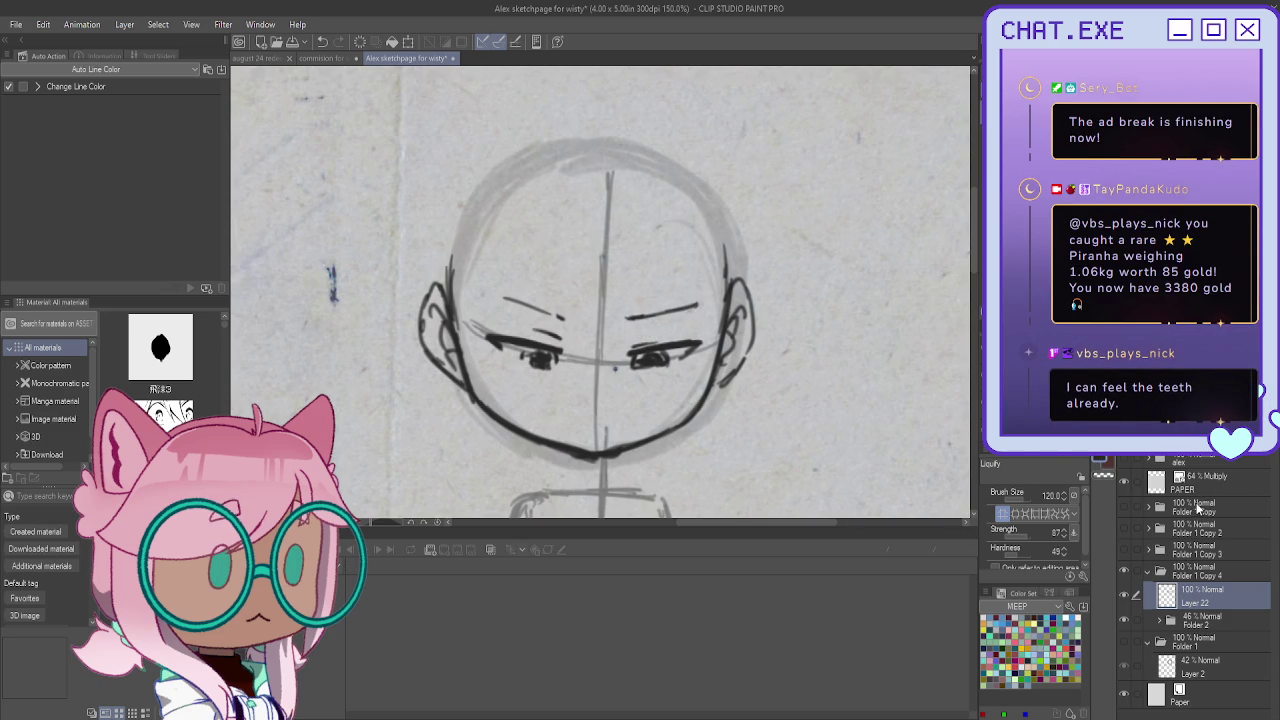
Nudge Layer 22 right and down, then lower the lassoed eyes and eyebrows a few pixels
key("k")
left_click_drag(396, 185, 404, 189)
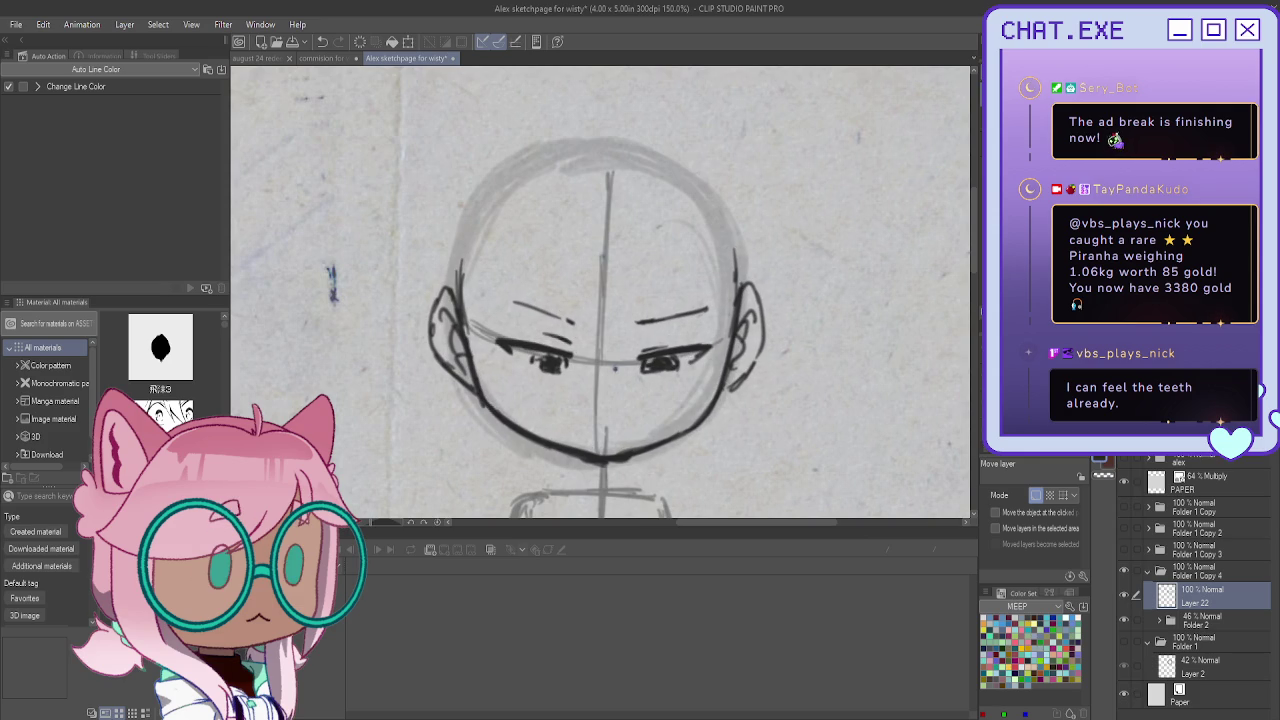
key("m")
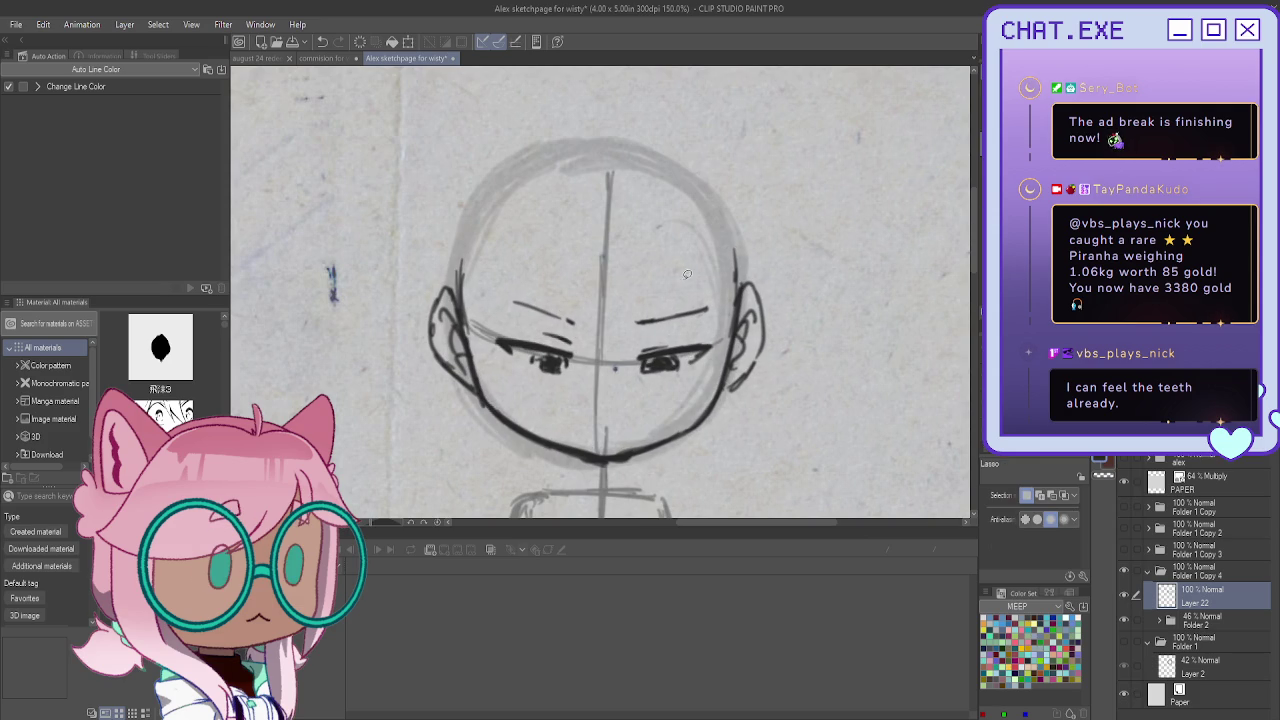
left_click_drag(727, 316, 690, 282)
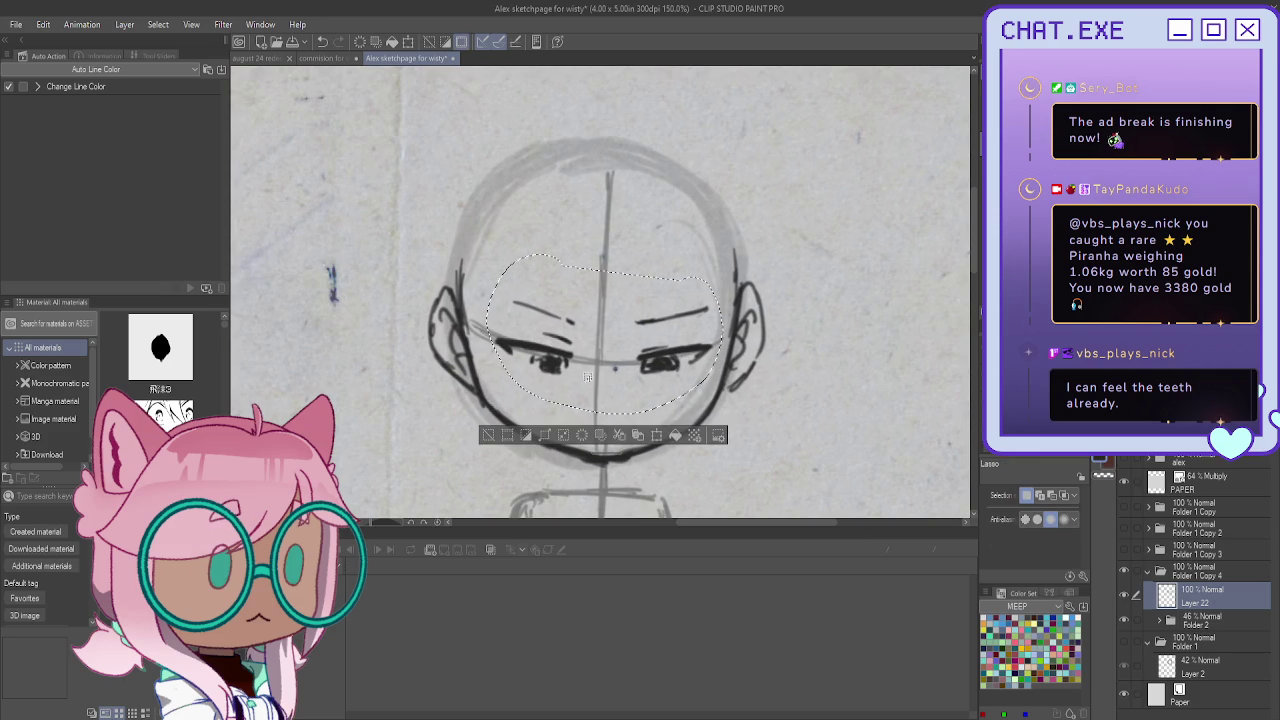
left_click(651, 435)
left_click_drag(610, 385, 609, 399)
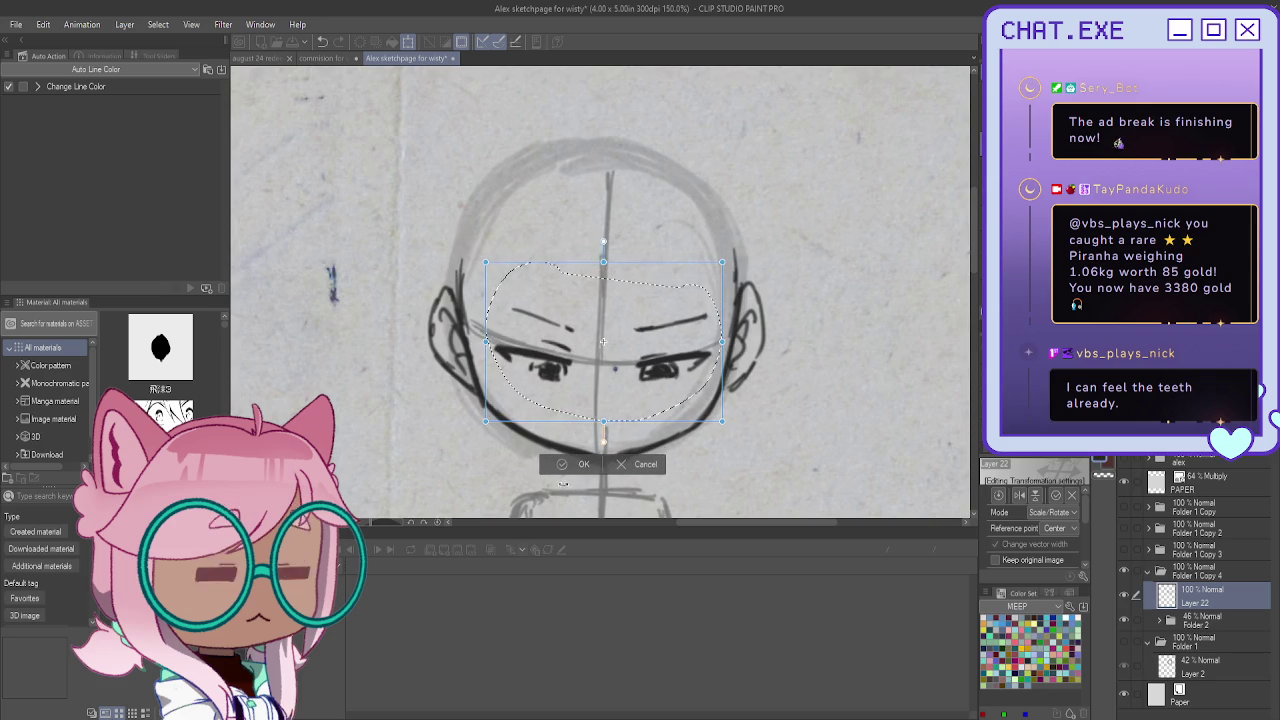
left_click(562, 465)
left_click(487, 445)
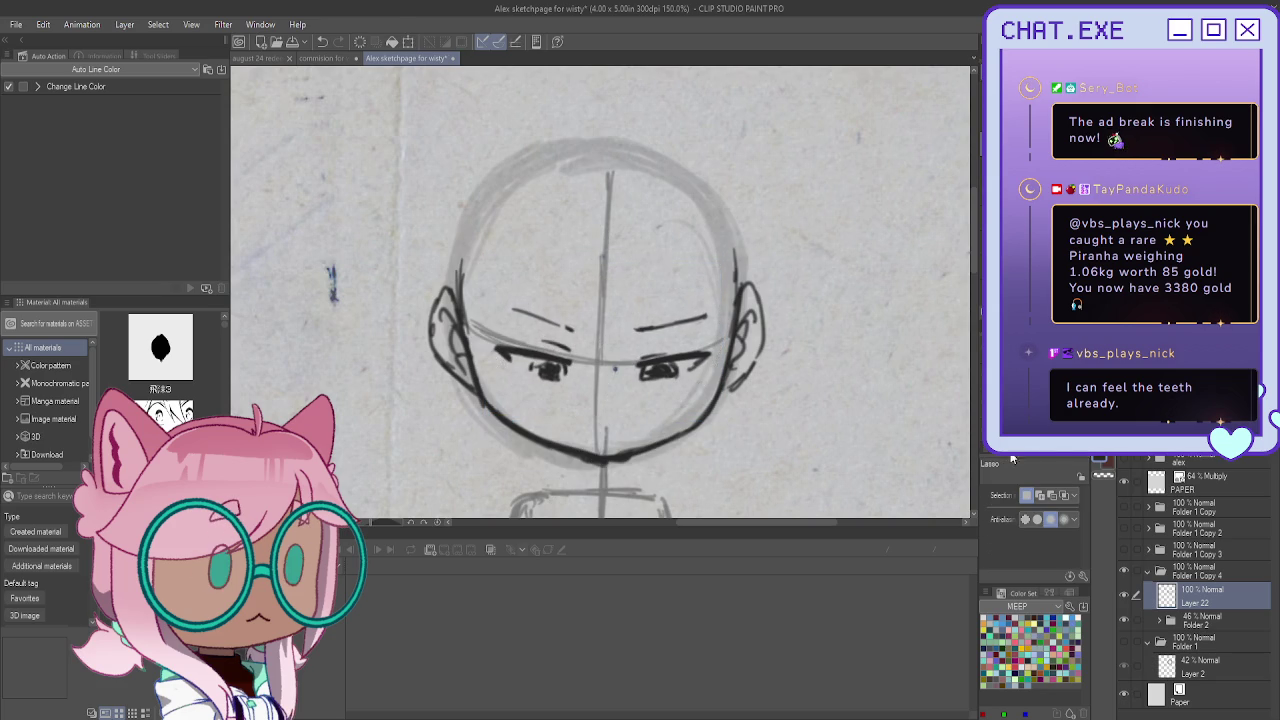
key("p")
scroll(601, 431, "up", 2)
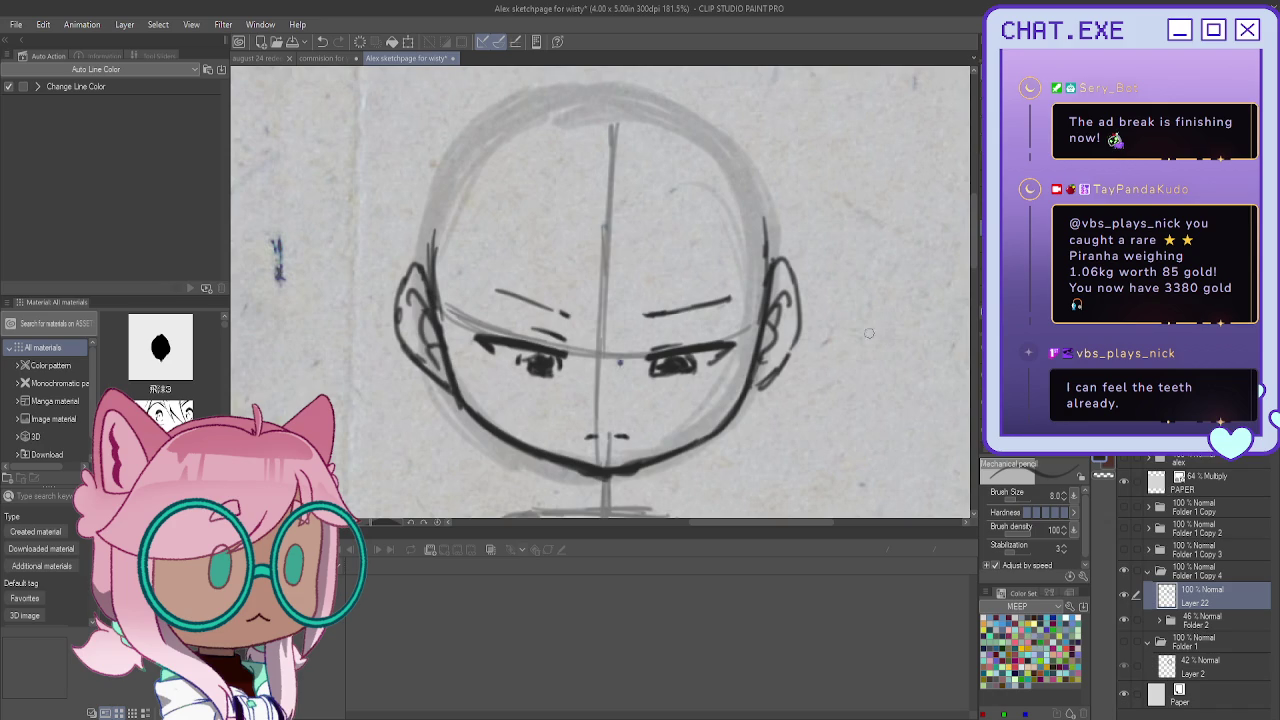
Shift the PAPER layer, add Layer 23 above Layer 22, and make Folder 2's Layer 21 active
left_click(1196, 482)
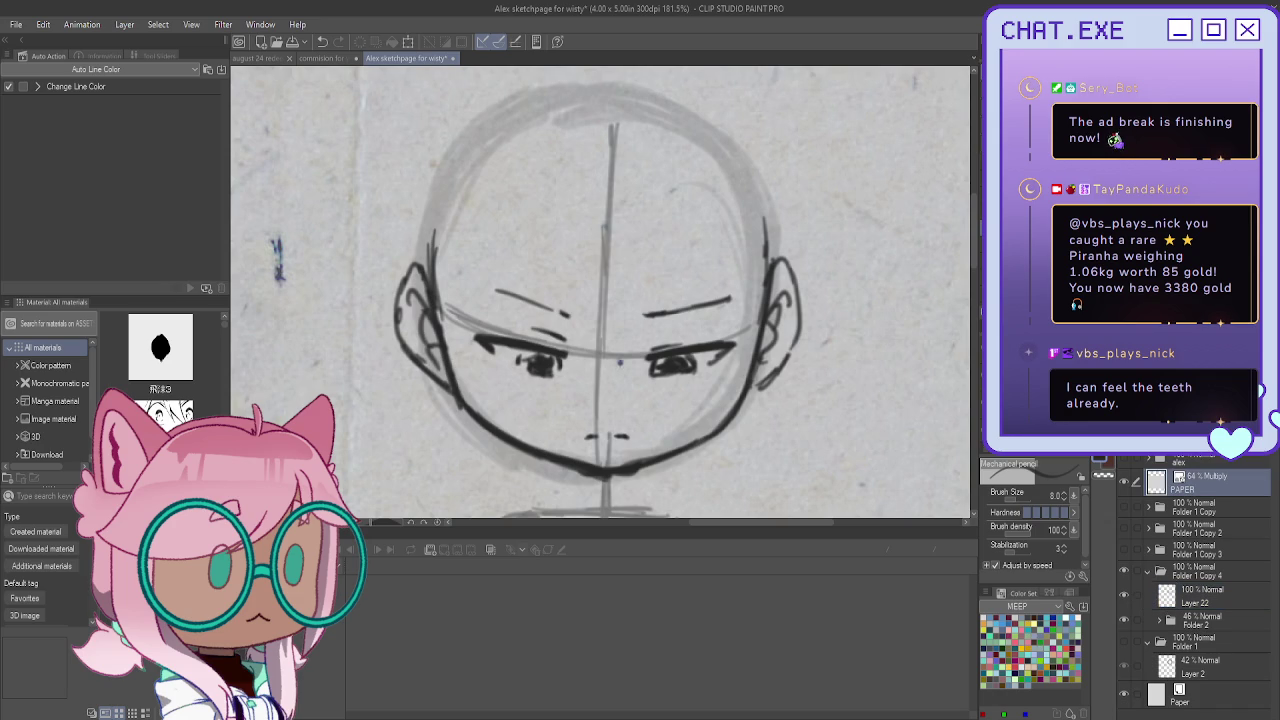
key("k")
left_click_drag(620, 362, 543, 234)
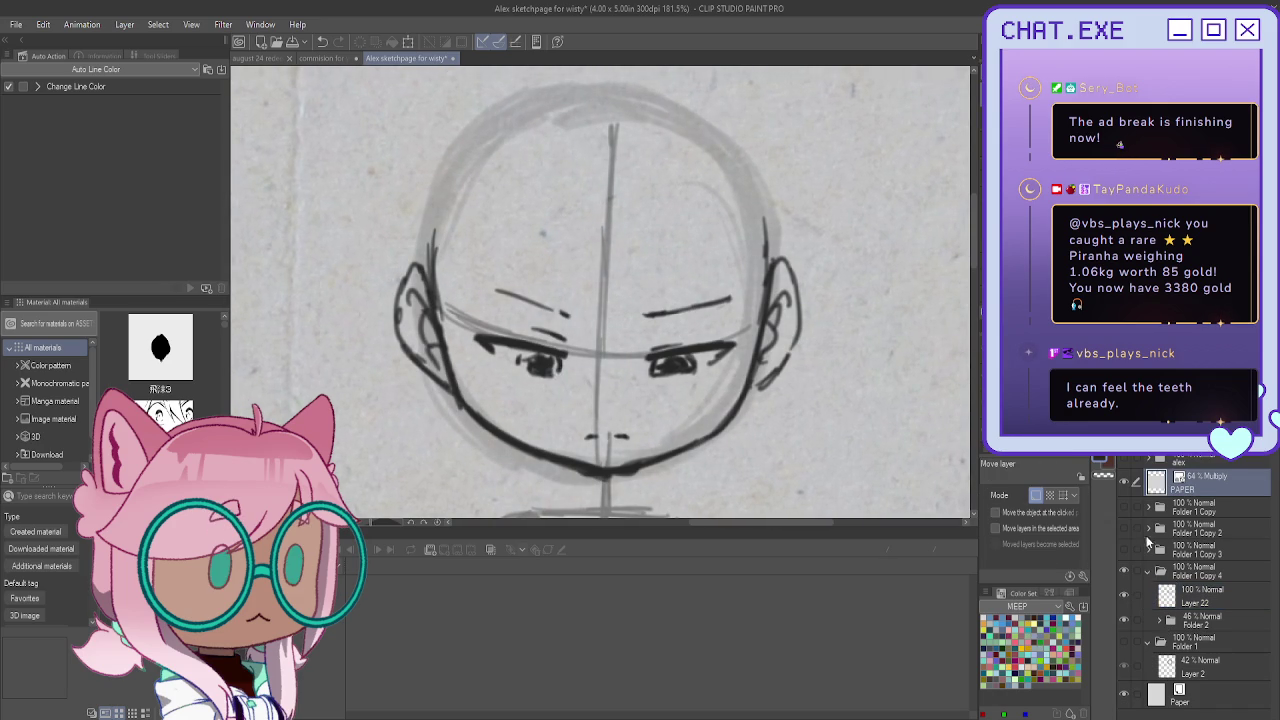
left_click(1192, 598)
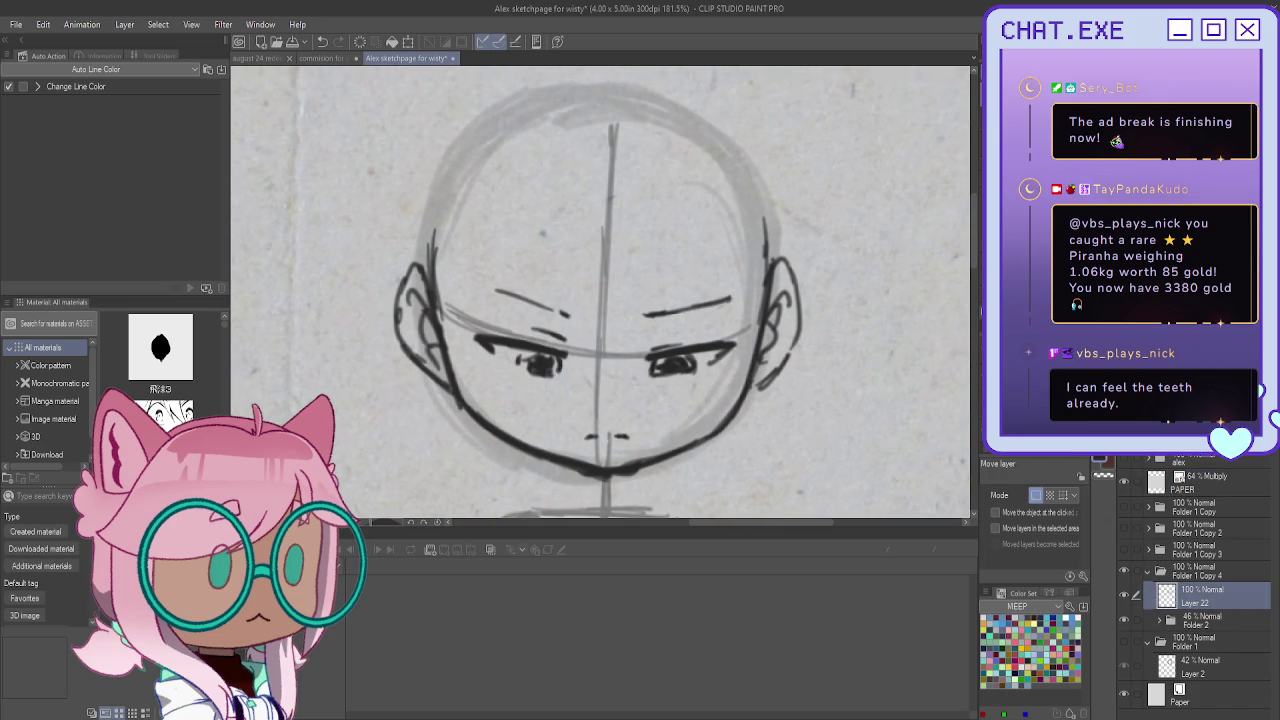
key("ctrl+shift+n")
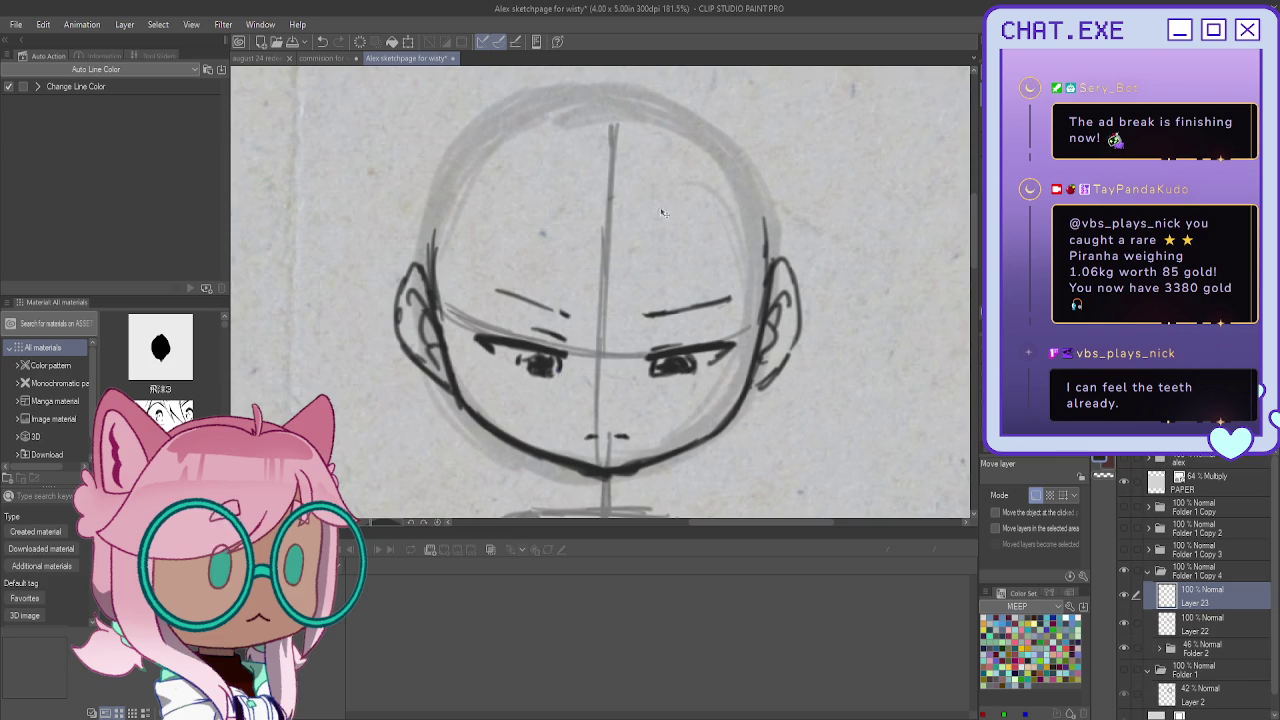
key("alt+bracketleft")
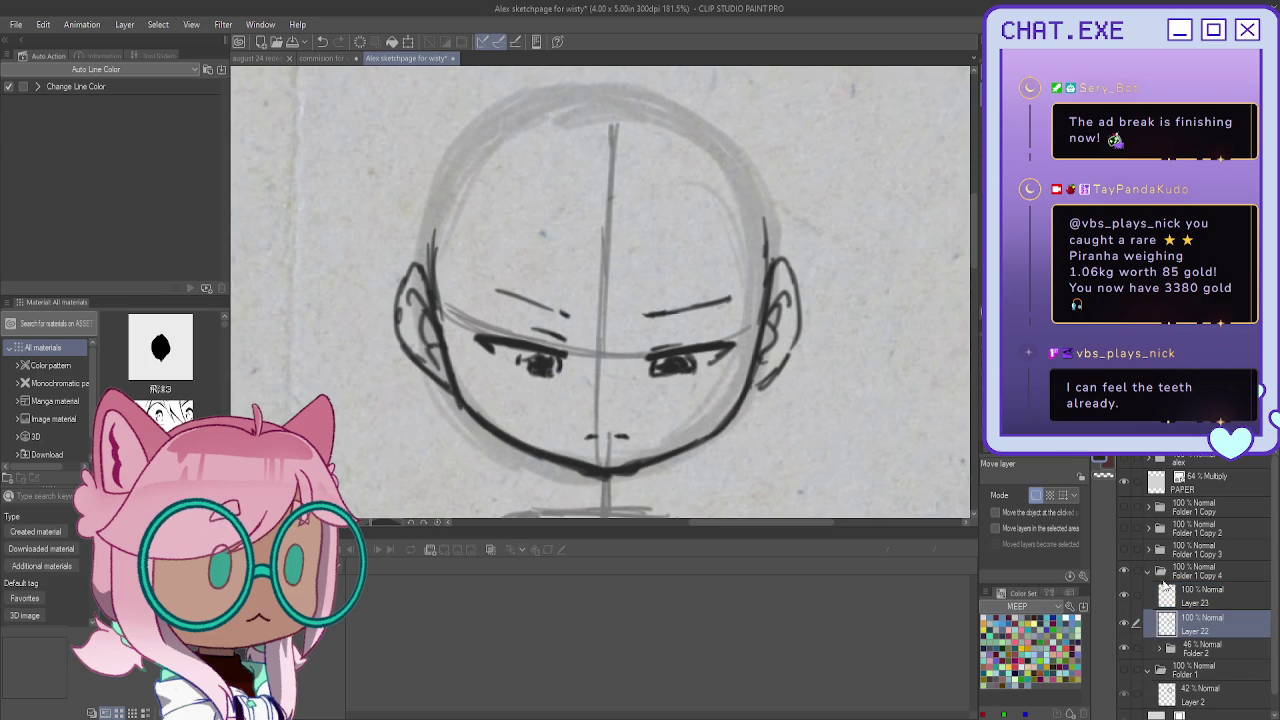
left_click(1158, 648)
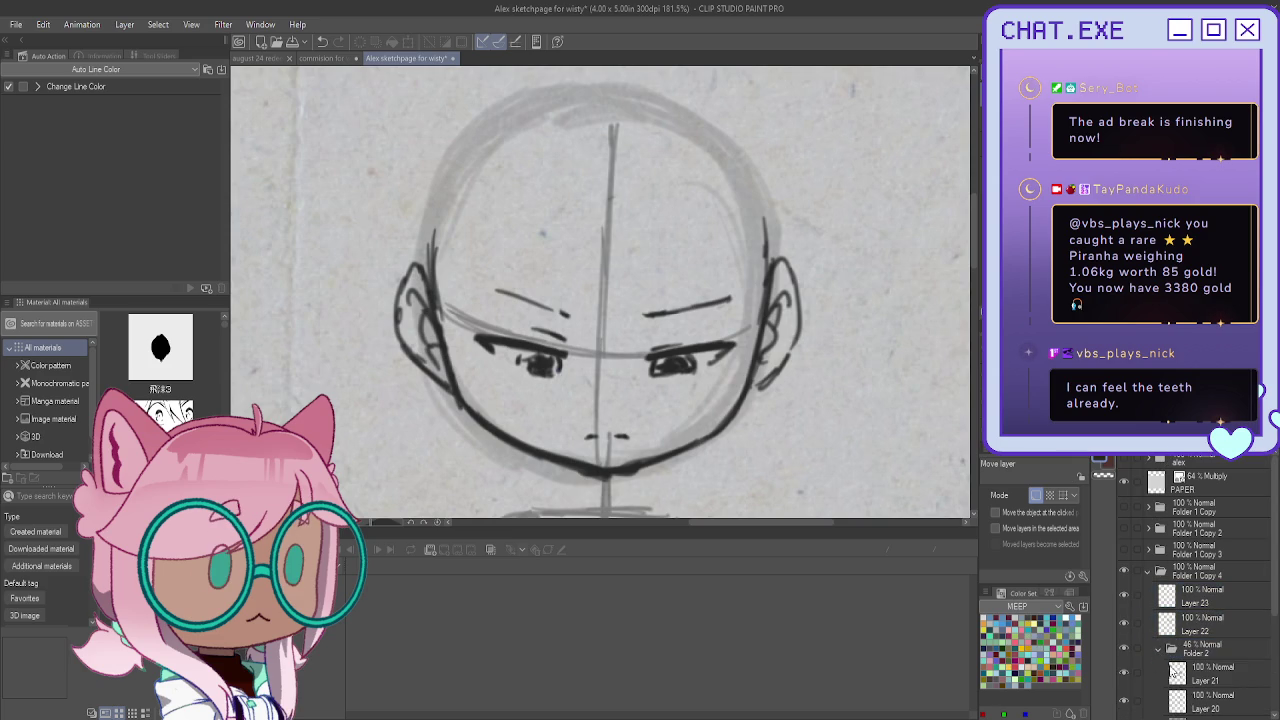
key("alt+bracketleft")
Pencil a fuller top-of-head outline and centre line on Layer 21
key("p")
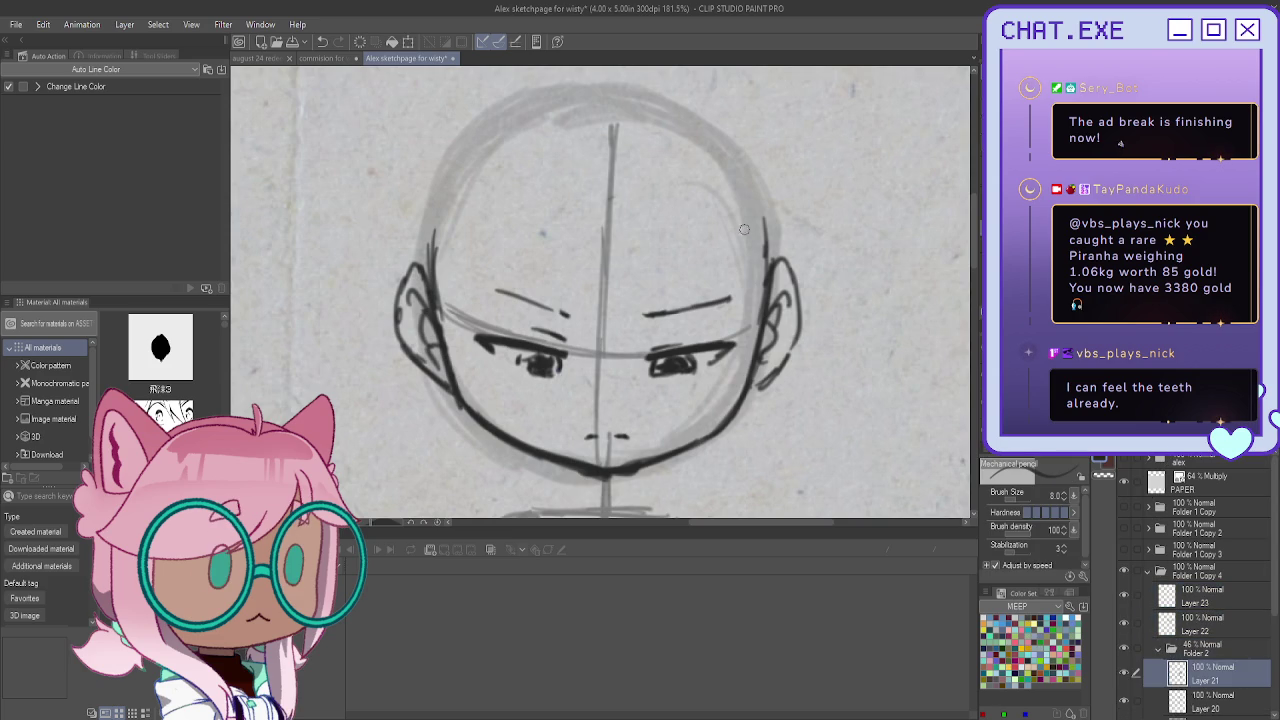
left_click_drag(695, 155, 546, 137)
left_click_drag(616, 90, 612, 160)
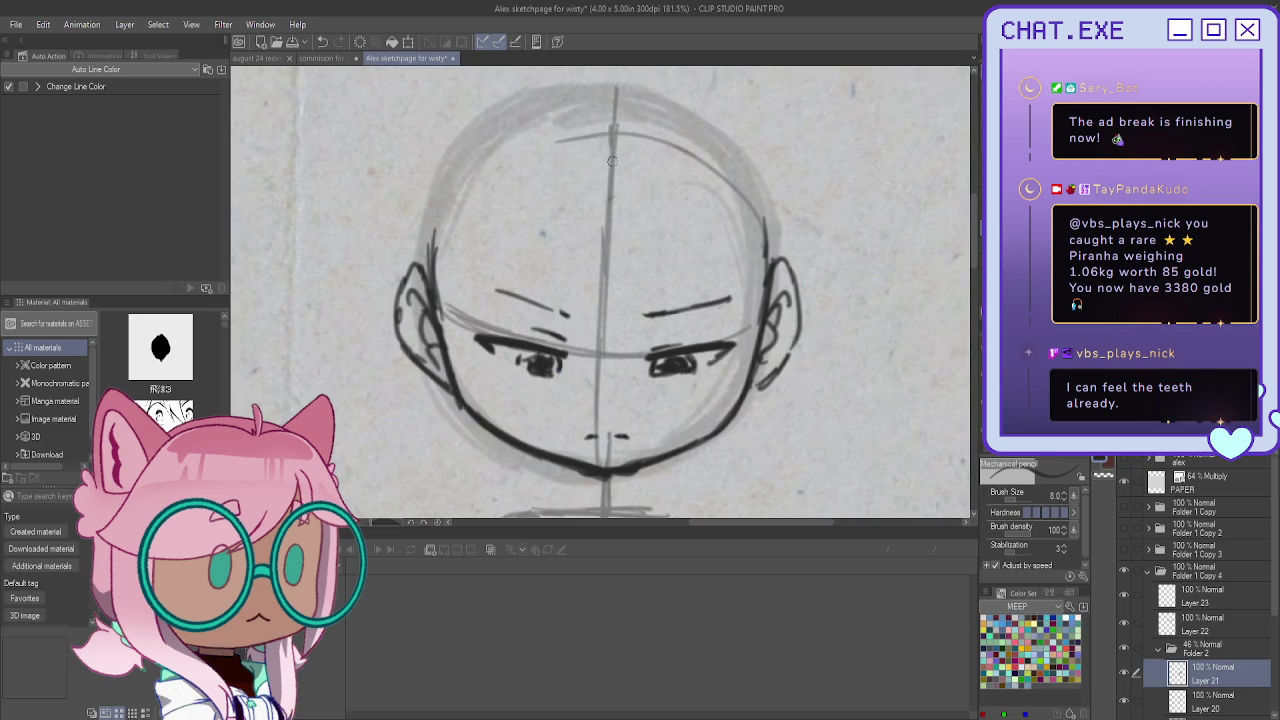
mouse_move(537, 145)
left_mouse_down()
mouse_move(468, 204)
mouse_move(435, 270)
left_mouse_up()
mouse_move(630, 97)
left_mouse_down()
mouse_move(750, 160)
mouse_move(772, 265)
left_mouse_up()
mouse_move(772, 212)
left_mouse_down()
mouse_move(656, 93)
mouse_move(534, 96)
left_mouse_up()
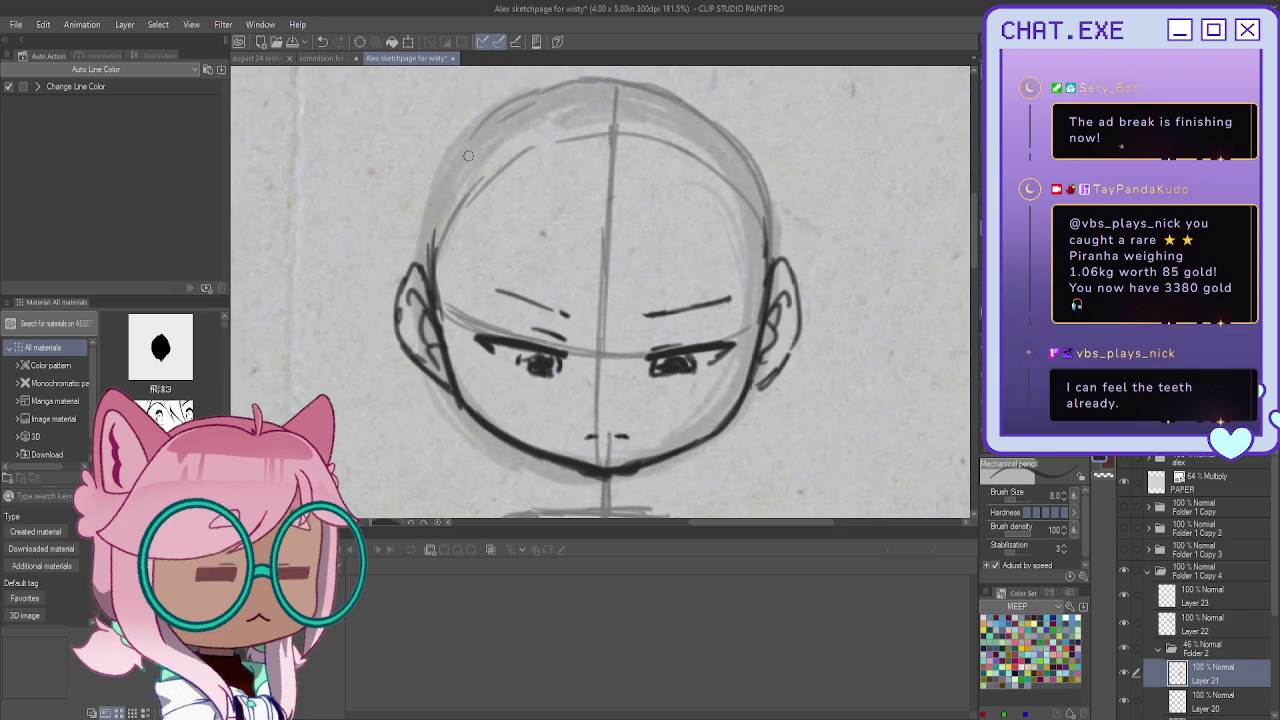
left_click_drag(538, 90, 439, 186)
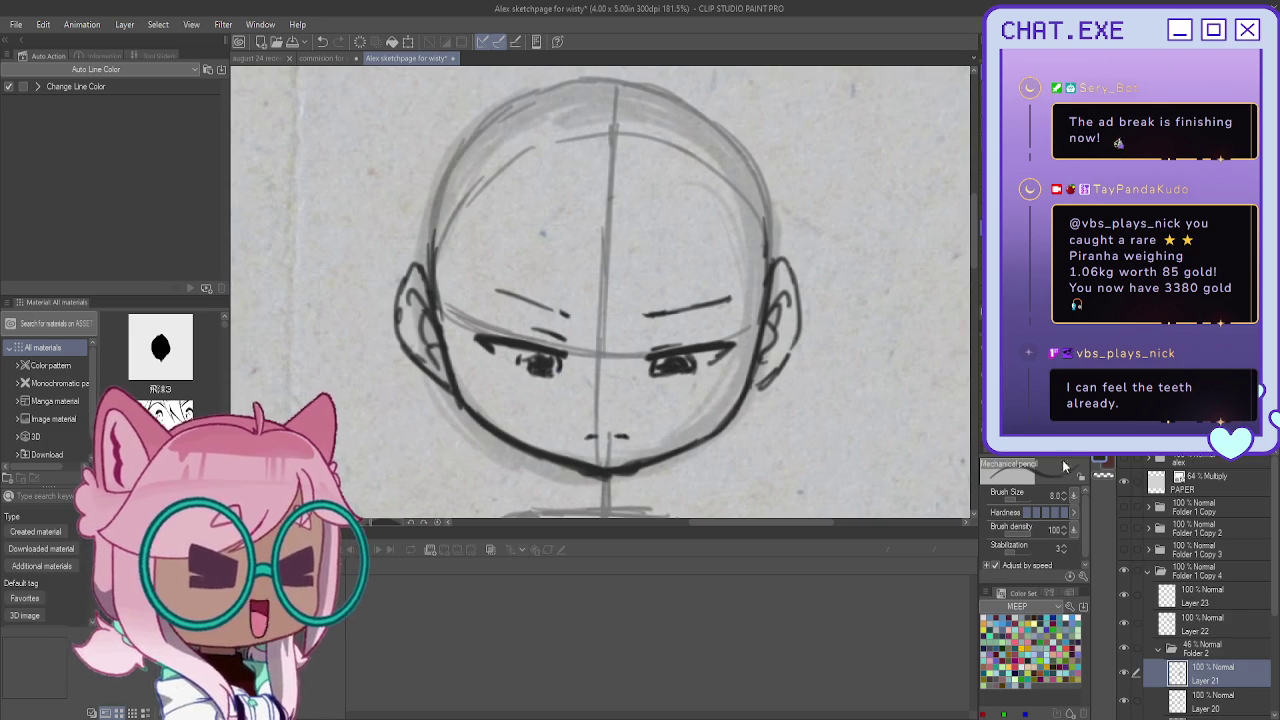
left_click(1186, 590)
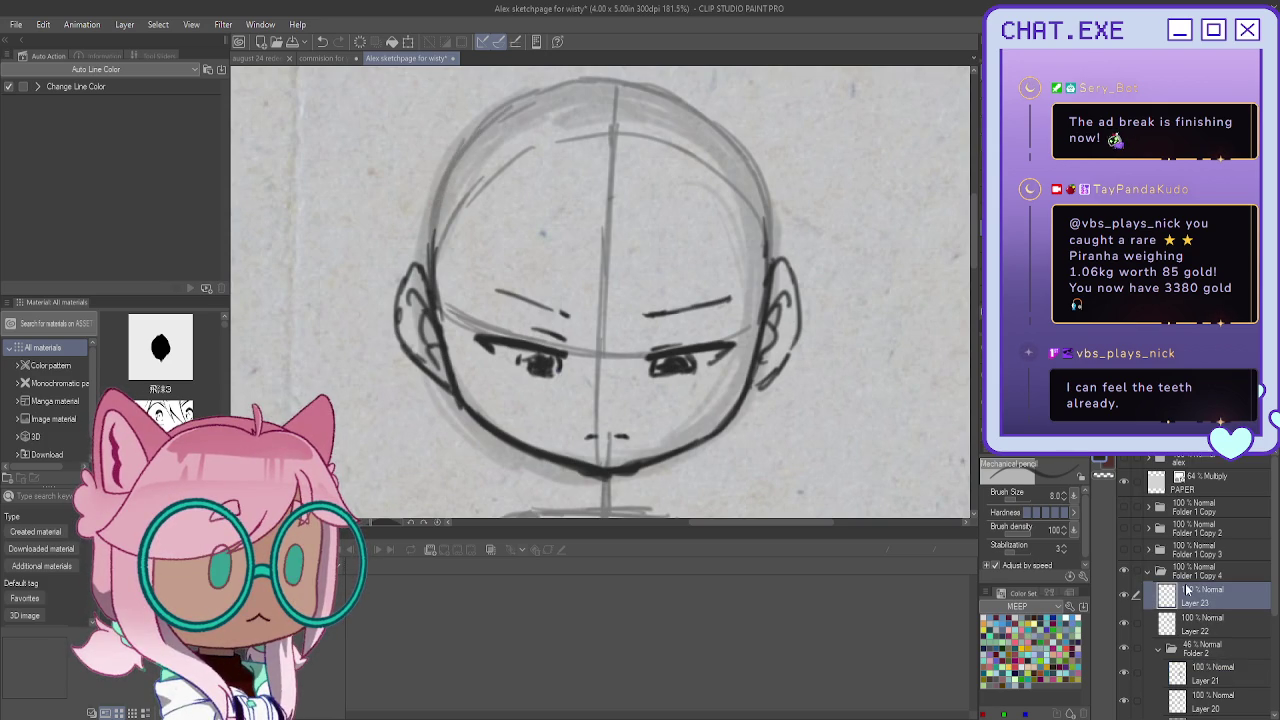
Sketch trial fringe strands over the right eyebrow toward the nose, undoing the last
left_click_drag(678, 238, 665, 340)
left_click_drag(684, 276, 662, 350)
mouse_move(670, 302)
left_mouse_down()
mouse_move(660, 350)
mouse_move(624, 400)
left_mouse_up()
left_click_drag(655, 356, 606, 404)
left_click_drag(560, 240, 551, 297)
key("ctrl+z")
key("ctrl+z")
key("ctrl+z")
key("ctrl+z")
key("ctrl+z")
Sketch side locks along the right cheek, ear and lower jaw
mouse_move(759, 229)
left_mouse_down()
mouse_move(785, 292)
mouse_move(790, 395)
left_mouse_up()
mouse_move(798, 338)
left_mouse_down()
mouse_move(788, 404)
mouse_move(791, 367)
left_mouse_up()
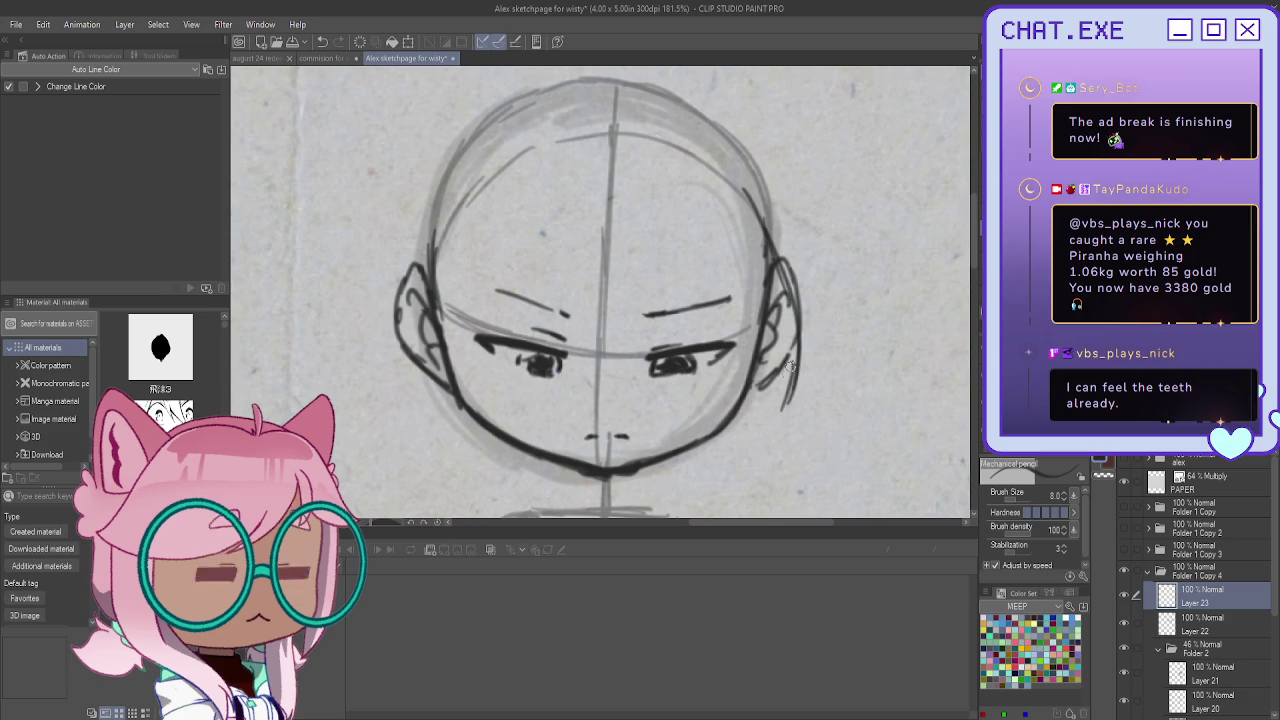
left_click_drag(740, 258, 736, 345)
left_click_drag(738, 300, 705, 415)
left_click_drag(728, 372, 687, 427)
left_click_drag(739, 337, 682, 431)
left_click_drag(756, 412, 662, 445)
Sketch side locks along the left side of the head and lower left cheek
left_click_drag(432, 212, 398, 362)
left_click_drag(416, 286, 396, 378)
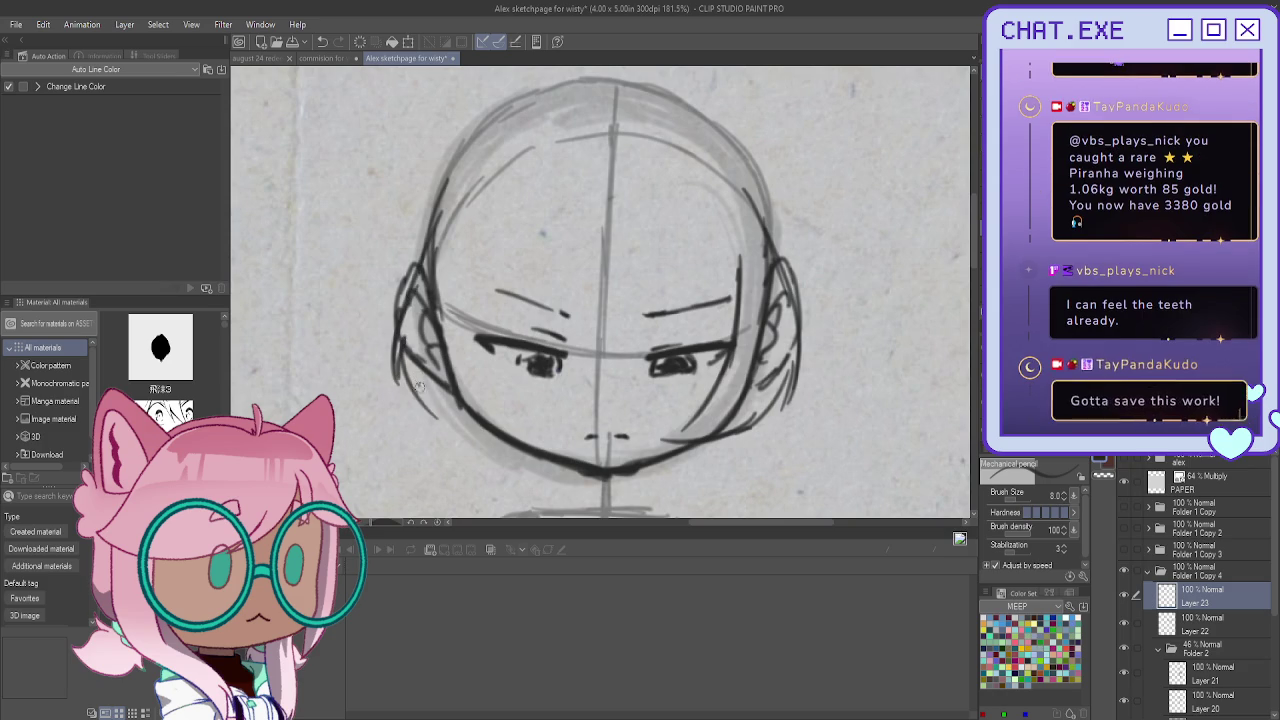
left_click_drag(488, 246, 464, 360)
left_click_drag(476, 268, 472, 418)
left_click_drag(468, 334, 487, 434)
left_click_drag(472, 376, 506, 468)
left_click_drag(436, 408, 500, 456)
key("ctrl+z")
key("ctrl+z")
key("ctrl+z")
key("ctrl+z")
key("ctrl+z")
key("ctrl+z")
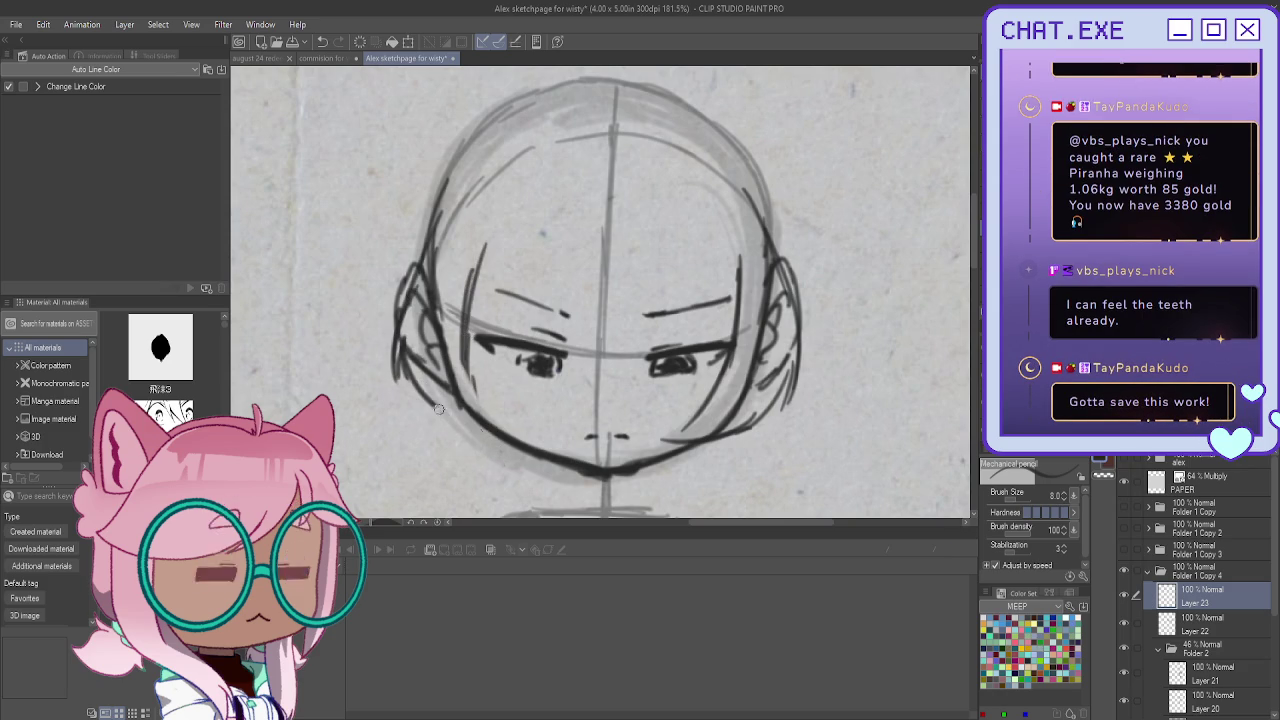
mouse_move(456, 330)
left_mouse_down()
mouse_move(504, 424)
mouse_move(524, 436)
left_mouse_up()
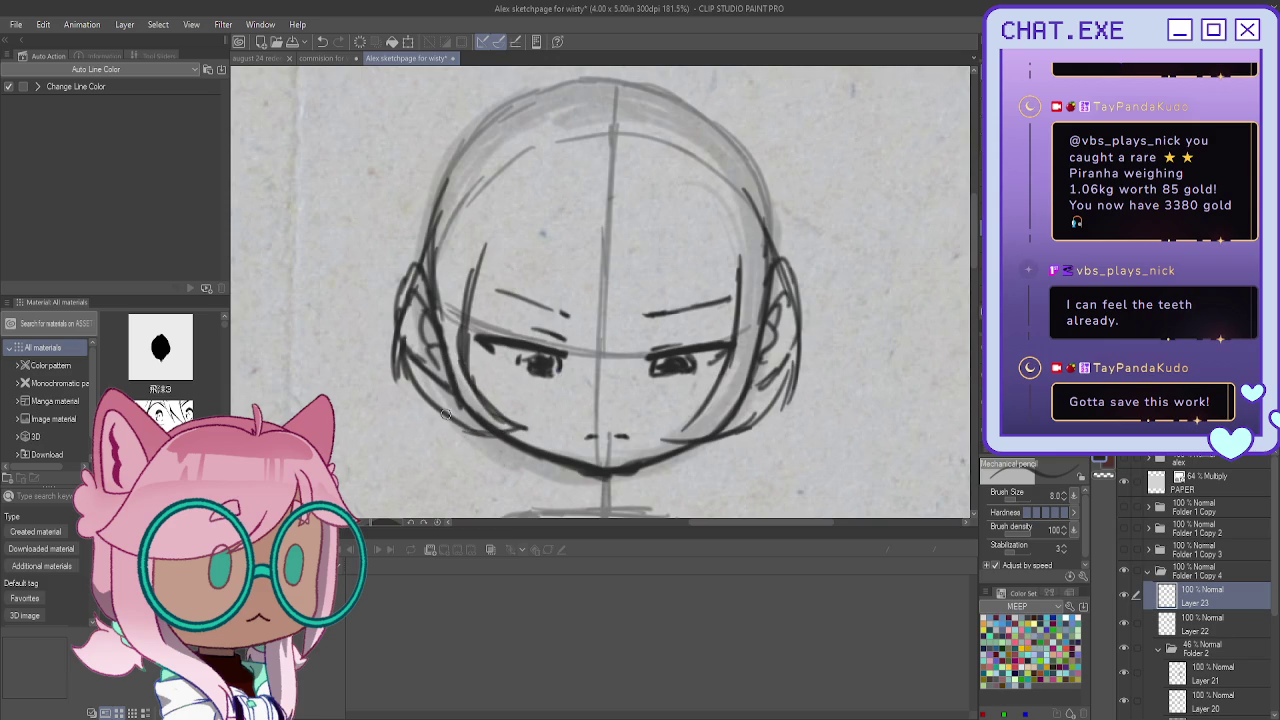
Extend strands down both jaws, then remove the lower right jaw strands
mouse_move(776, 396)
left_mouse_down()
mouse_move(767, 472)
mouse_move(704, 470)
mouse_move(690, 498)
left_mouse_up()
left_click_drag(730, 428, 694, 490)
mouse_move(772, 428)
left_mouse_down()
mouse_move(756, 488)
mouse_move(708, 500)
left_mouse_up()
mouse_move(428, 394)
left_mouse_down()
mouse_move(437, 450)
mouse_move(467, 480)
left_mouse_up()
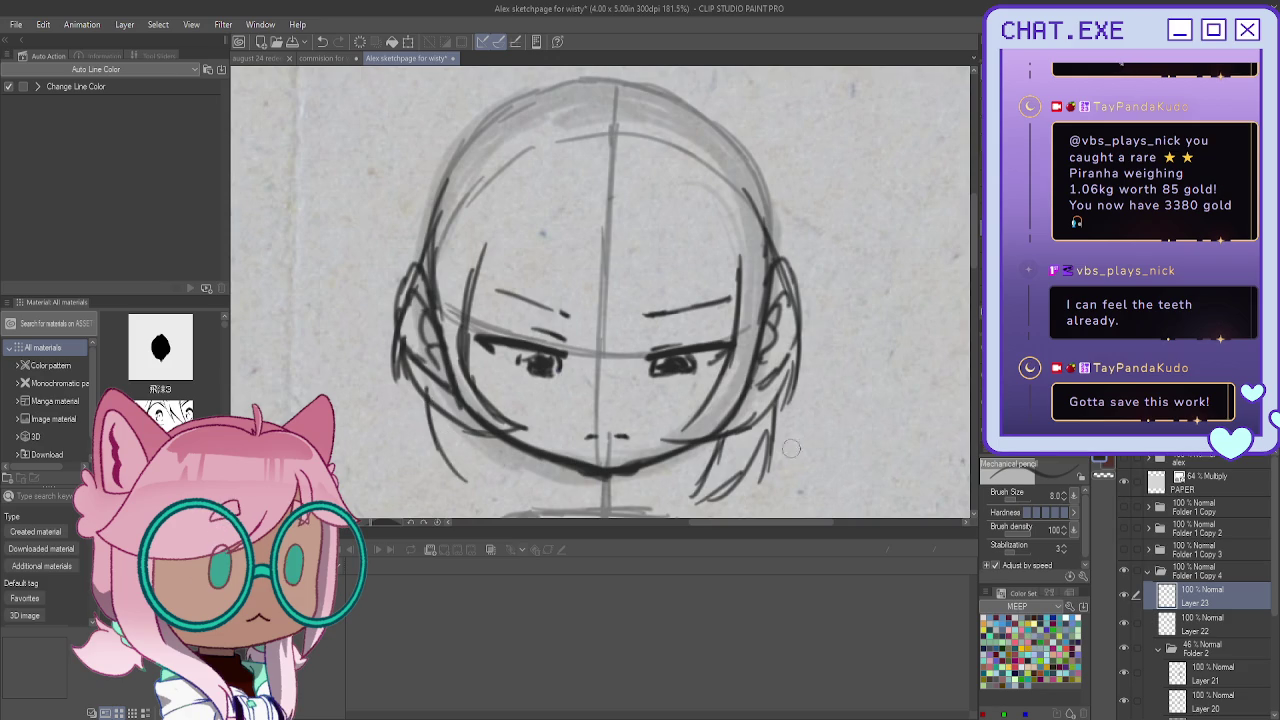
left_click_drag(785, 445, 700, 495)
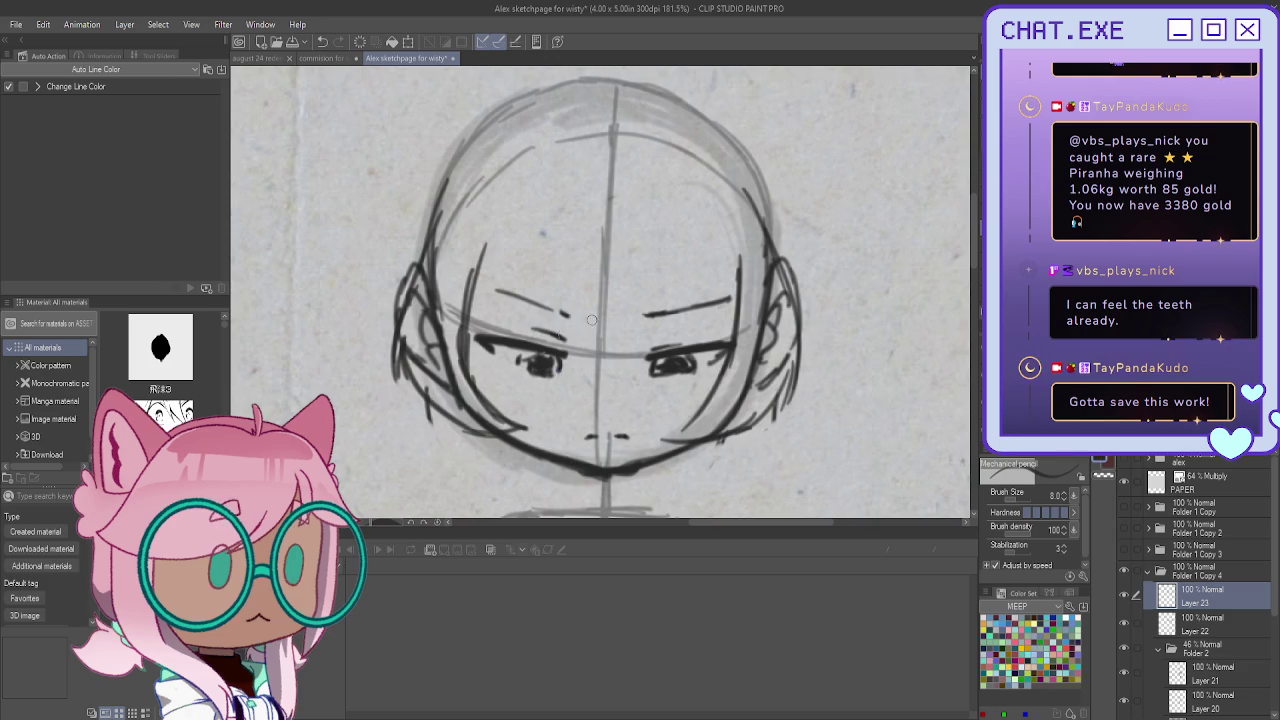
Settle on strands for the upper right of the fringe after several retries
left_click_drag(684, 216, 730, 300)
mouse_move(682, 222)
left_mouse_down()
mouse_move(683, 253)
mouse_move(728, 298)
left_mouse_up()
key("ctrl+z")
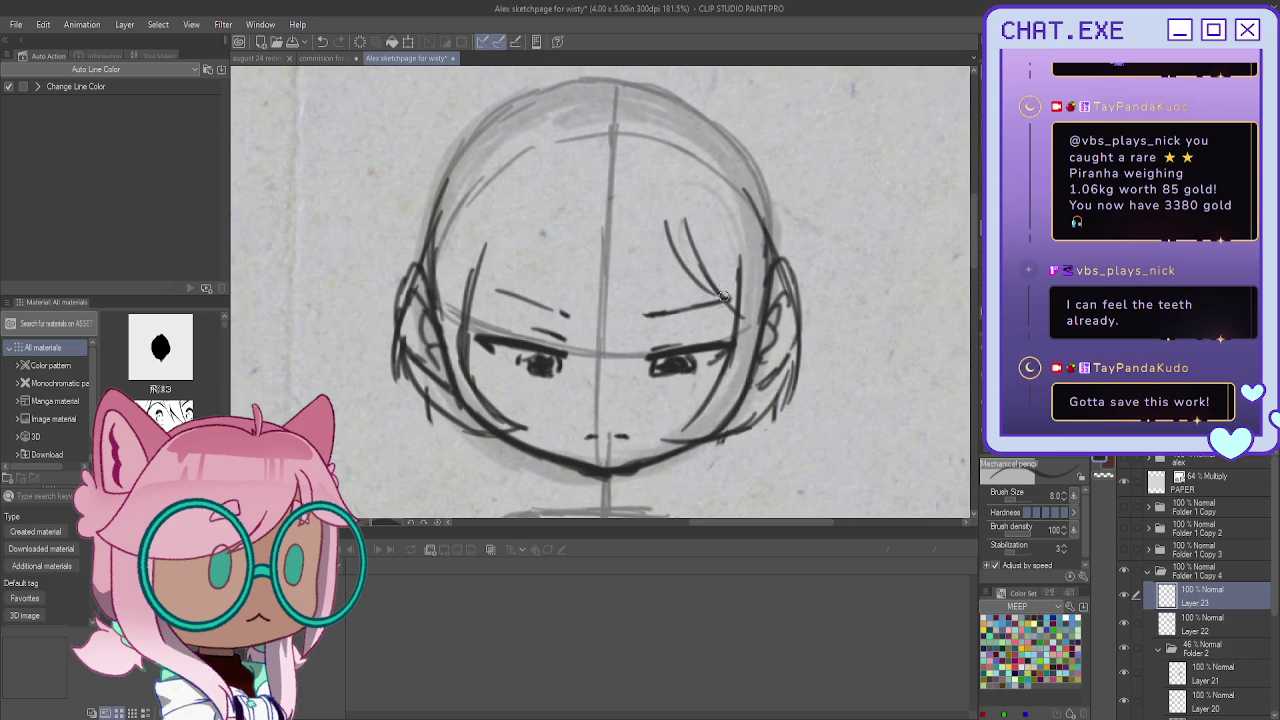
left_click_drag(678, 244, 730, 296)
key("ctrl+z")
mouse_move(666, 216)
left_mouse_down()
mouse_move(734, 290)
mouse_move(690, 249)
mouse_move(730, 285)
mouse_move(700, 258)
mouse_move(684, 332)
mouse_move(666, 258)
left_mouse_up()
key("ctrl+z")
key("ctrl+z")
key("ctrl+z")
key("ctrl+z")
key("ctrl+z")
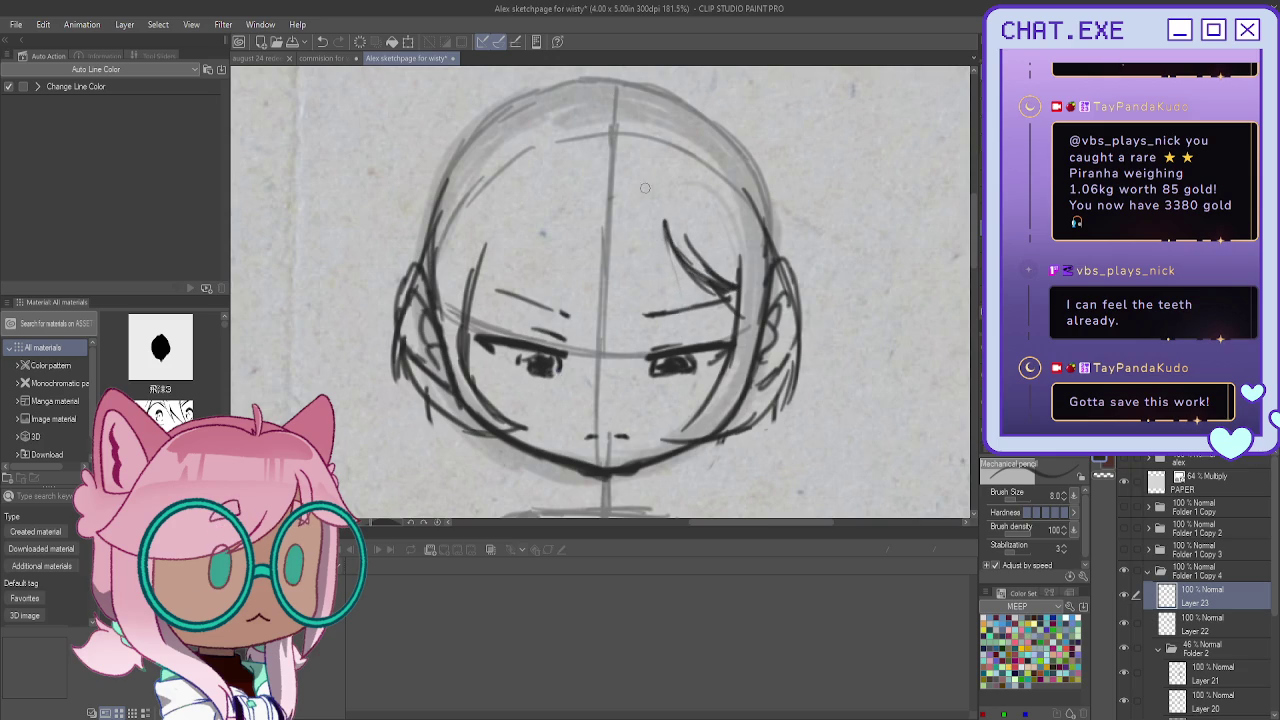
mouse_move(656, 196)
left_mouse_down()
mouse_move(682, 312)
mouse_move(666, 288)
left_mouse_up()
mouse_move(682, 346)
left_mouse_down()
mouse_move(660, 278)
mouse_move(634, 390)
left_mouse_up()
Sketch left fringe strands down toward the nose and sweep hair down the left side
left_click_drag(557, 178, 508, 308)
mouse_move(540, 252)
left_mouse_down()
mouse_move(510, 312)
mouse_move(535, 334)
mouse_move(531, 322)
left_mouse_up()
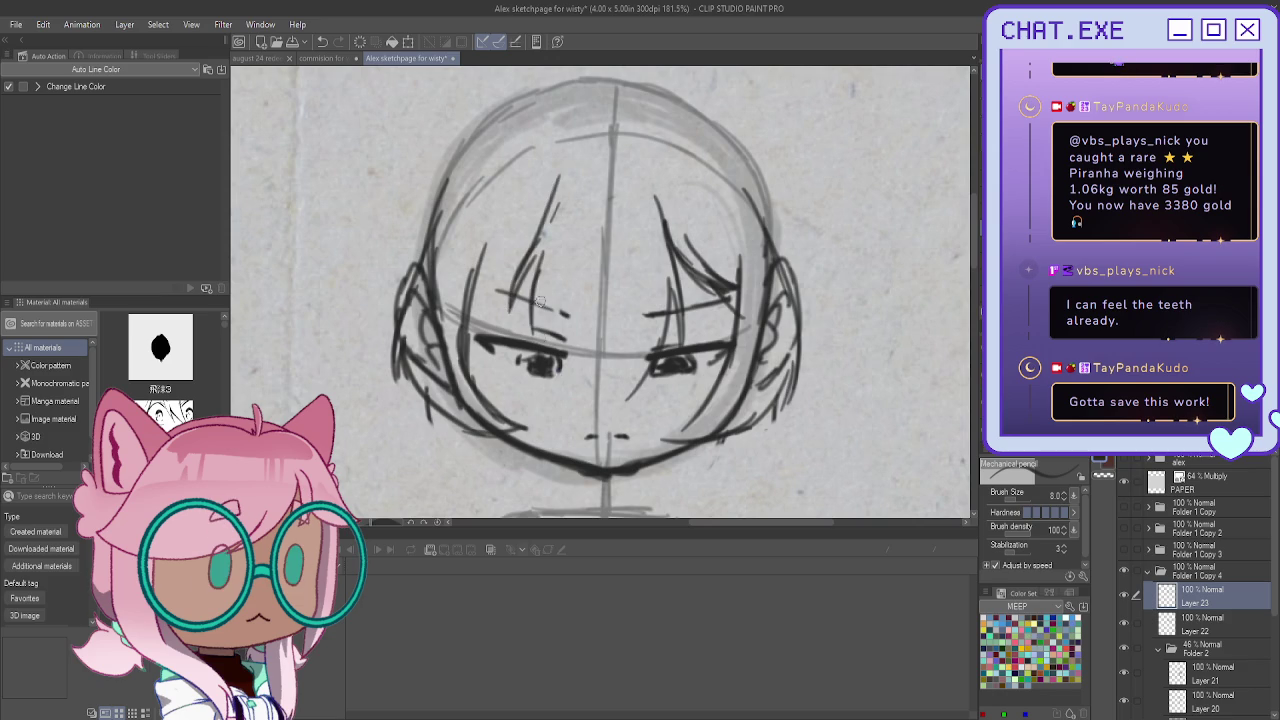
left_click_drag(548, 279, 560, 334)
mouse_move(560, 340)
left_mouse_down()
mouse_move(598, 402)
mouse_move(631, 394)
left_mouse_up()
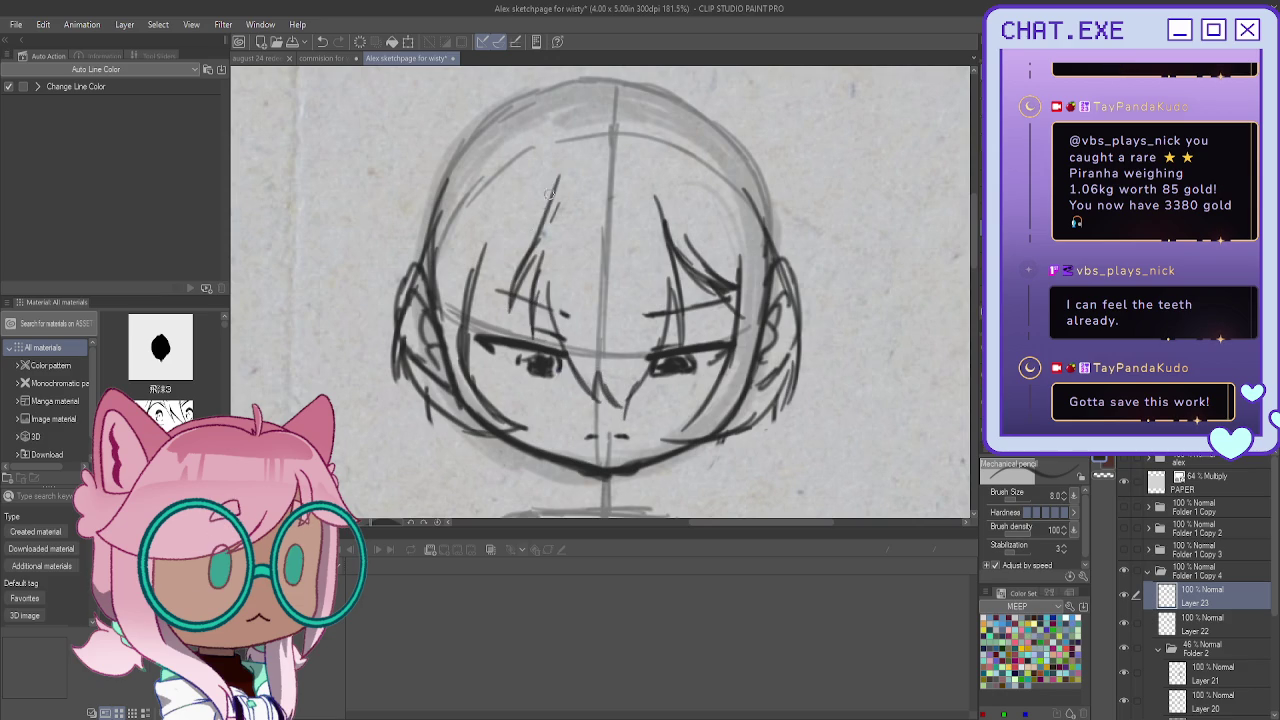
mouse_move(552, 200)
left_mouse_down()
mouse_move(526, 242)
mouse_move(466, 272)
left_mouse_up()
left_click_drag(514, 228, 428, 268)
mouse_move(500, 230)
left_mouse_down()
mouse_move(440, 276)
mouse_move(430, 269)
left_mouse_up()
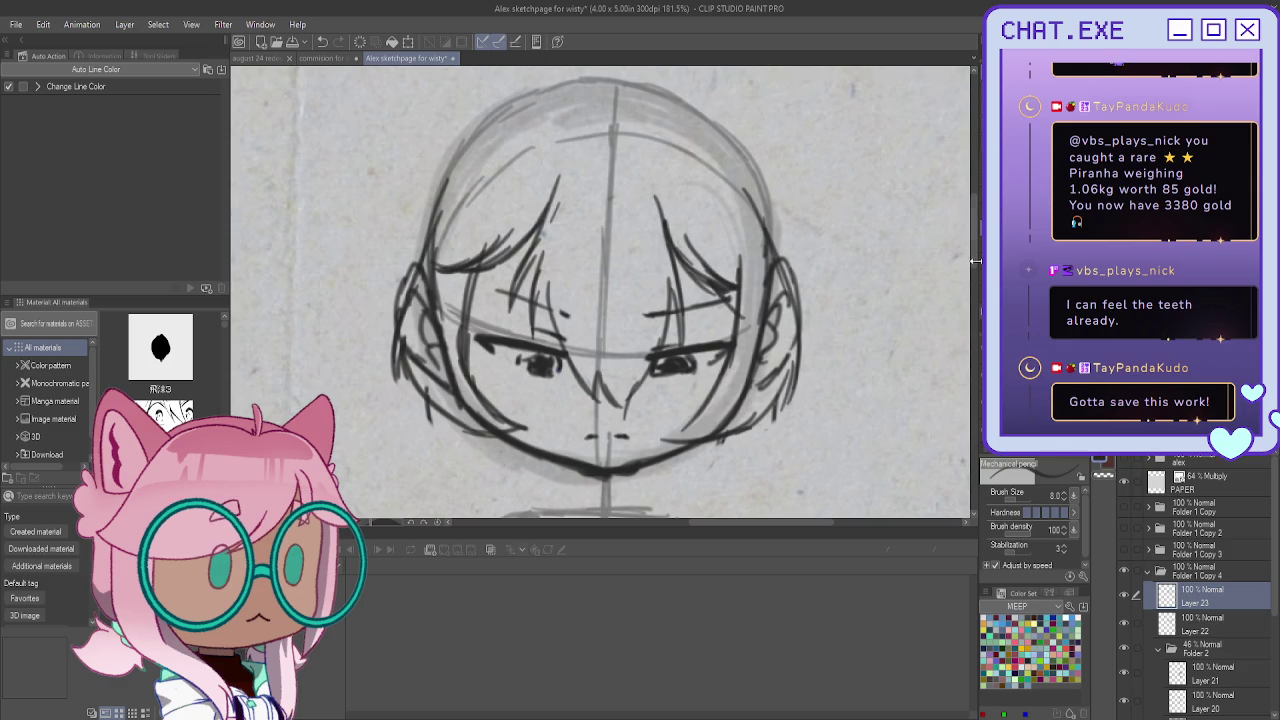
scroll(897, 195, "up", 2)
key("ctrl+z")
key("ctrl+z")
Try new right fringe strands, saving the page with Ctrl+S along the way
left_click_drag(631, 245, 642, 305)
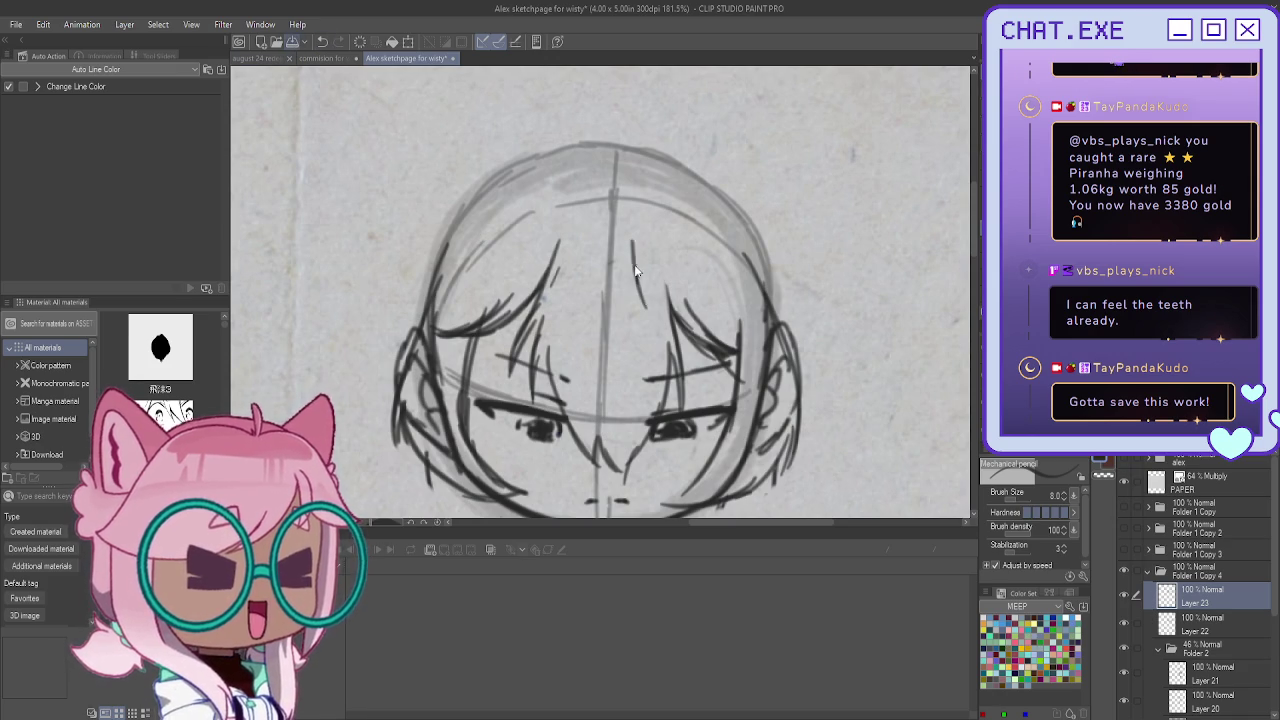
key("ctrl+s")
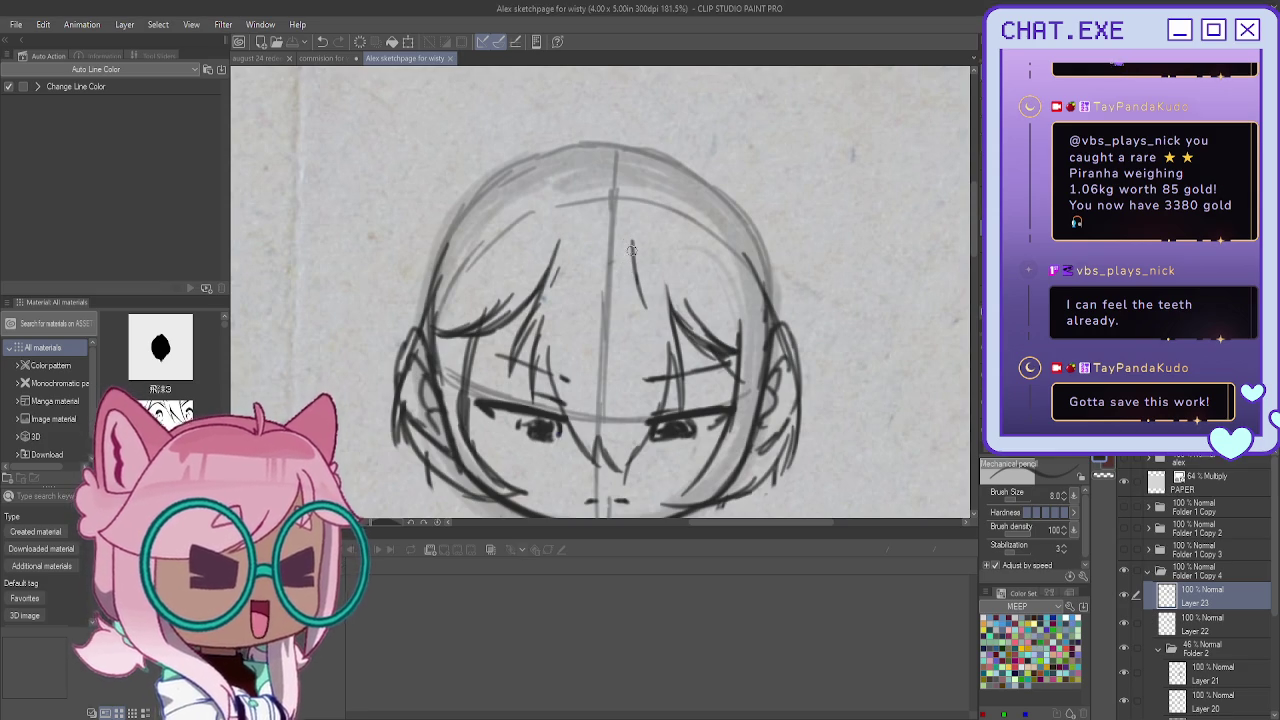
key("ctrl+z")
mouse_move(616, 246)
left_mouse_down()
mouse_move(660, 335)
mouse_move(648, 340)
left_mouse_up()
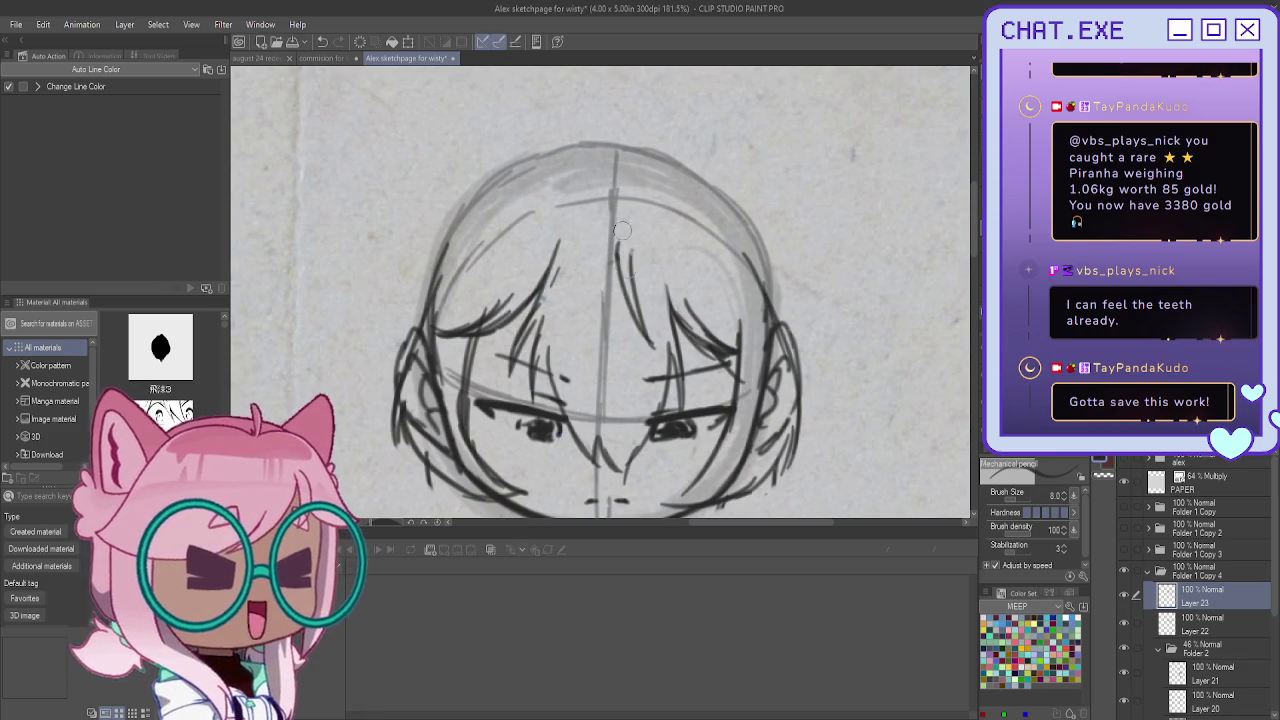
key("ctrl+z")
key("ctrl+z")
key("ctrl+z")
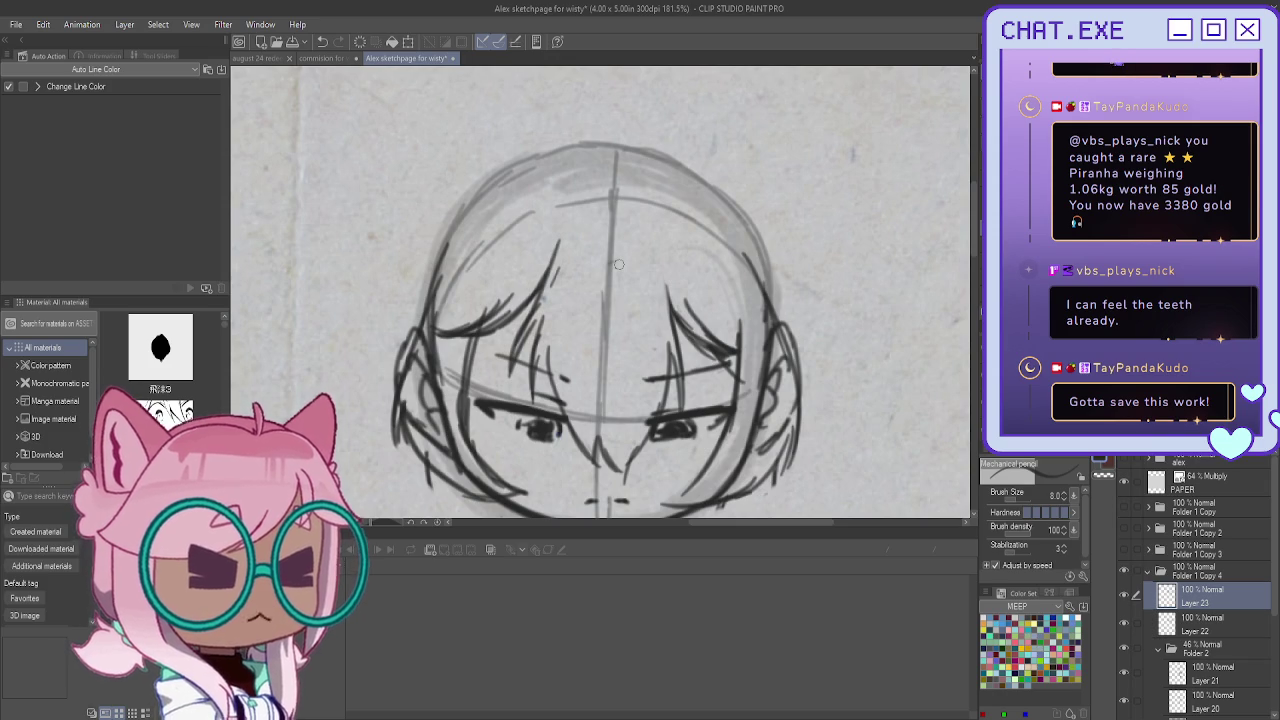
Fill in curved strands across the right fringe
left_click_drag(617, 249, 645, 340)
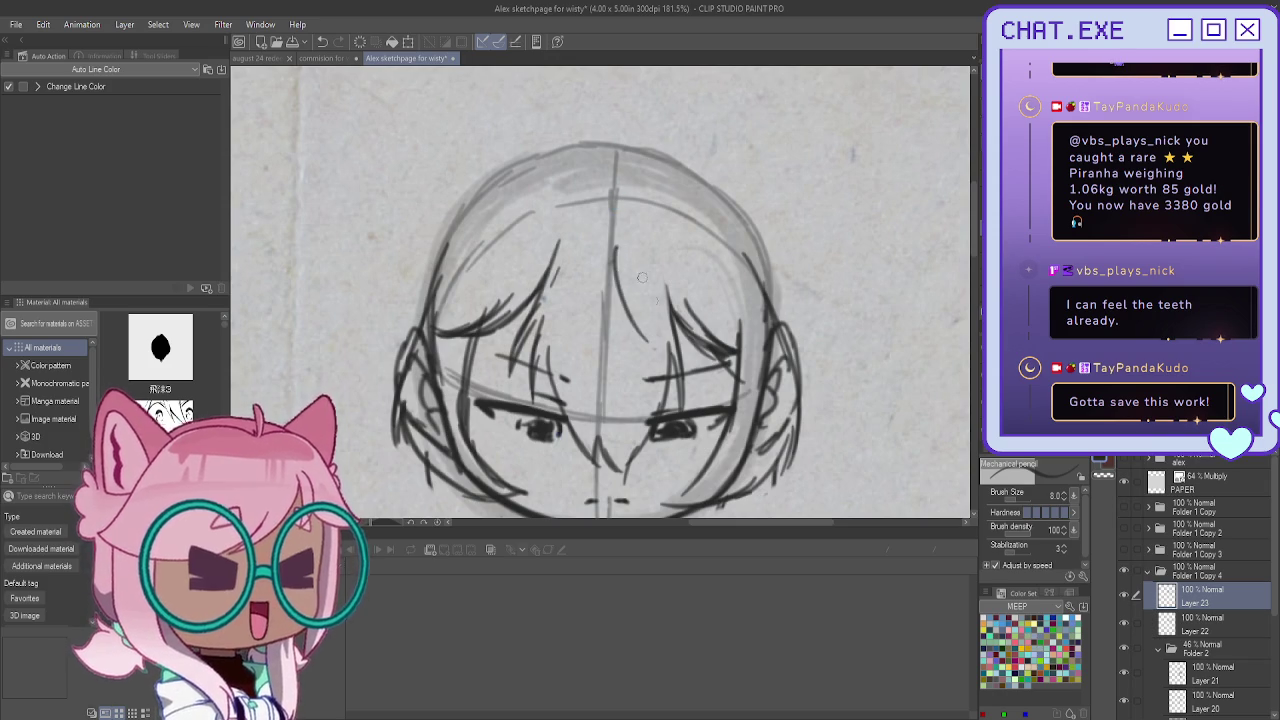
left_click_drag(646, 237, 714, 322)
left_click_drag(648, 281, 710, 322)
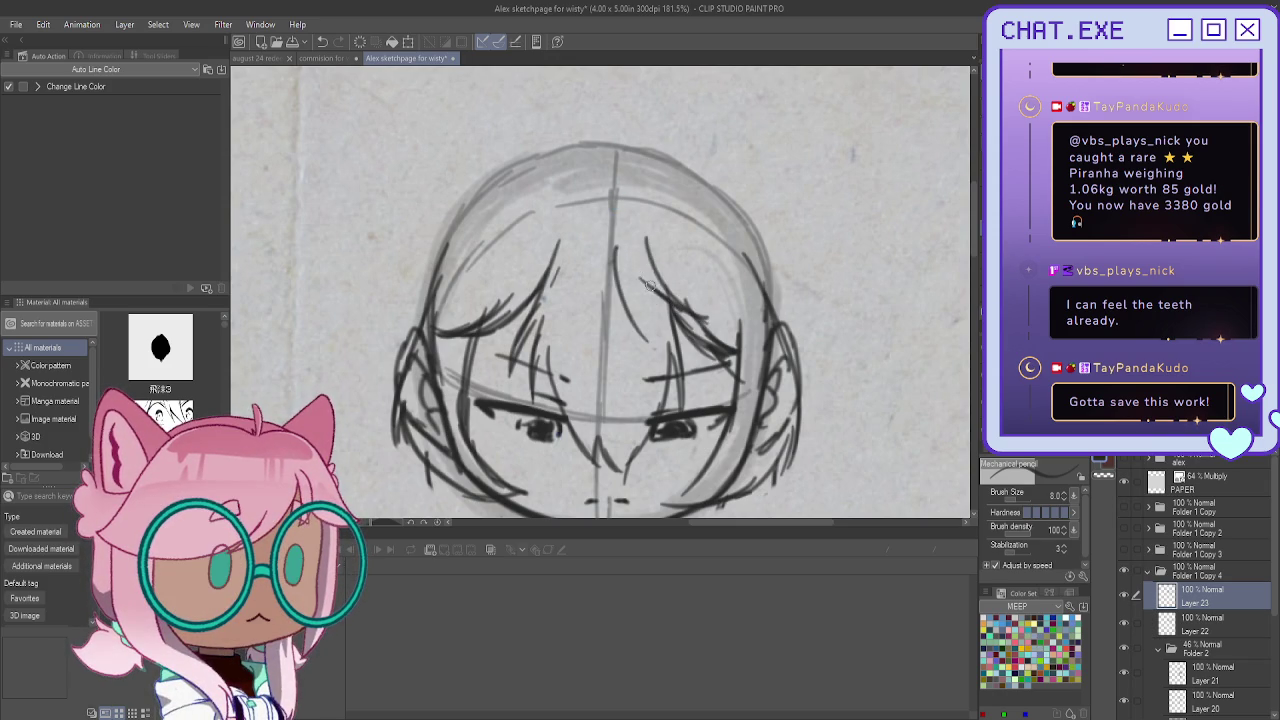
mouse_move(633, 241)
left_mouse_down()
mouse_move(668, 306)
mouse_move(700, 318)
mouse_move(657, 325)
left_mouse_up()
left_click_drag(638, 268, 655, 334)
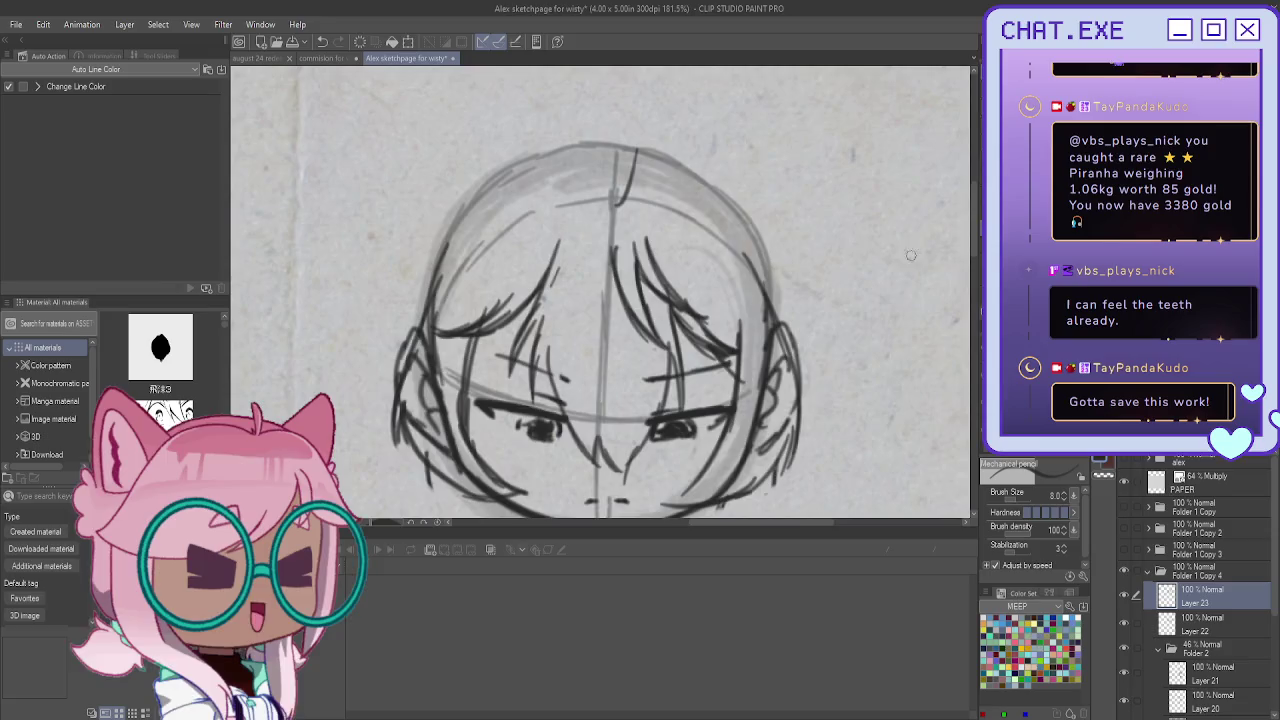
left_click_drag(612, 262, 582, 429)
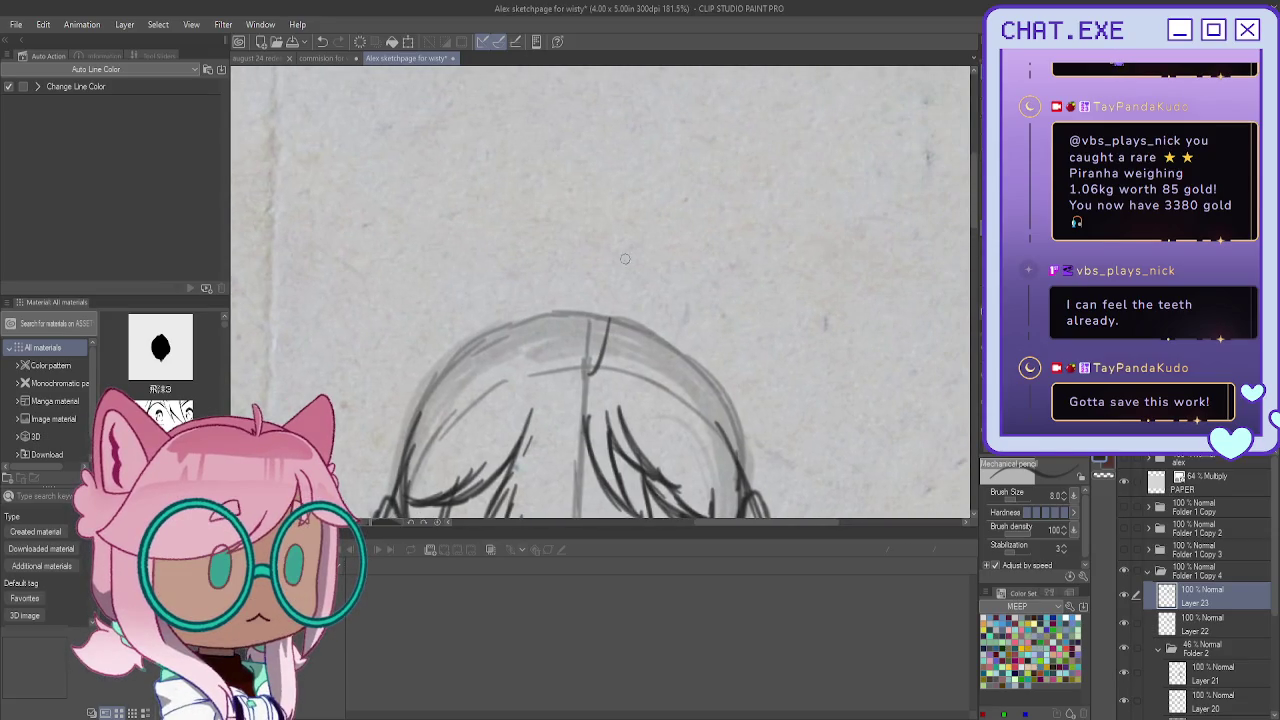
Draw the looping ahoge cowlick with a pointed tip rising from the head top
mouse_move(588, 368)
left_mouse_down()
mouse_move(578, 232)
mouse_move(520, 180)
mouse_move(578, 232)
mouse_move(622, 248)
mouse_move(592, 372)
mouse_move(605, 336)
mouse_move(556, 210)
mouse_move(510, 180)
left_mouse_up()
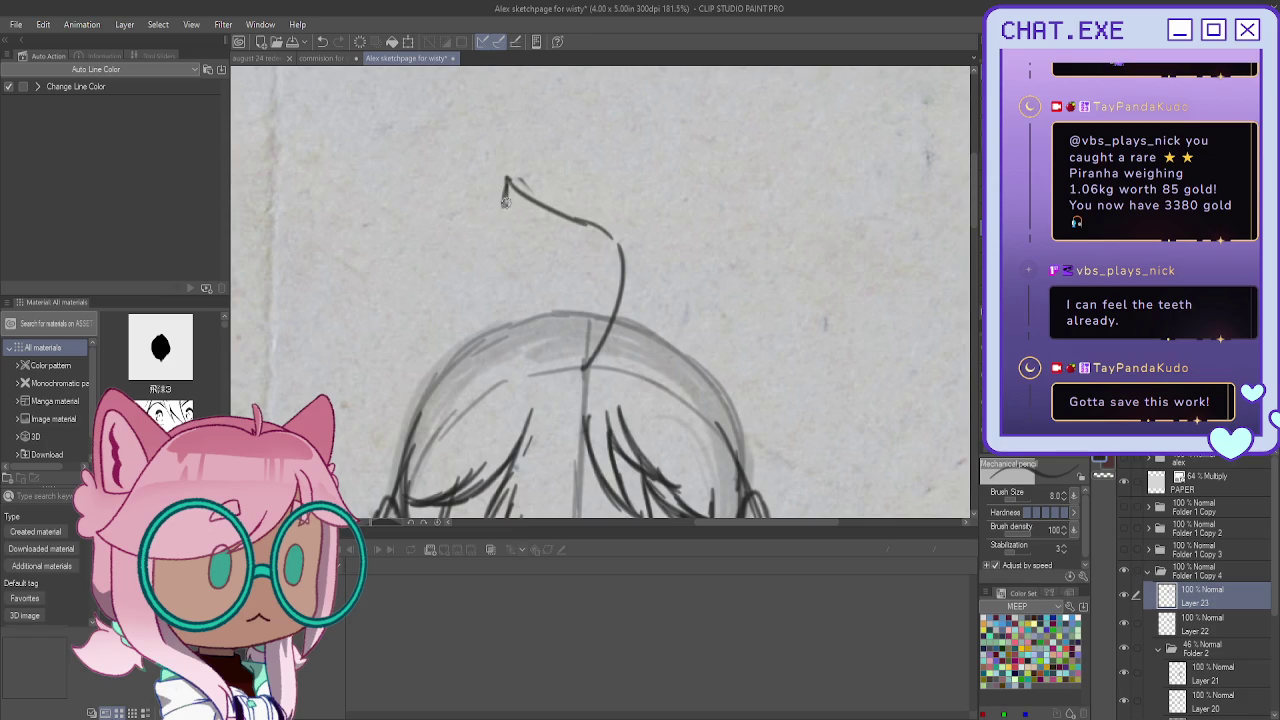
mouse_move(512, 183)
left_mouse_down()
mouse_move(618, 245)
mouse_move(505, 185)
mouse_move(624, 269)
left_mouse_up()
left_click_drag(503, 188, 566, 230)
mouse_move(470, 189)
left_mouse_down()
mouse_move(503, 183)
mouse_move(591, 255)
mouse_move(606, 333)
left_mouse_up()
left_click_drag(600, 277, 584, 362)
scroll(568, 323, "down", 2)
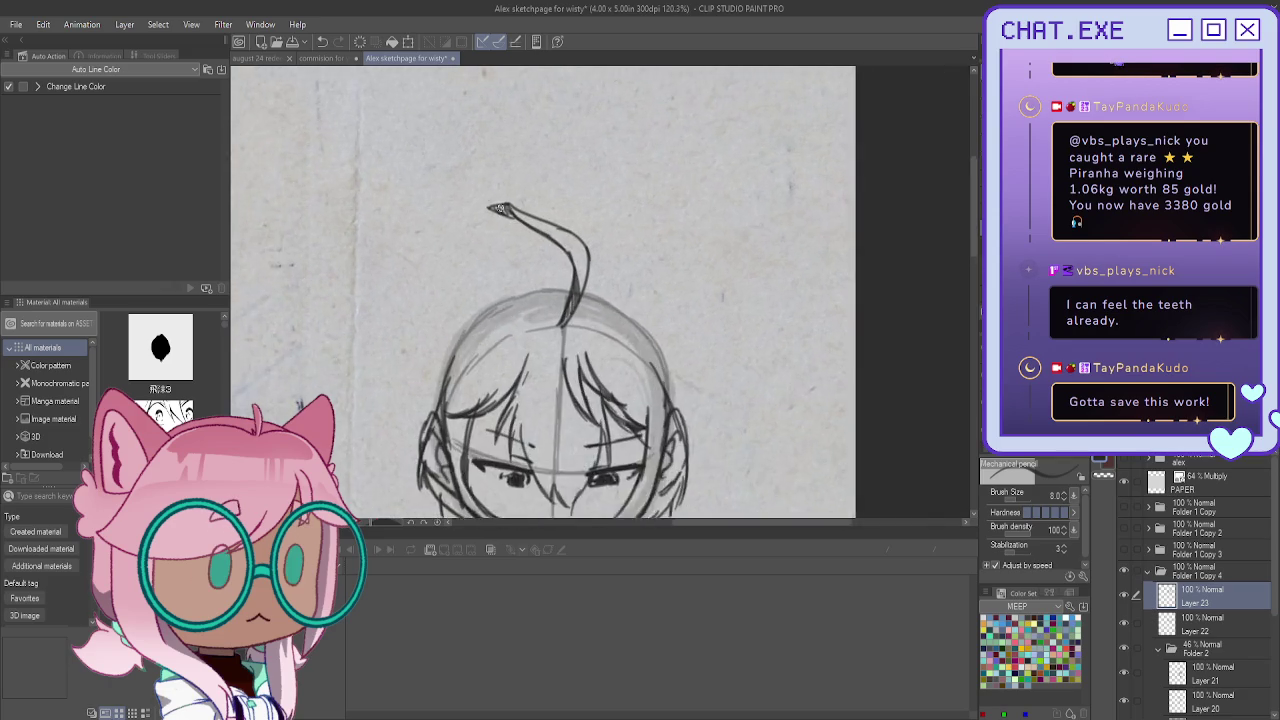
left_click_drag(507, 188, 512, 222)
key("ctrl+z")
key("ctrl+z")
key("ctrl+z")
scroll(510, 228, "up", 2)
mouse_move(485, 234)
left_mouse_down()
mouse_move(531, 218)
mouse_move(483, 235)
left_mouse_up()
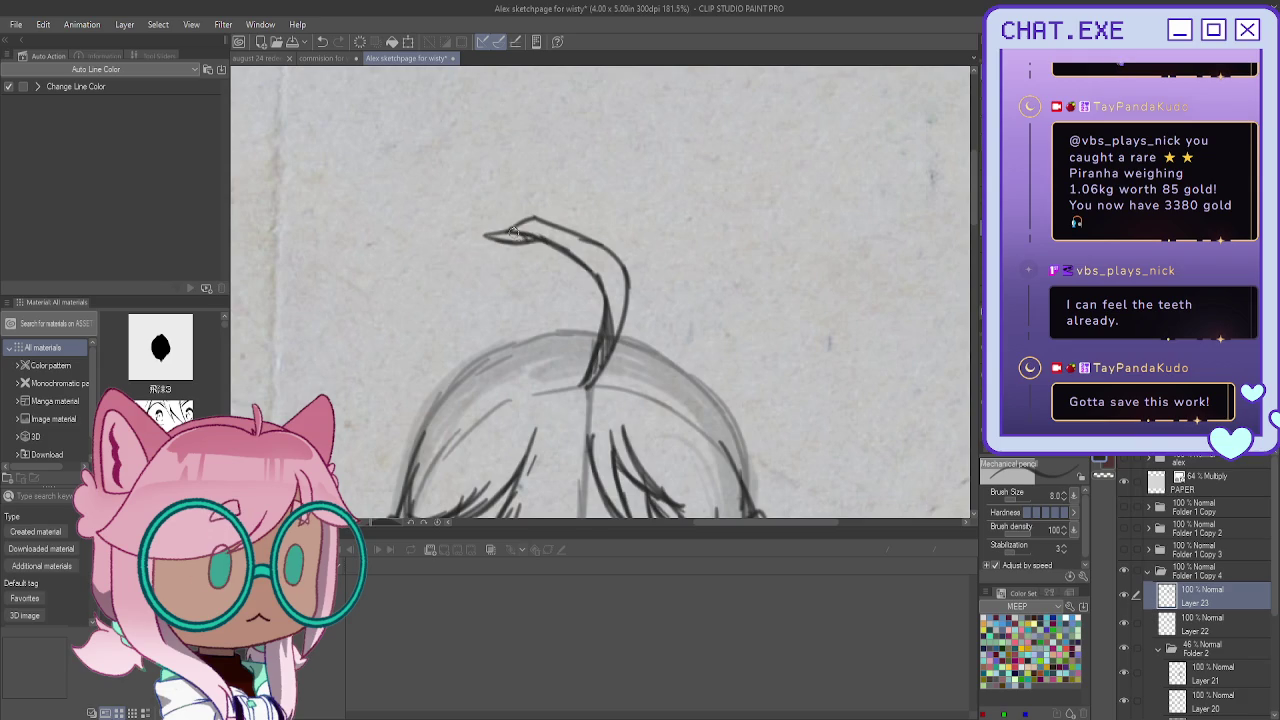
Retrace both sides of the head outline darker
scroll(453, 213, "down", 2)
scroll(440, 270, "down", 2)
scroll(435, 300, "up", 1)
scroll(433, 322, "up", 1)
scroll(484, 265, "up", 1)
left_click_drag(555, 128, 648, 222)
left_click_drag(622, 173, 652, 262)
left_click_drag(414, 155, 355, 265)
left_click_drag(380, 198, 360, 258)
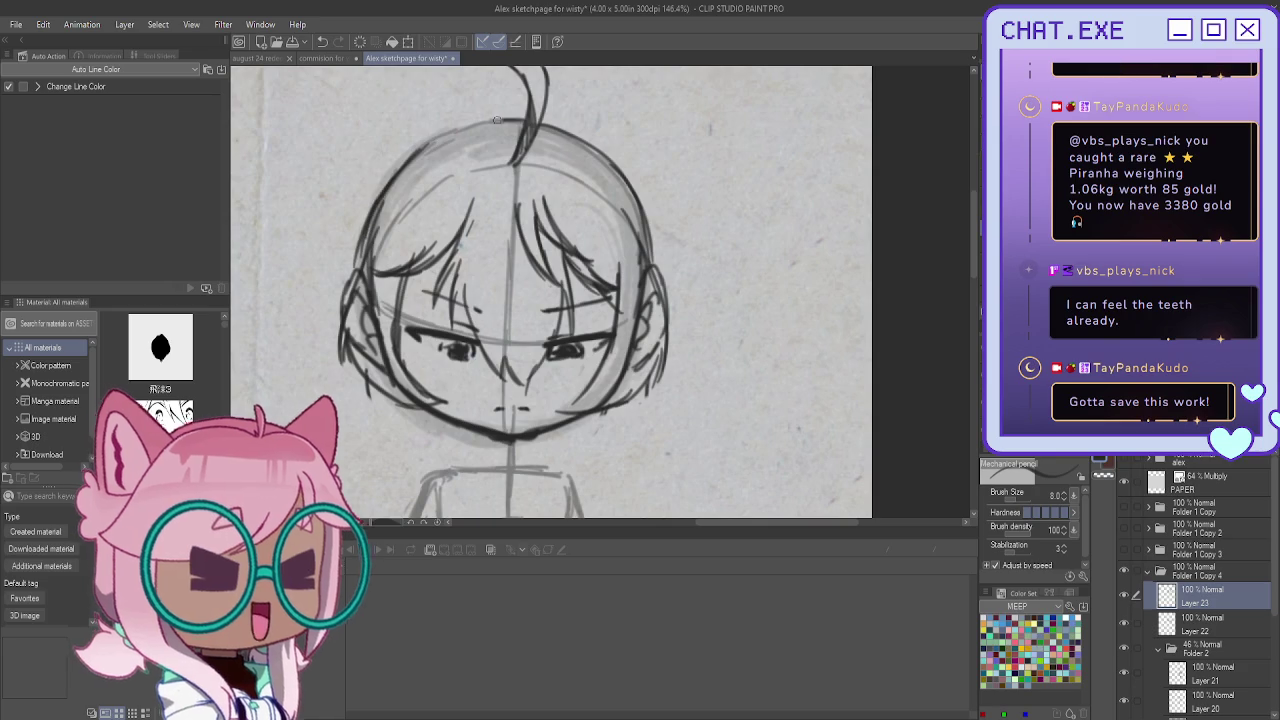
Zoom out to check the head and torso, then make Layer 22 active
scroll(333, 189, "down", 1)
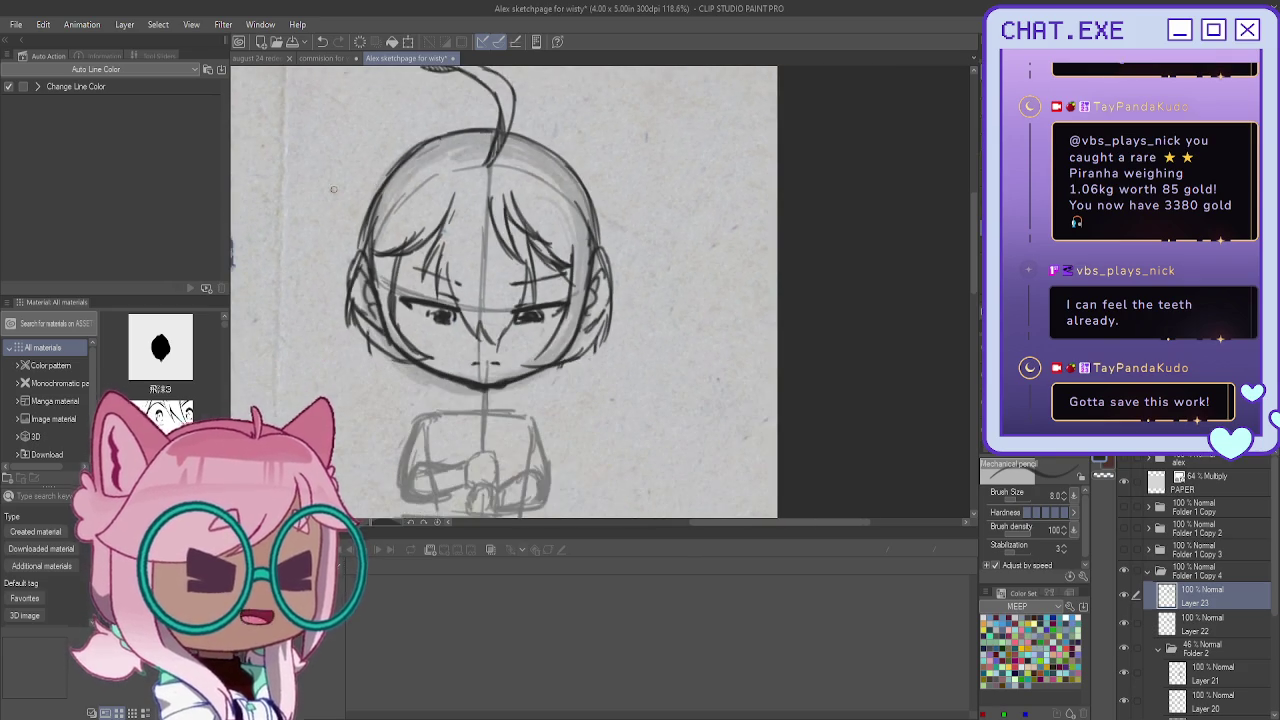
scroll(333, 189, "down", 1)
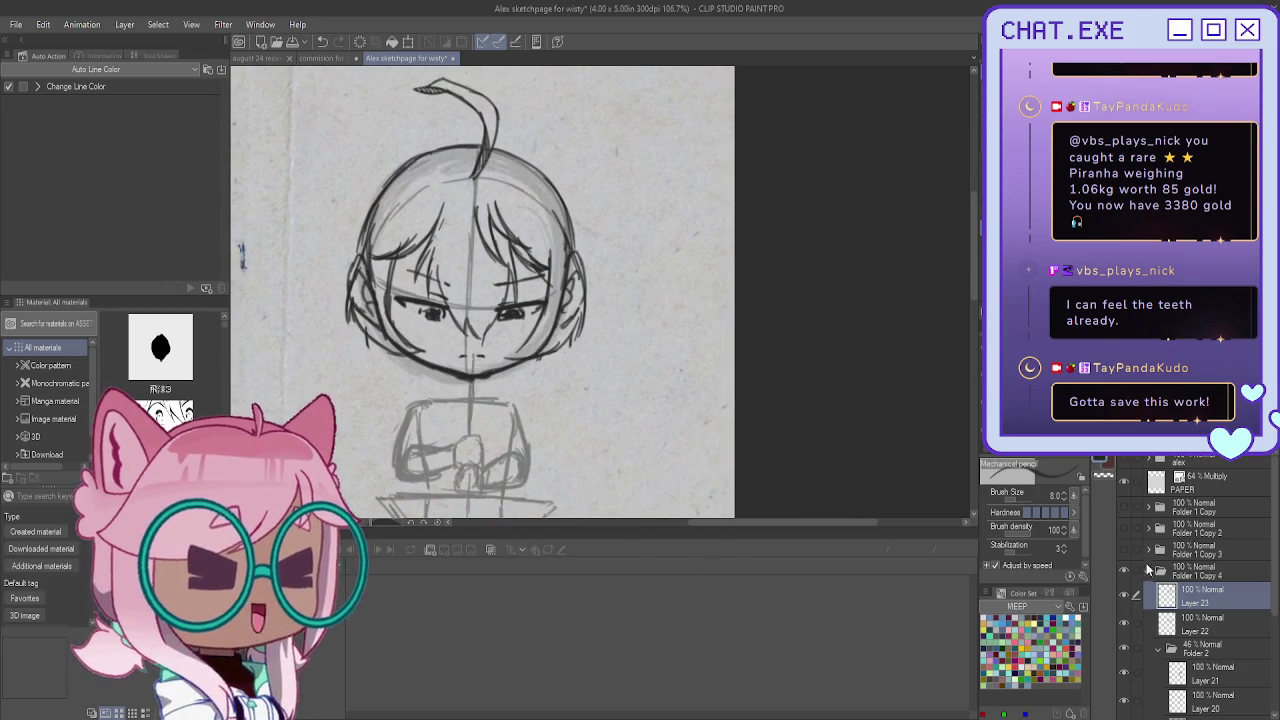
scroll(595, 290, "up", 3)
left_click_drag(595, 350, 595, 195)
left_click_drag(600, 150, 480, 500)
left_click_drag(480, 300, 496, 300)
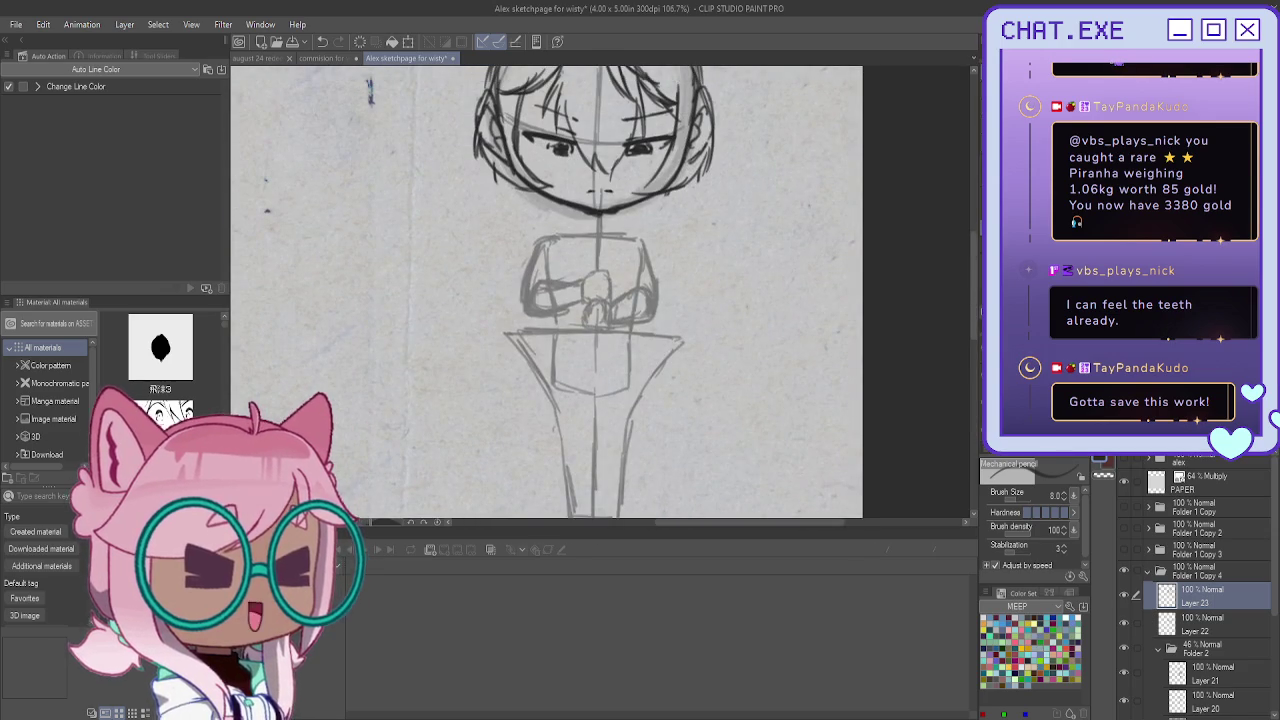
scroll(570, 202, "up", 2)
scroll(570, 202, "up", 1)
key("alt+bracketleft")
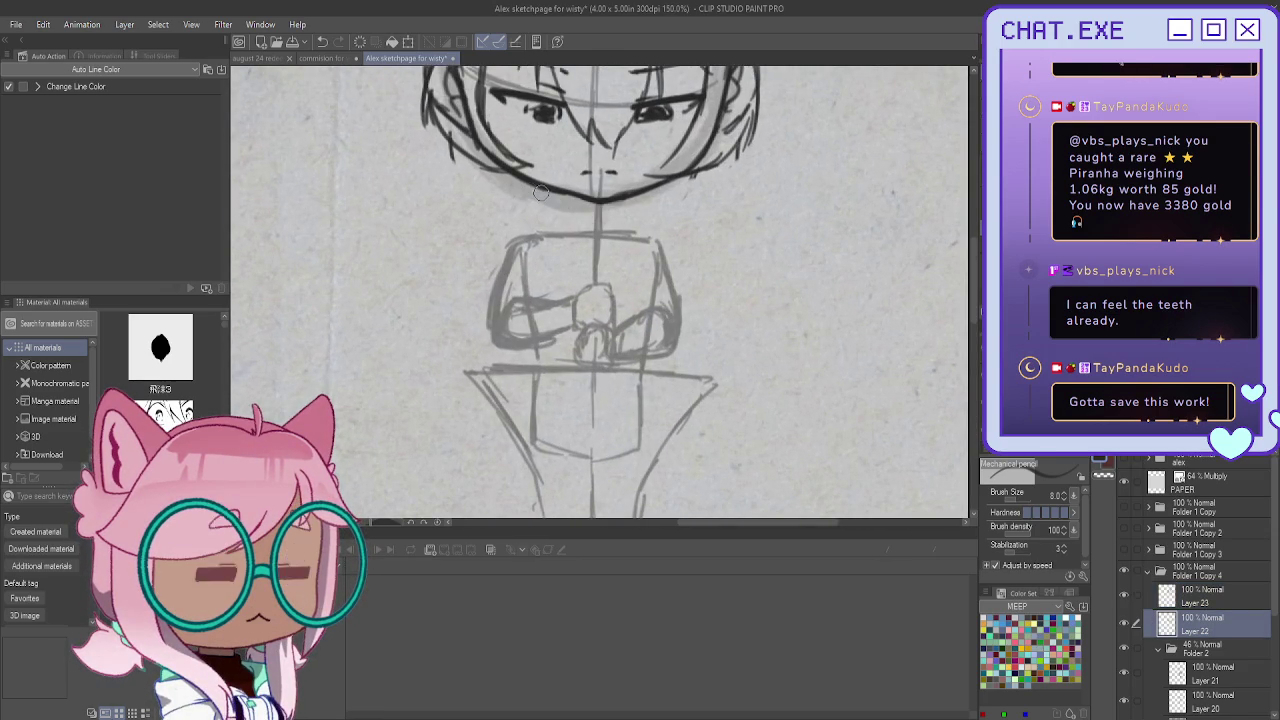
Select Layers 22 and 23 together and shift the head drawing down about 40 px
left_click(1134, 602)
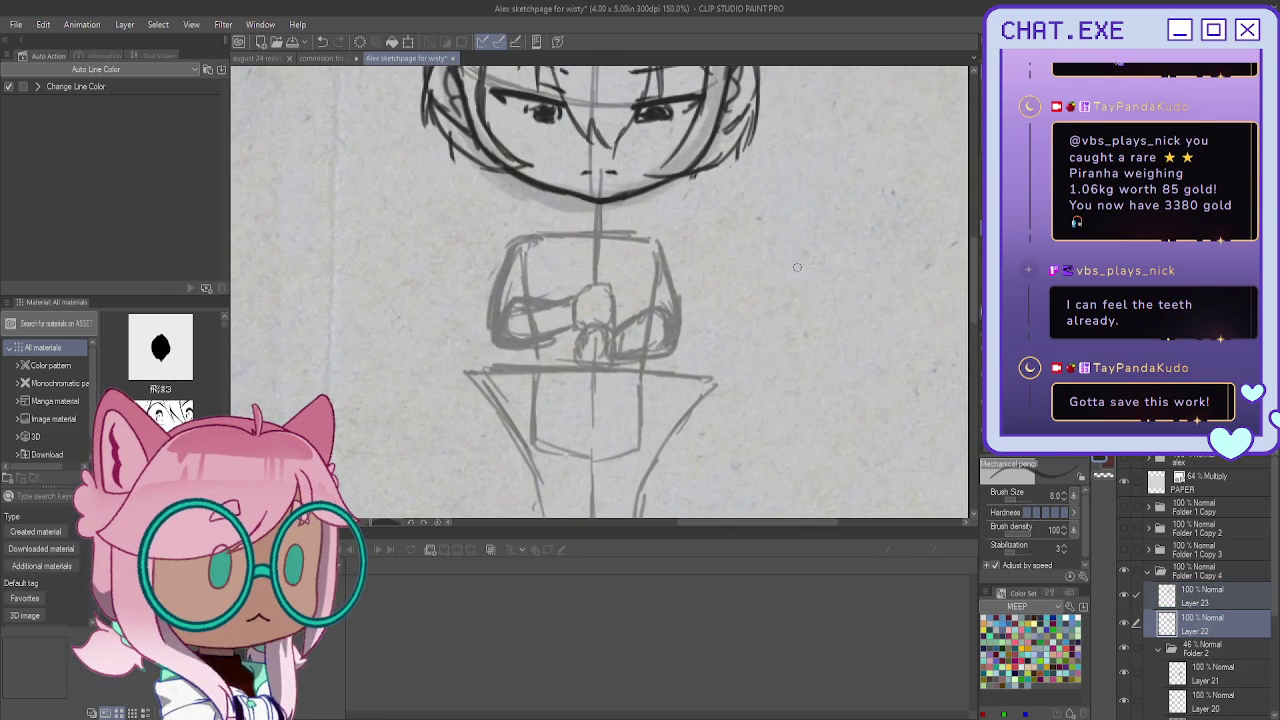
key("k")
mouse_move(420, 200)
left_mouse_down()
mouse_move(413, 241)
mouse_move(412, 224)
left_mouse_up()
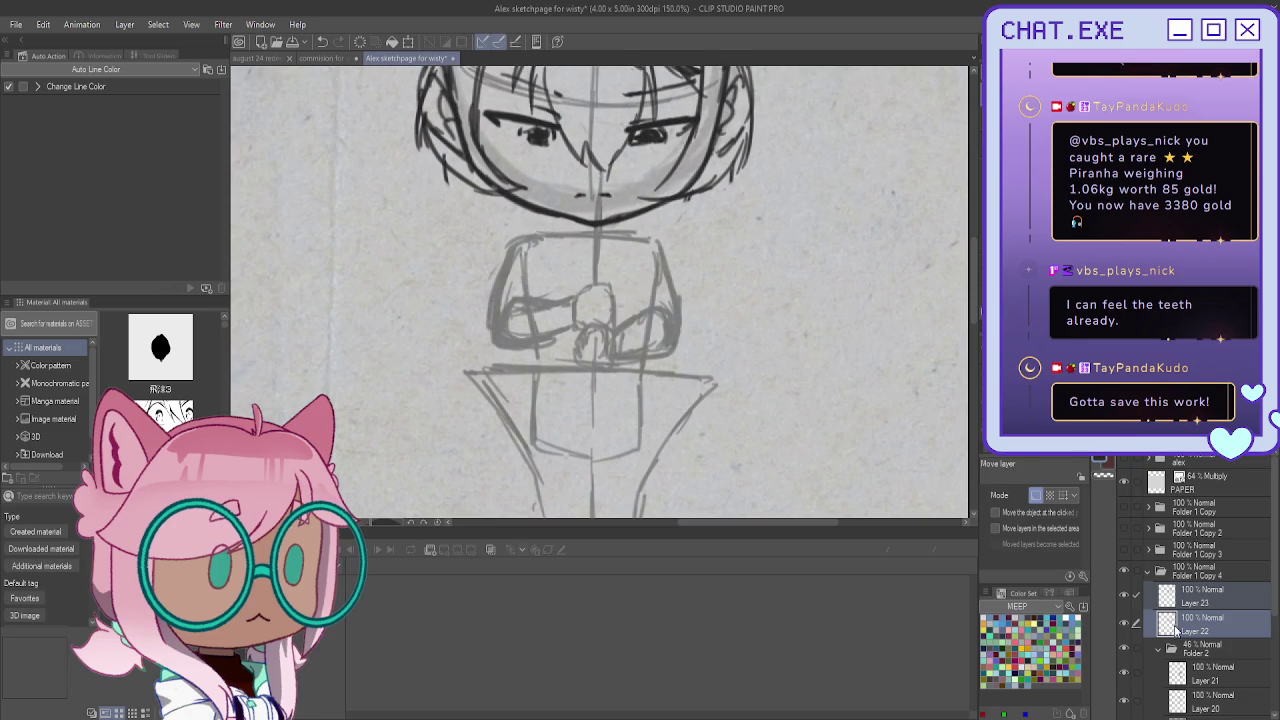
scroll(640, 368, "down", 1)
scroll(642, 370, "down", 1)
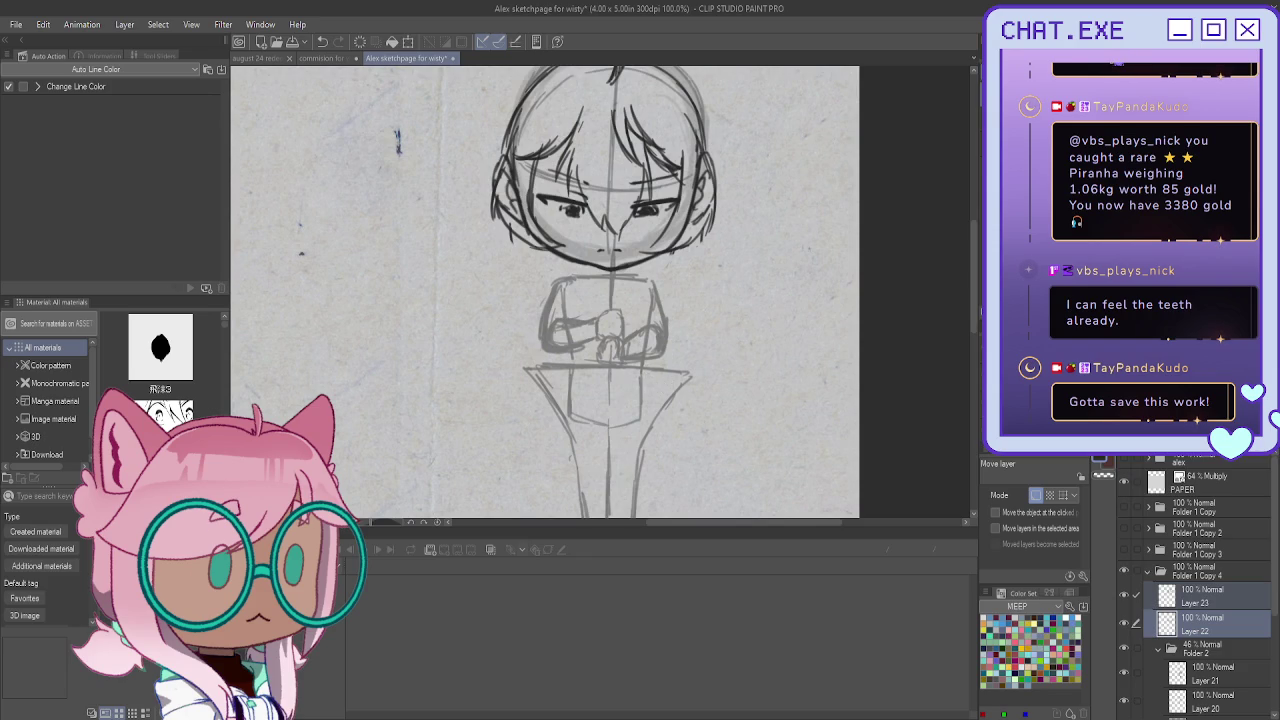
scroll(553, 292, "up", 2)
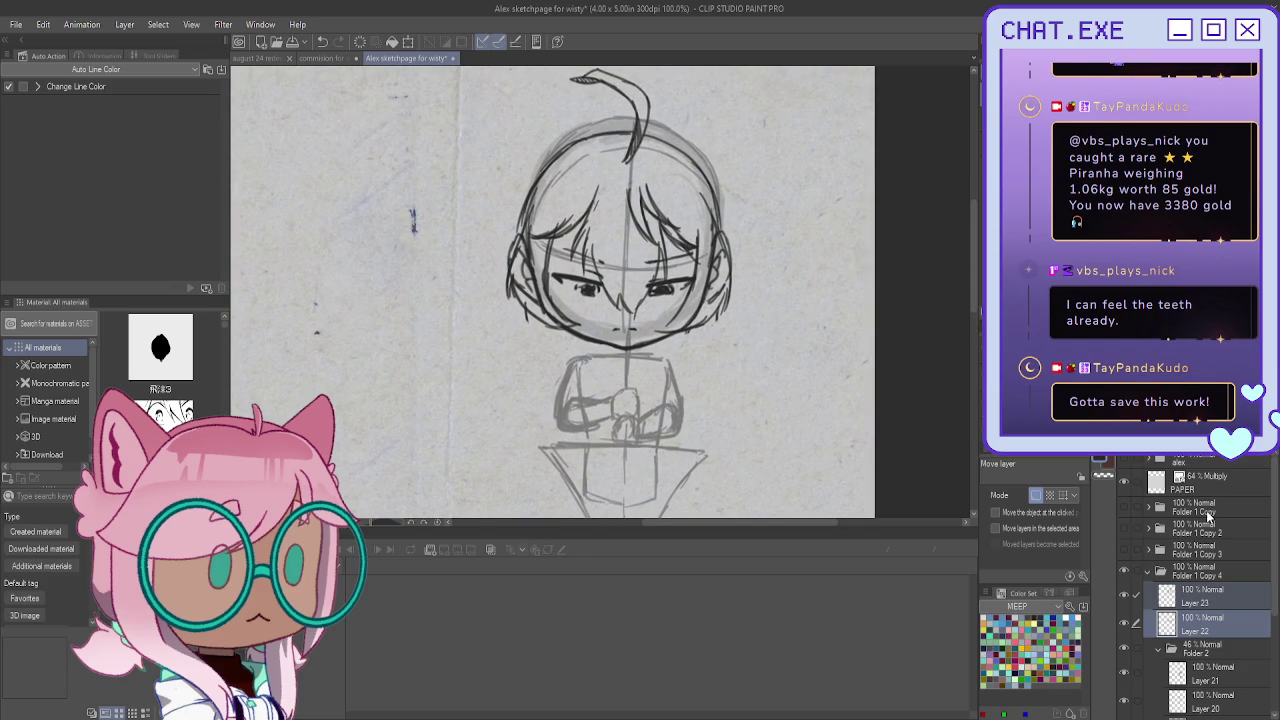
Free-transform the head narrower and shorter, with a wider top, then confirm
key("ctrl+shift+t")
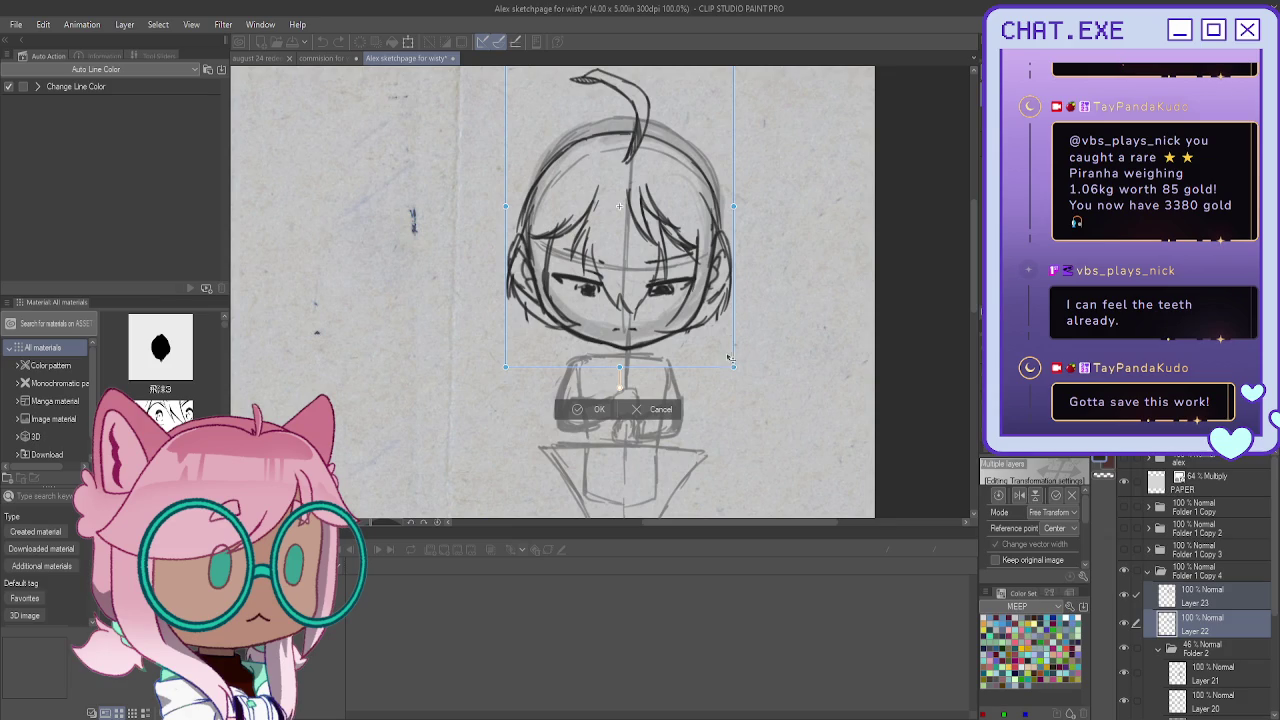
left_click_drag(733, 367, 728, 366)
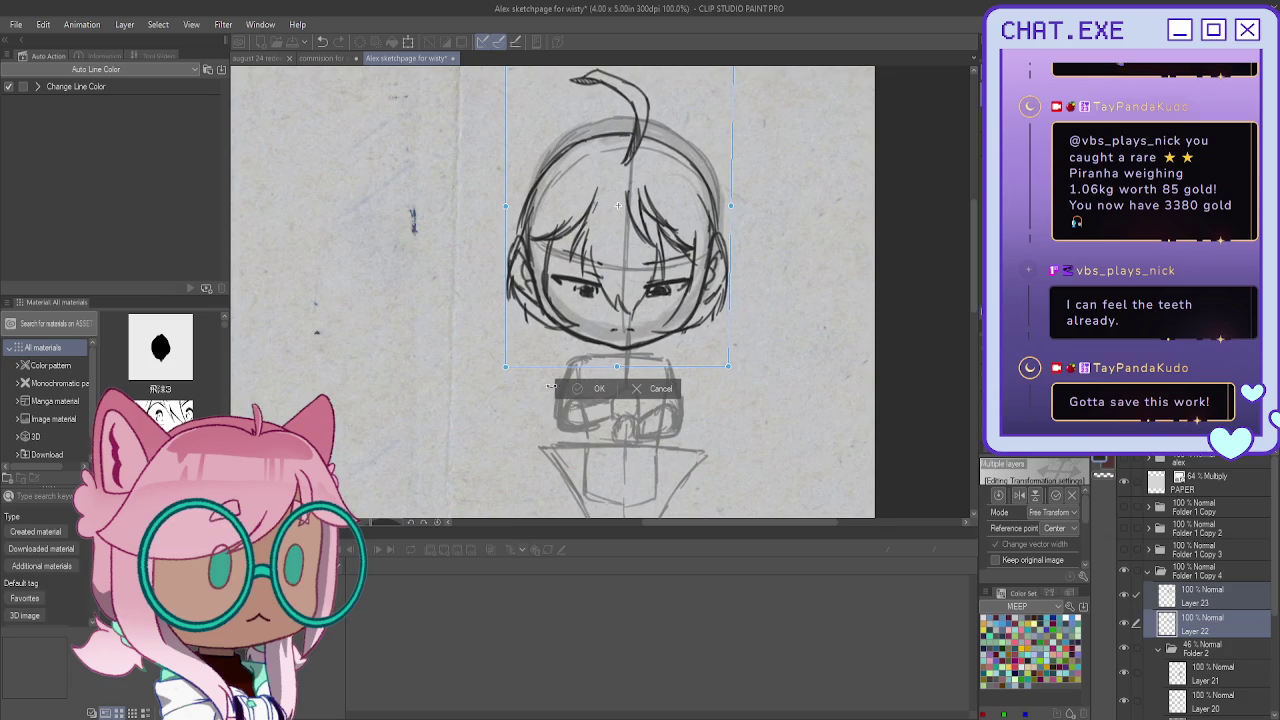
left_click_drag(505, 369, 516, 369)
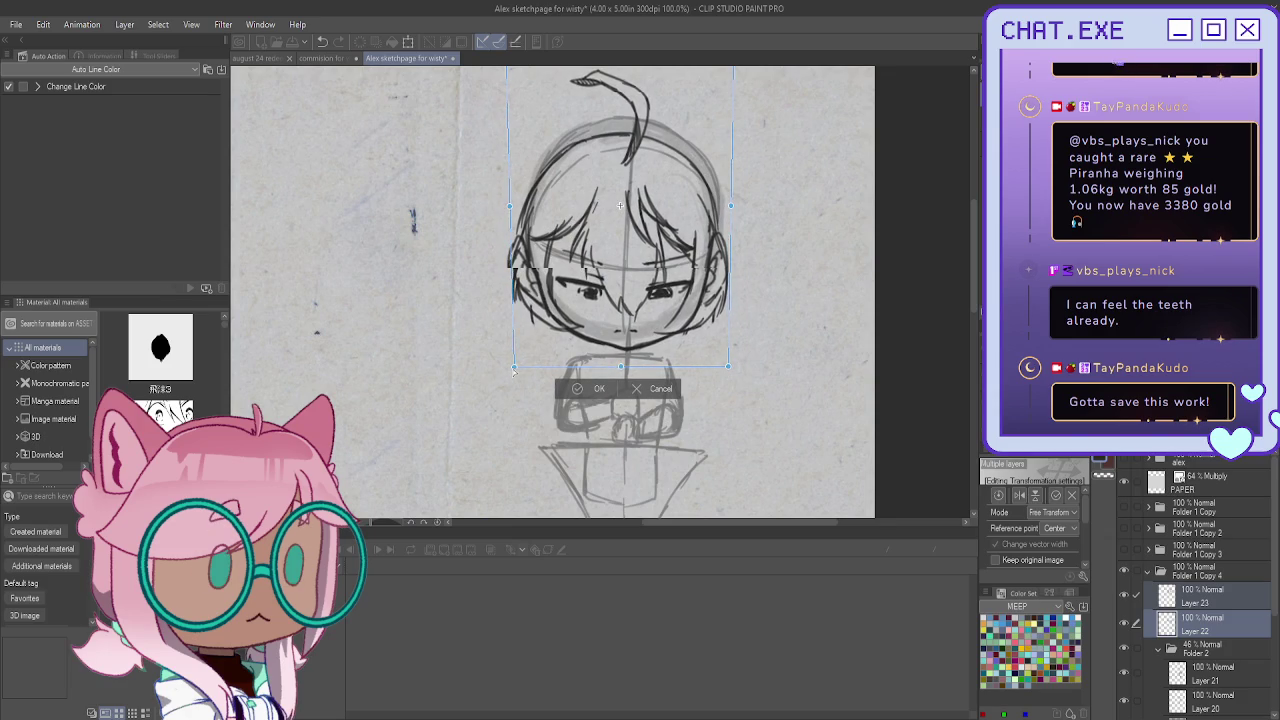
left_click_drag(731, 370, 724, 370)
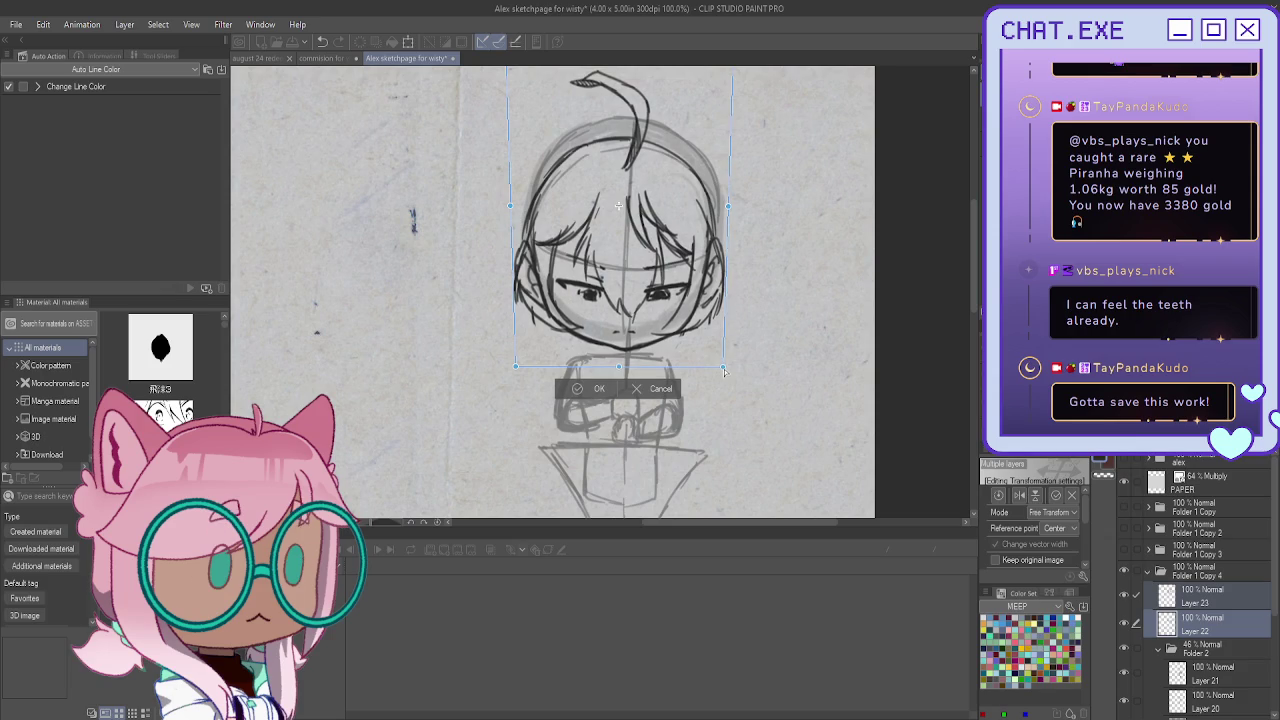
left_click_drag(619, 367, 620, 363)
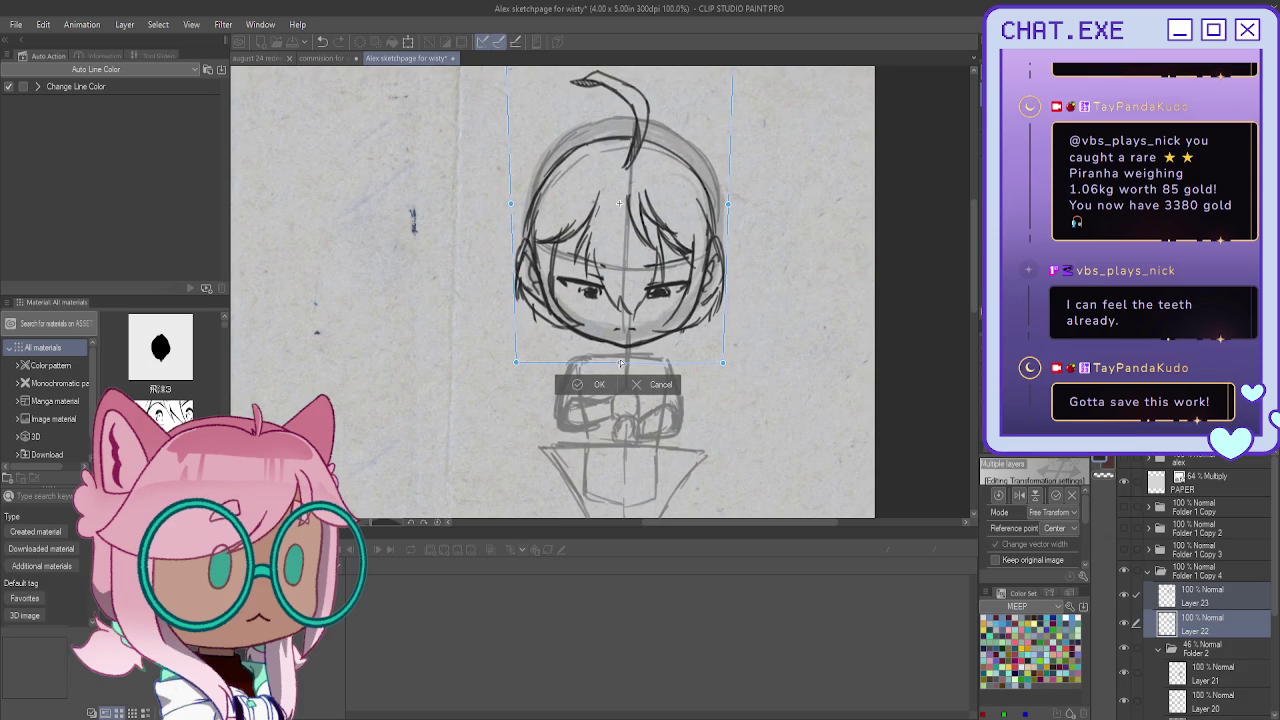
scroll(737, 169, "up", 3)
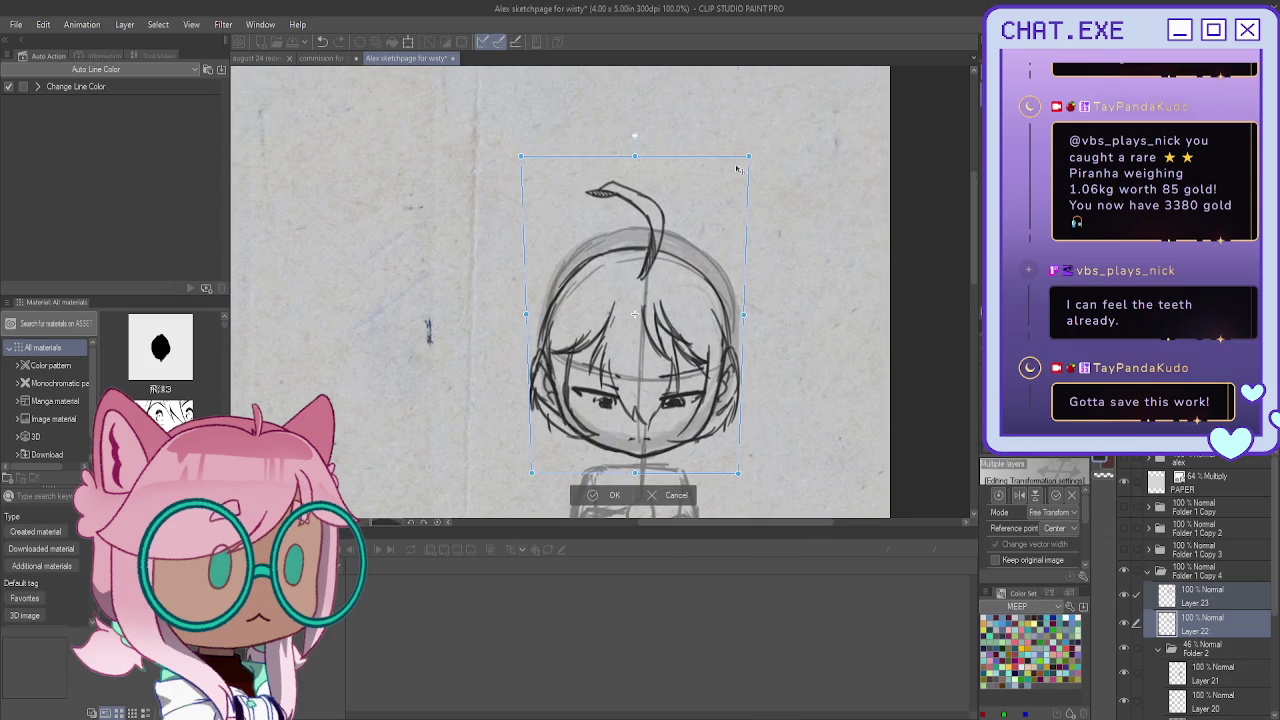
left_click_drag(750, 158, 762, 152)
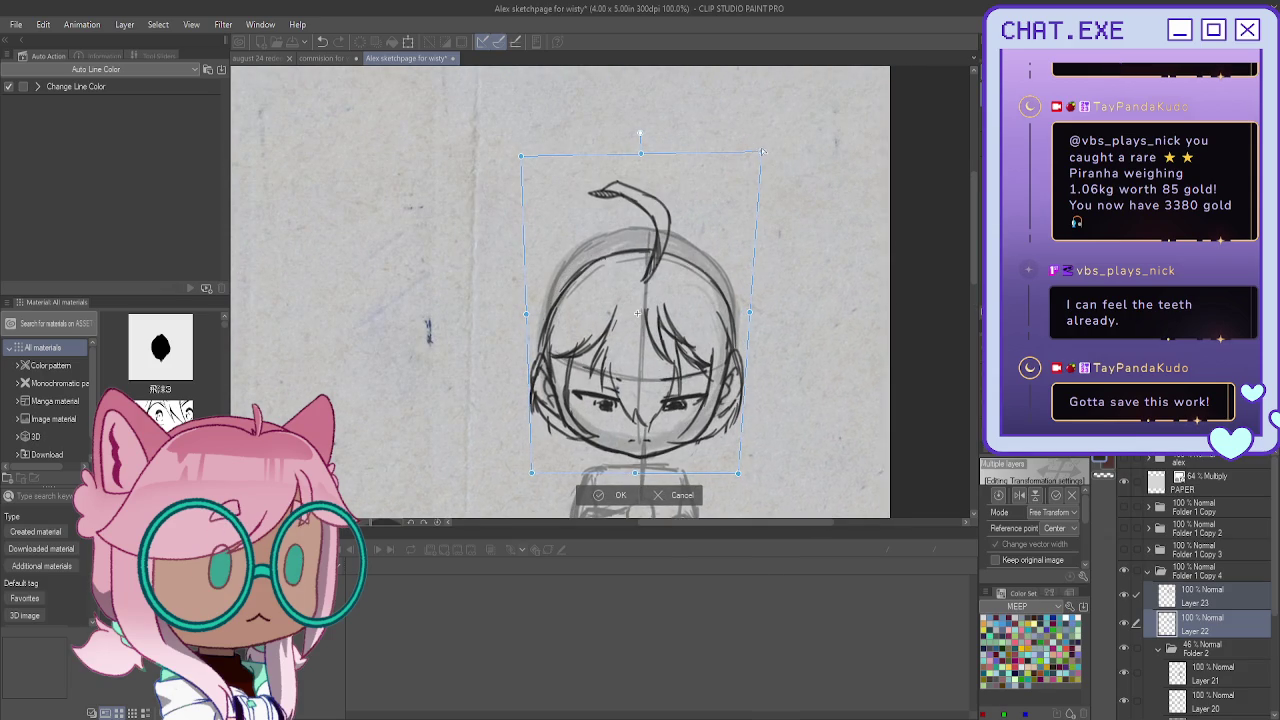
left_click_drag(521, 157, 508, 154)
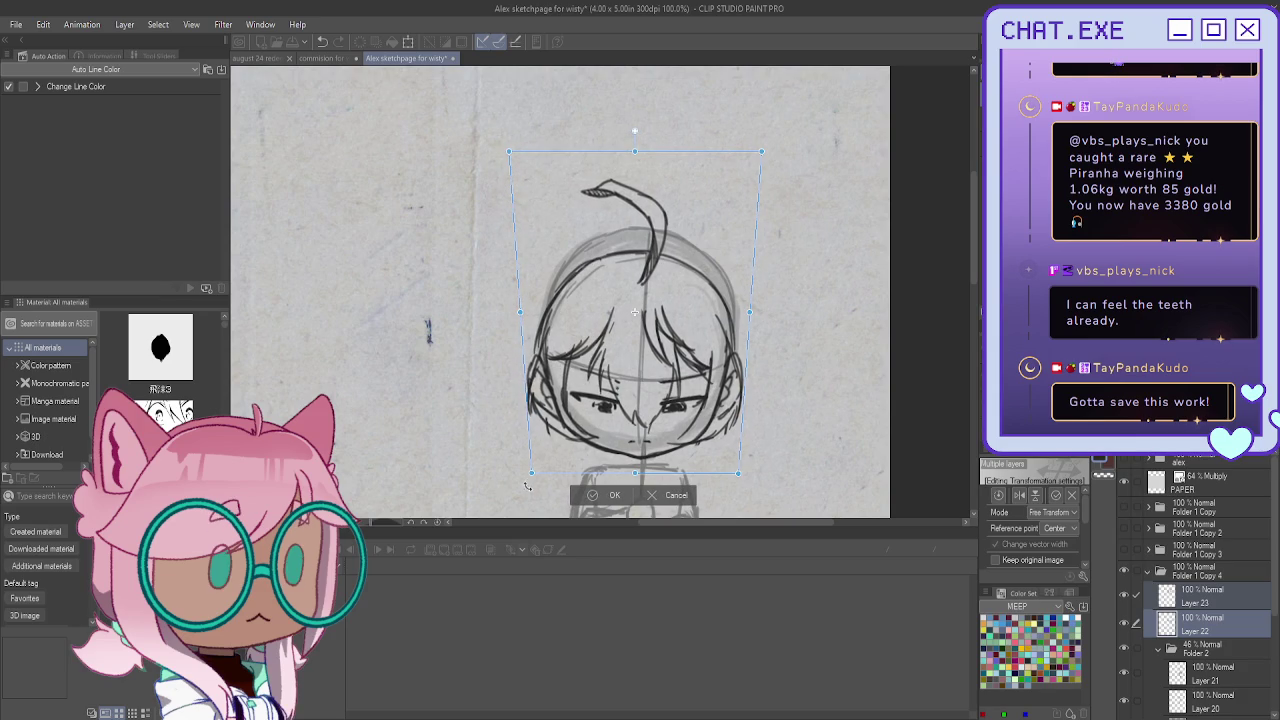
left_click_drag(535, 473, 534, 468)
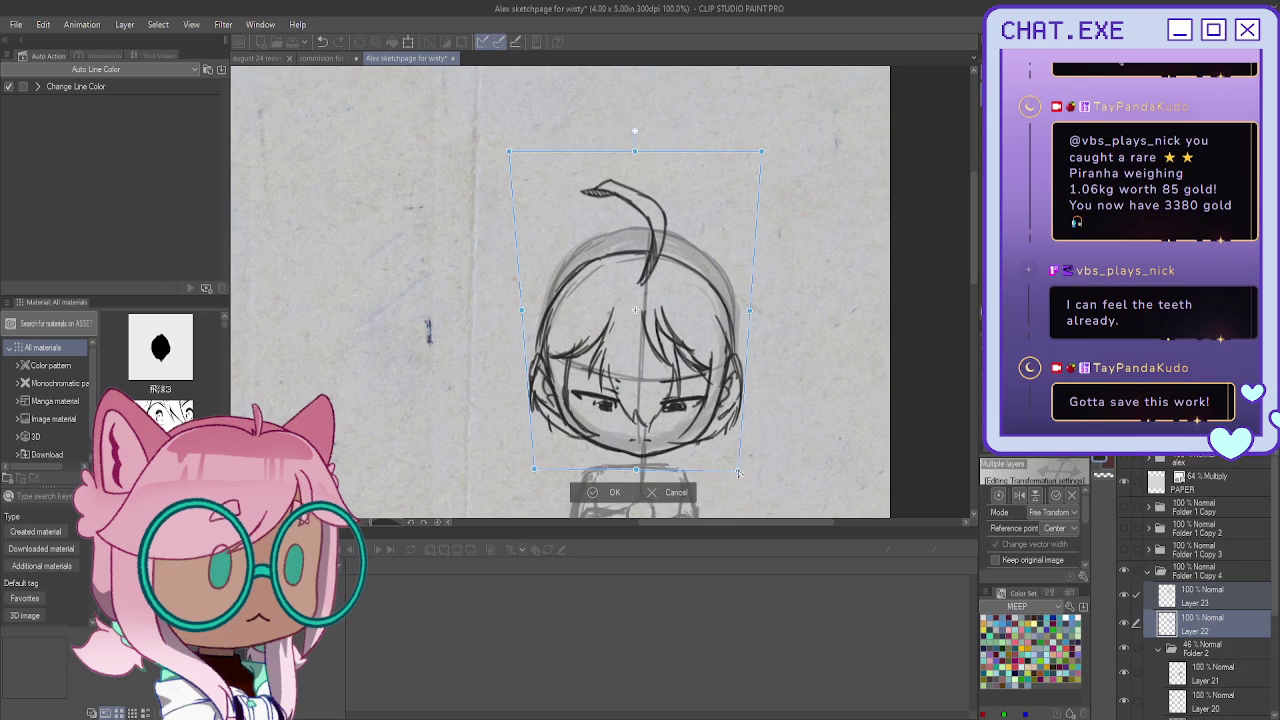
left_click_drag(738, 473, 738, 468)
left_click_drag(608, 397, 610, 401)
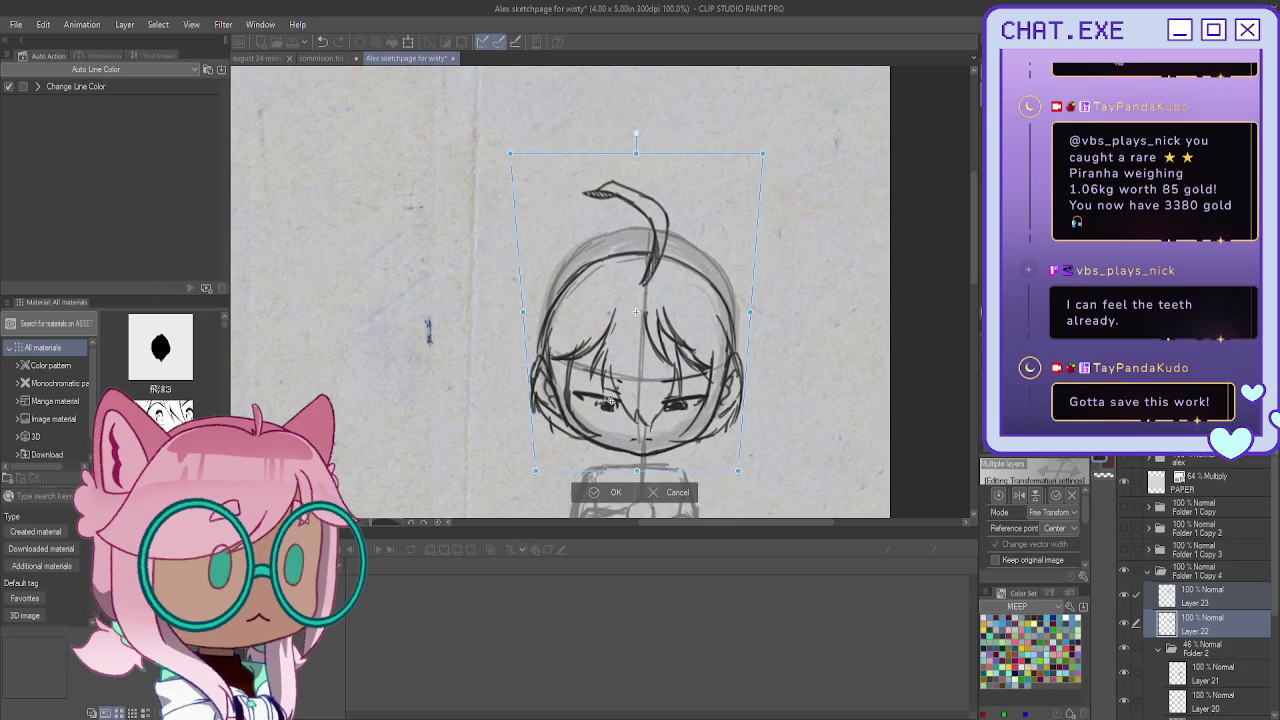
key("Return")
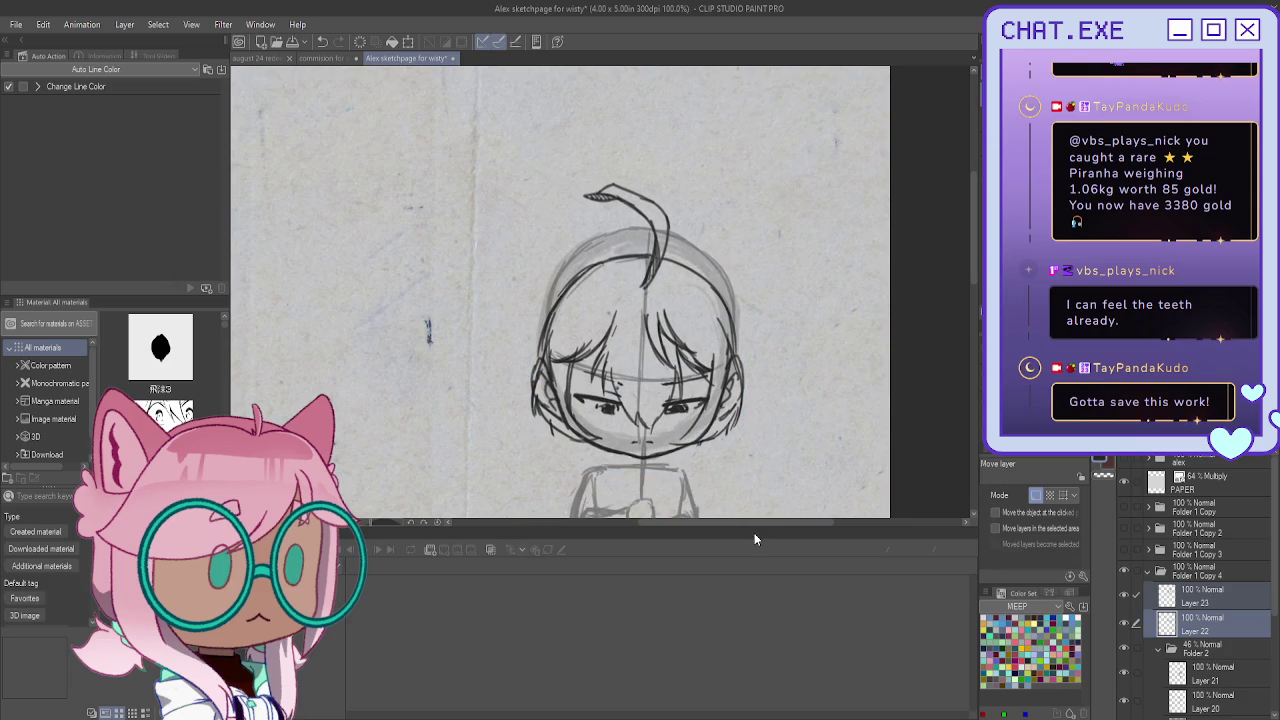
On Layer 23, replace a pen stroke with pencilled left, right and rounded top head outlines
left_click(1212, 598)
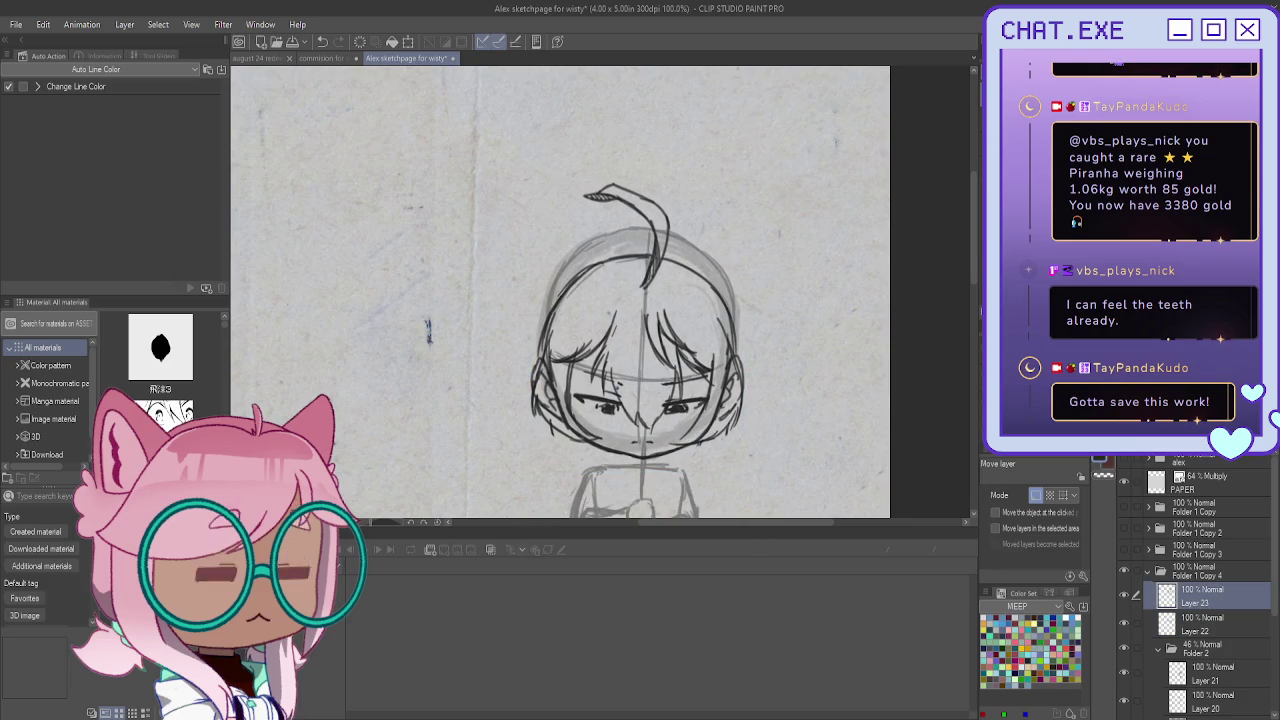
key("p")
scroll(673, 213, "up", 2)
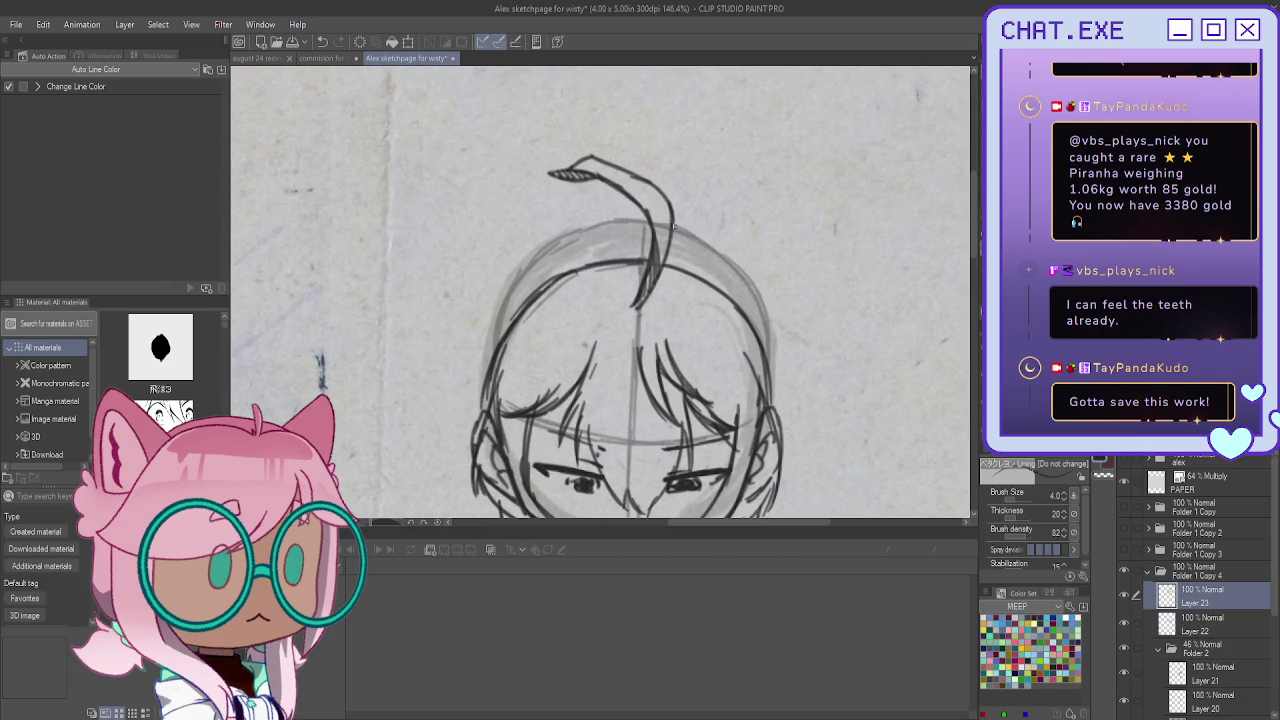
left_click_drag(674, 227, 763, 318)
key("ctrl+z")
key("ctrl+z")
key("p")
mouse_move(677, 232)
left_mouse_down()
mouse_move(728, 258)
mouse_move(780, 375)
left_mouse_up()
mouse_move(768, 310)
left_mouse_down()
mouse_move(775, 410)
mouse_move(767, 330)
left_mouse_up()
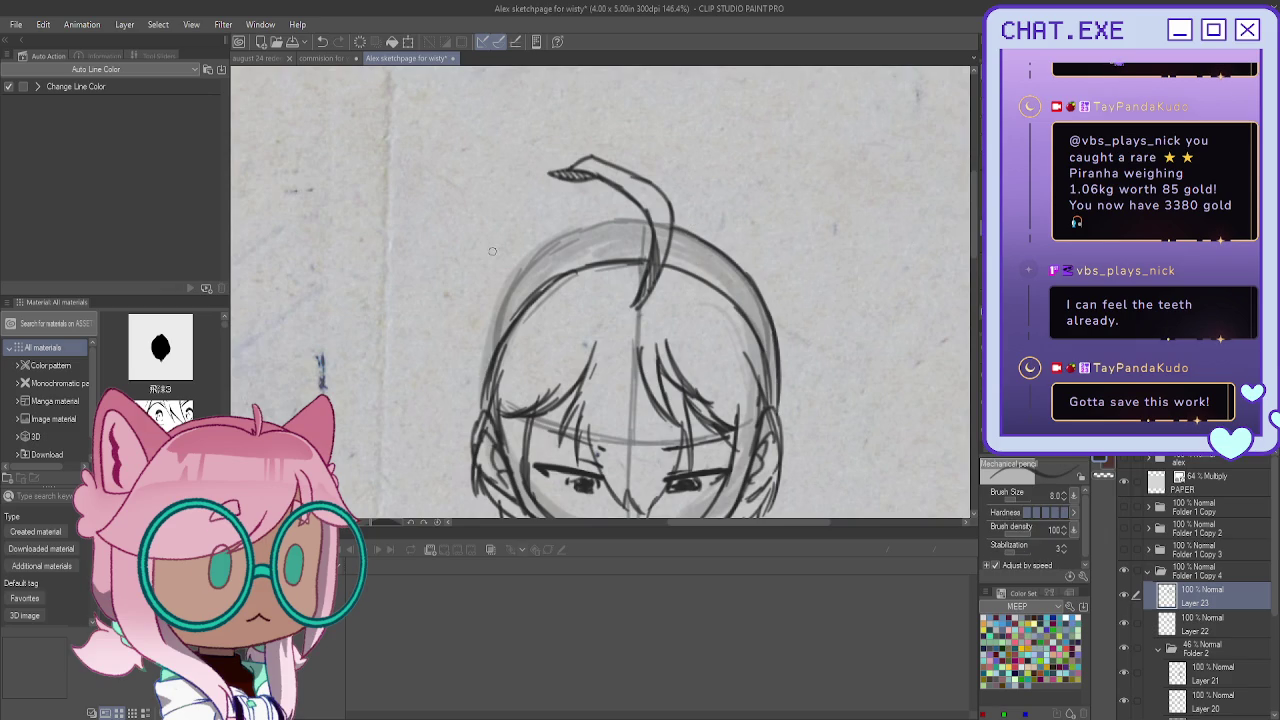
left_click_drag(538, 253, 480, 370)
left_click_drag(513, 290, 481, 386)
mouse_move(648, 224)
left_mouse_down()
mouse_move(560, 242)
mouse_move(656, 222)
left_mouse_up()
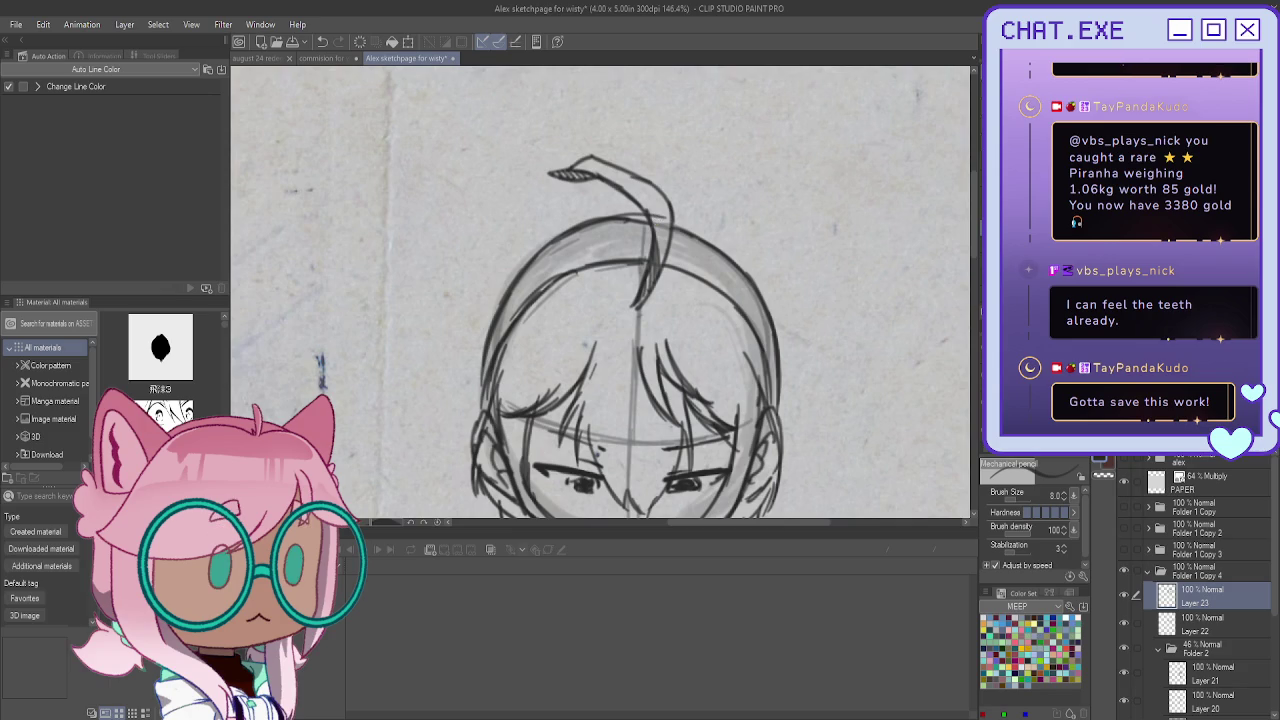
Add a new empty Layer 24 above Layer 23
key("ctrl+shift+n")
scroll(600, 290, "down", 5)
scroll(600, 290, "up", 1)
scroll(600, 290, "up", 1)
scroll(593, 208, "up", 1)
scroll(593, 208, "up", 1)
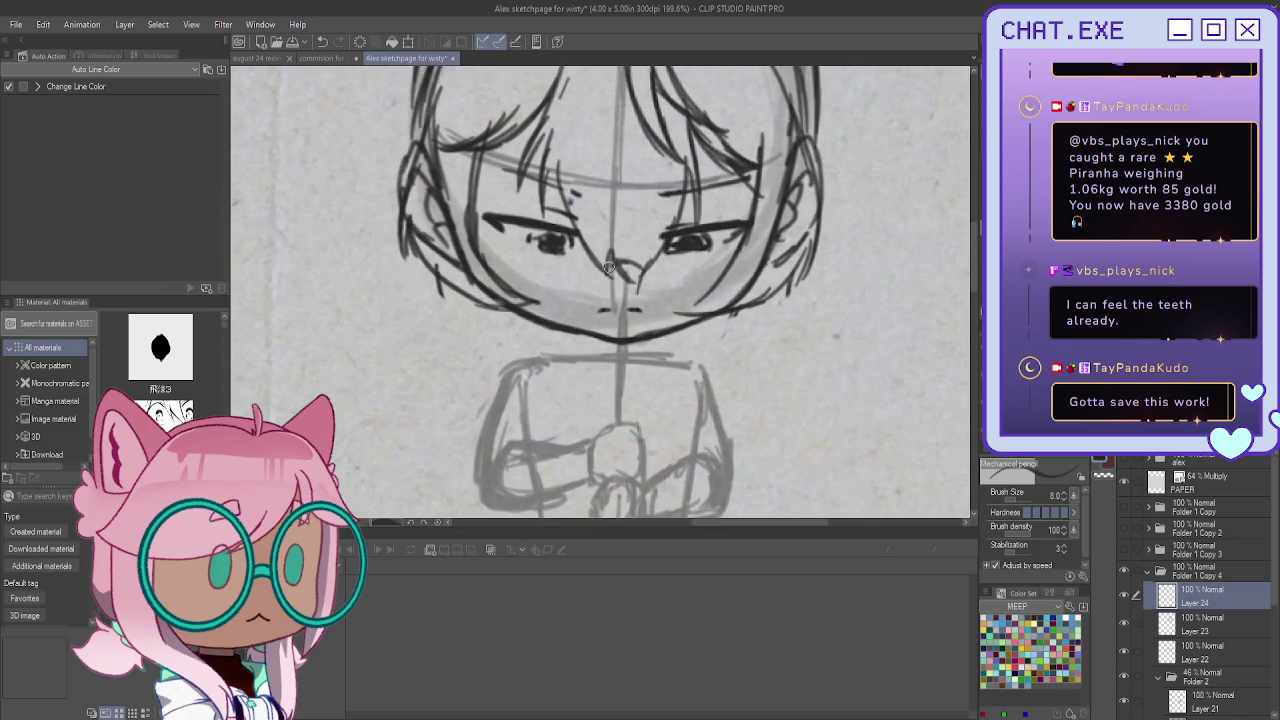
On Layer 24, pencil two round glasses lenses over the eyes, joined by a nose bridge
mouse_move(646, 228)
left_mouse_down()
mouse_move(640, 285)
mouse_move(658, 298)
left_mouse_up()
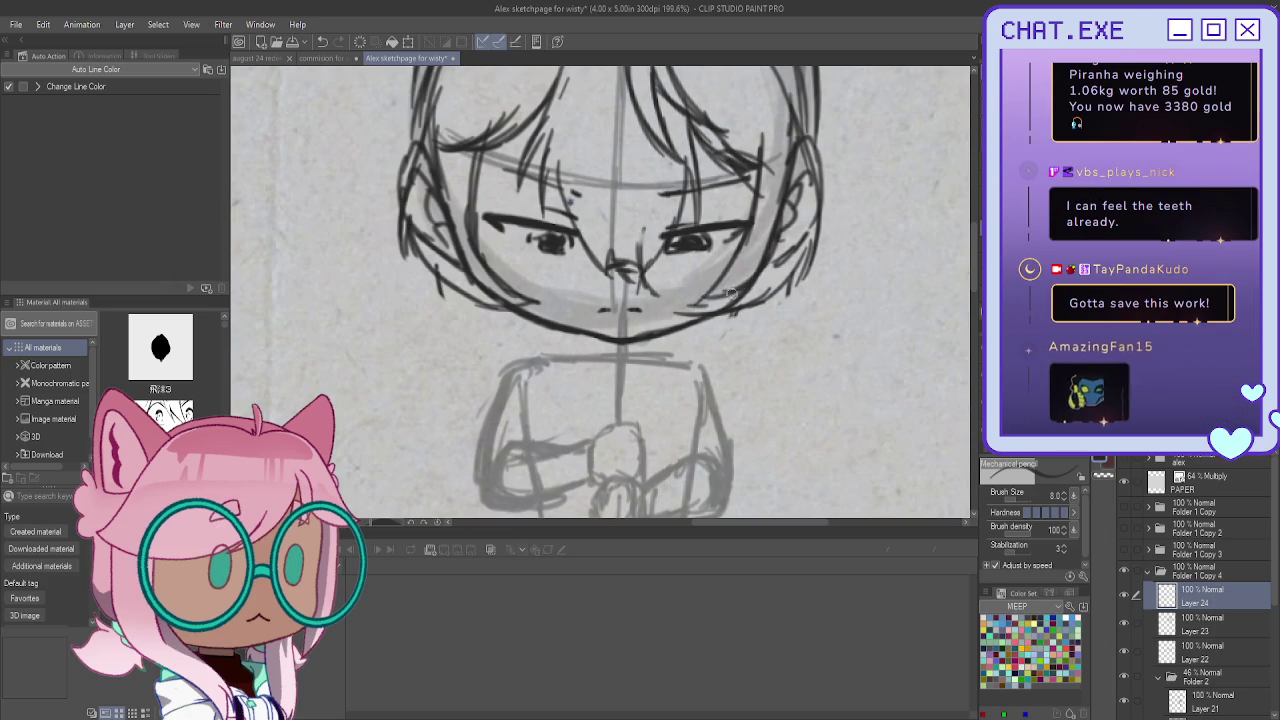
mouse_move(645, 285)
left_mouse_down()
mouse_move(728, 302)
mouse_move(650, 300)
left_mouse_up()
mouse_move(640, 190)
left_mouse_down()
mouse_move(654, 285)
mouse_move(640, 210)
mouse_move(705, 150)
mouse_move(640, 255)
mouse_move(650, 194)
left_mouse_up()
mouse_move(730, 142)
left_mouse_down()
mouse_move(780, 188)
mouse_move(772, 266)
left_mouse_up()
mouse_move(768, 156)
left_mouse_down()
mouse_move(770, 266)
mouse_move(651, 200)
left_mouse_up()
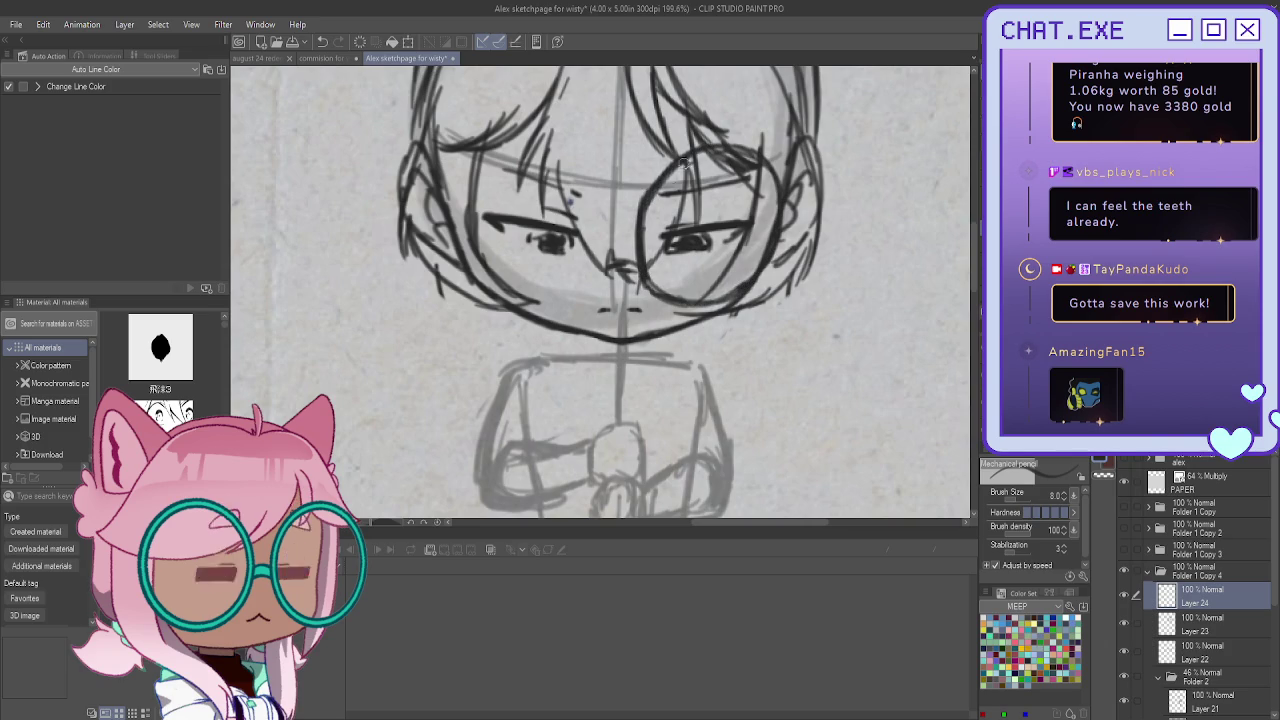
left_click_drag(551, 148, 590, 172)
mouse_move(602, 226)
left_mouse_down()
mouse_move(606, 276)
mouse_move(578, 294)
mouse_move(518, 288)
mouse_move(554, 300)
mouse_move(582, 286)
left_mouse_up()
left_click_drag(582, 166, 608, 262)
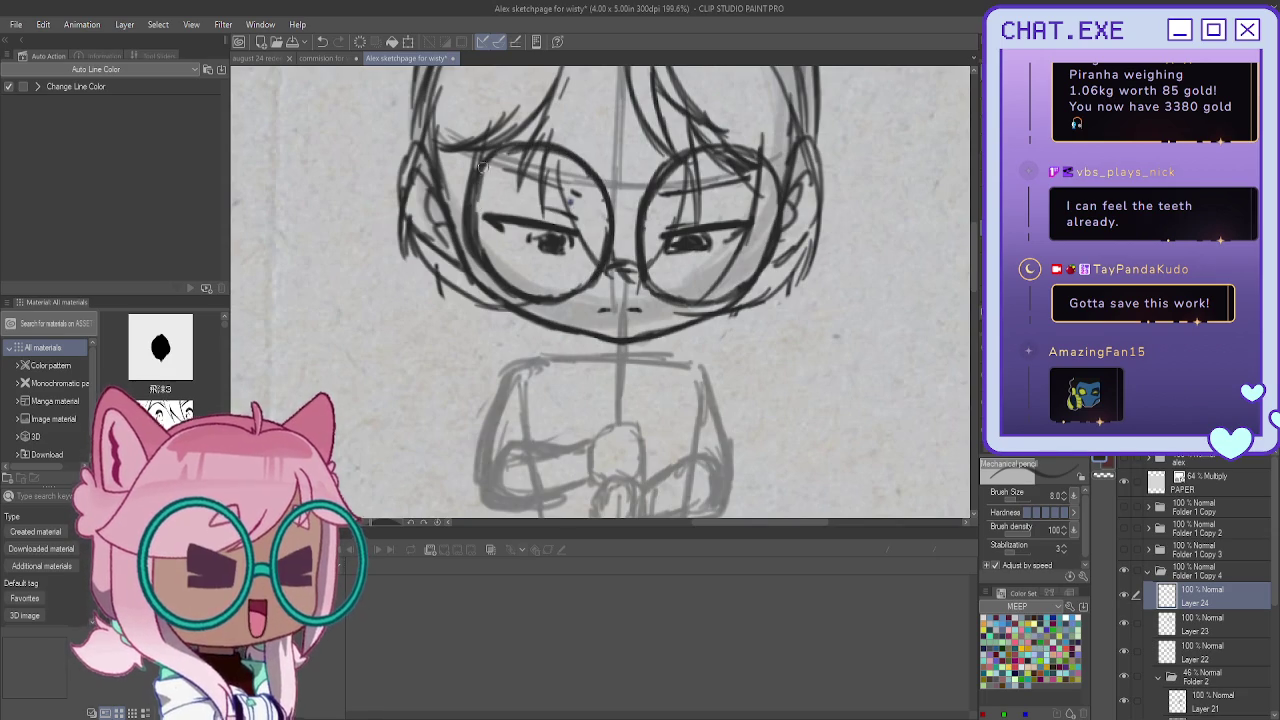
Add an empty Layer 25 above Layer 24
scroll(490, 152, "down", 2)
scroll(505, 175, "down", 2)
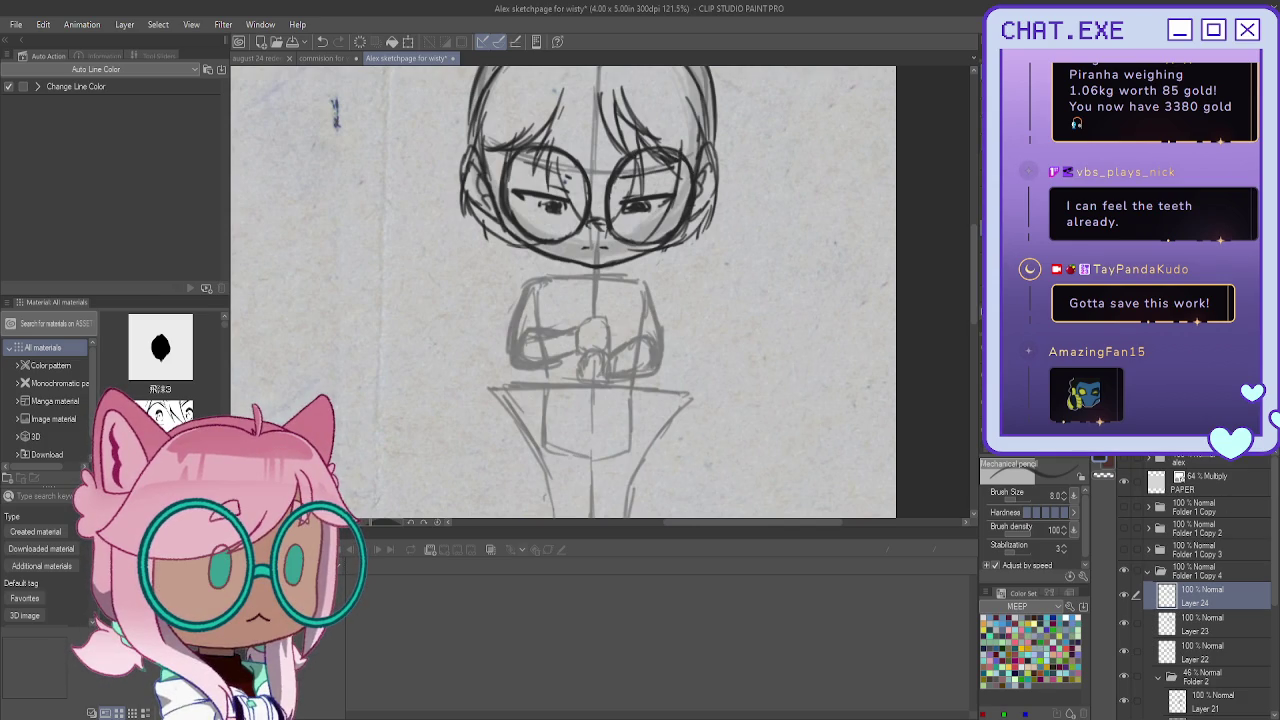
left_click(1176, 457)
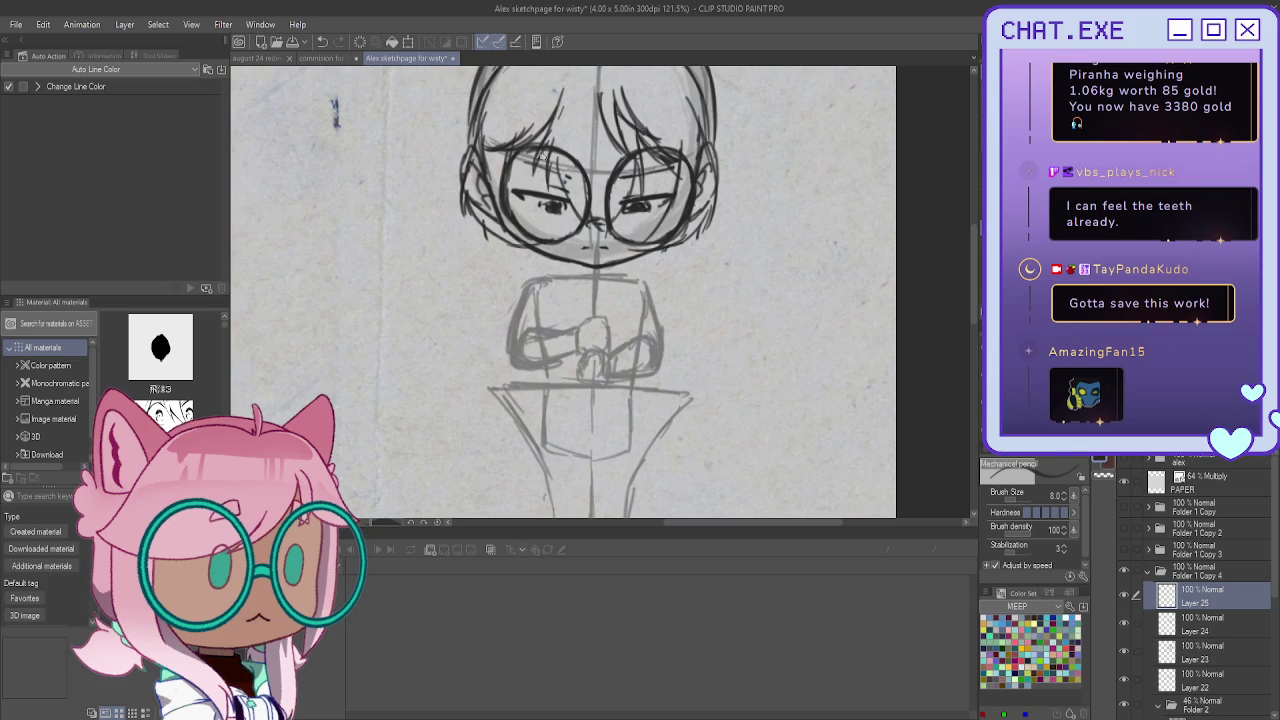
scroll(575, 295, "up", 1)
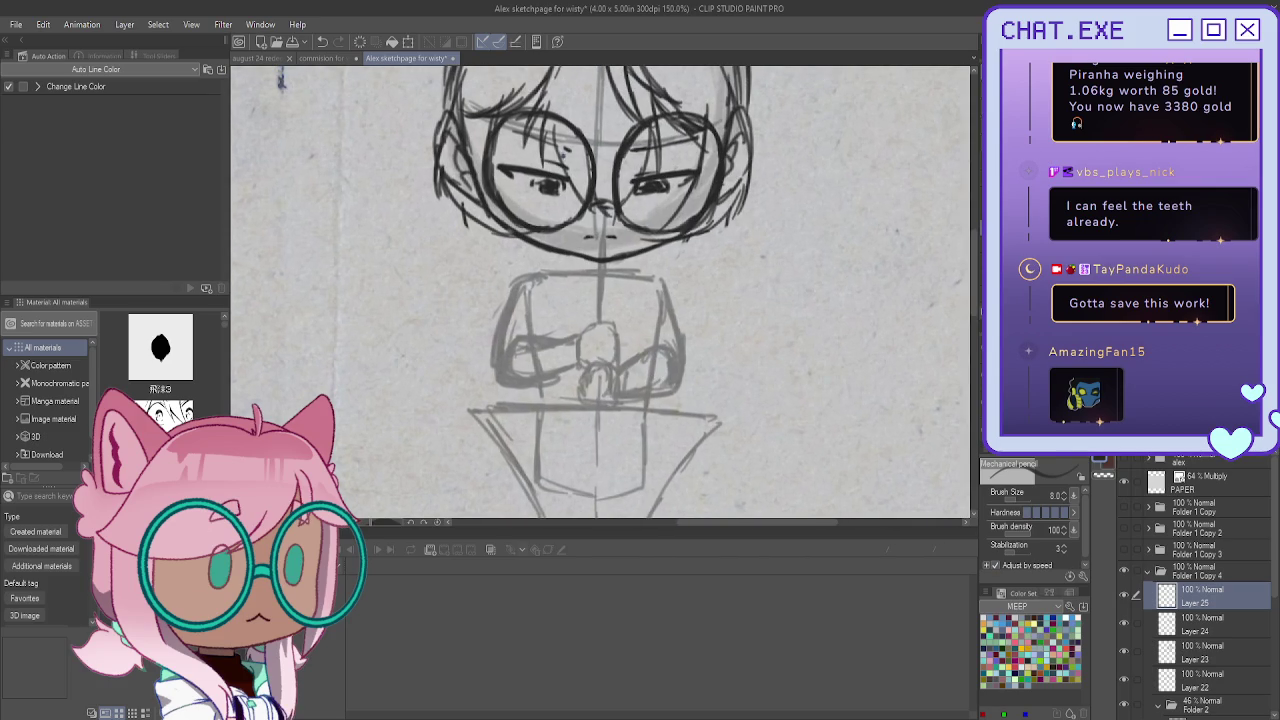
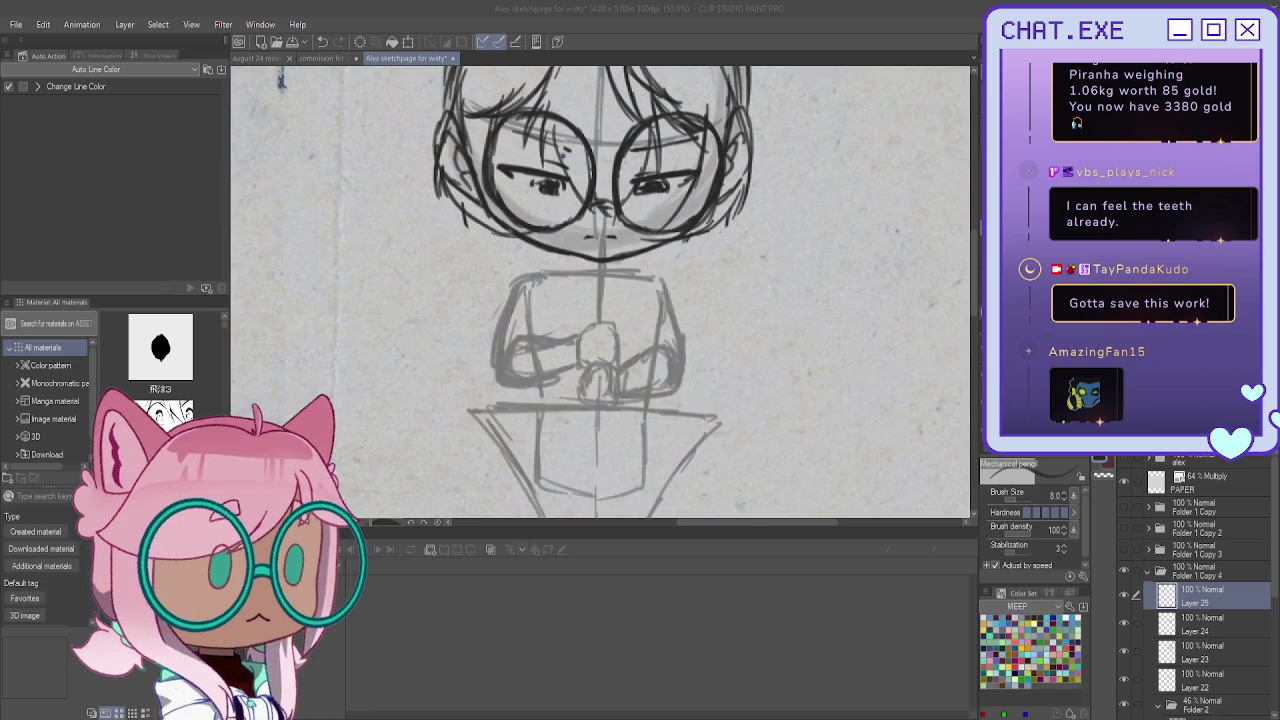
Zoom in and ink the right hoodie collar and the drawstrings below the chin
key("ctrl+plus")
scroll(624, 252, "up", 1)
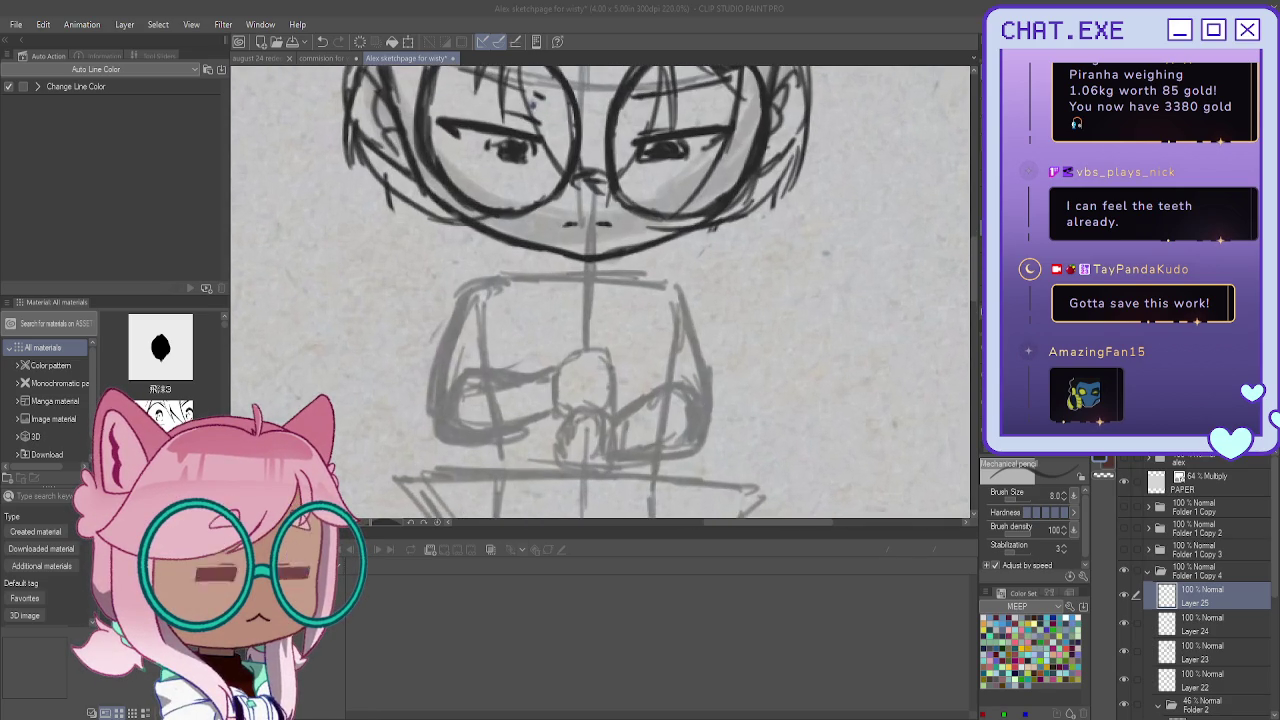
scroll(624, 252, "up", 1)
left_click_drag(627, 254, 624, 287)
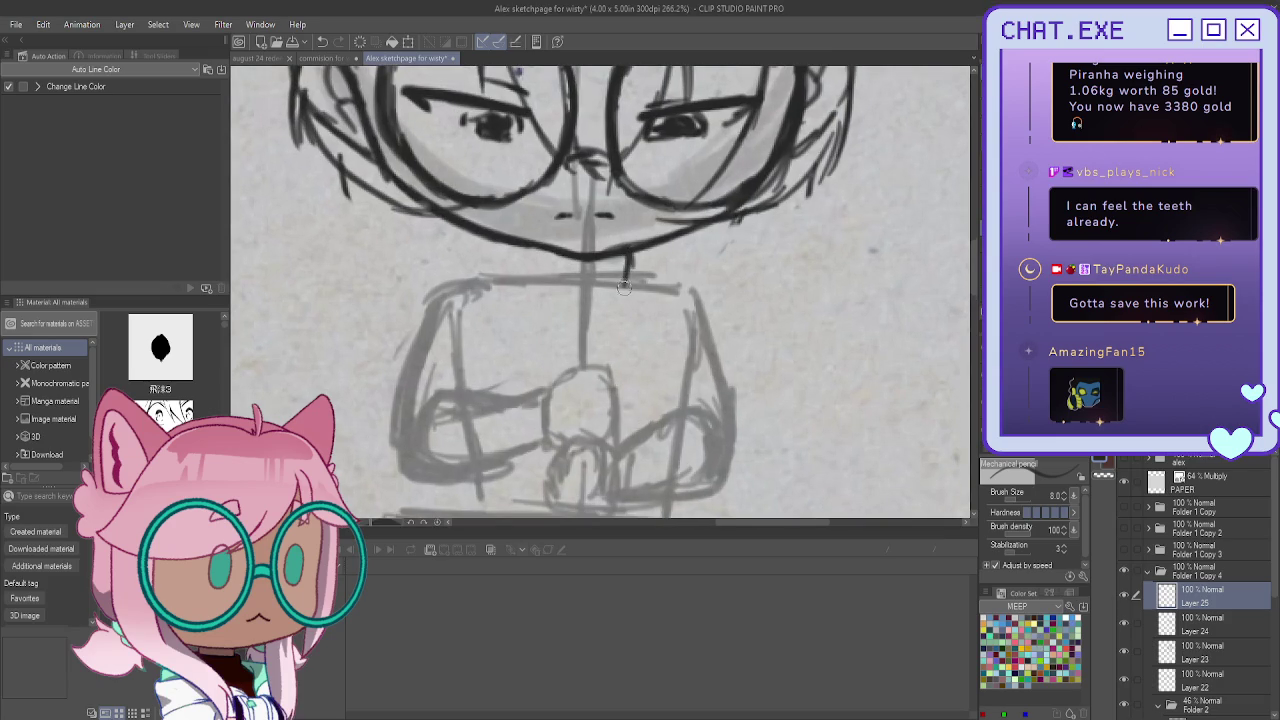
mouse_move(660, 238)
left_mouse_down()
mouse_move(667, 317)
mouse_move(624, 343)
left_mouse_up()
mouse_move(628, 287)
left_mouse_down()
mouse_move(600, 342)
mouse_move(621, 352)
mouse_move(594, 366)
mouse_move(609, 350)
left_mouse_up()
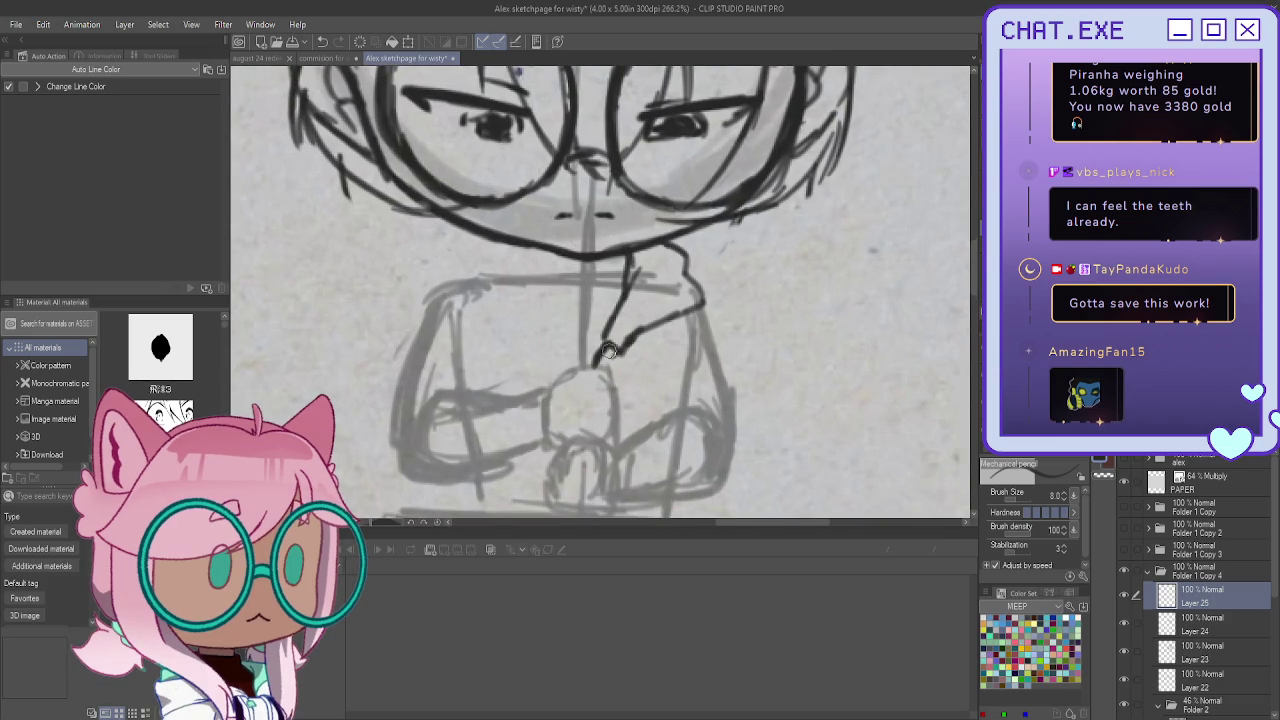
Outline the clasped hands with the Mechanical pencil
mouse_move(553, 383)
left_mouse_down()
mouse_move(600, 368)
mouse_move(608, 428)
left_mouse_up()
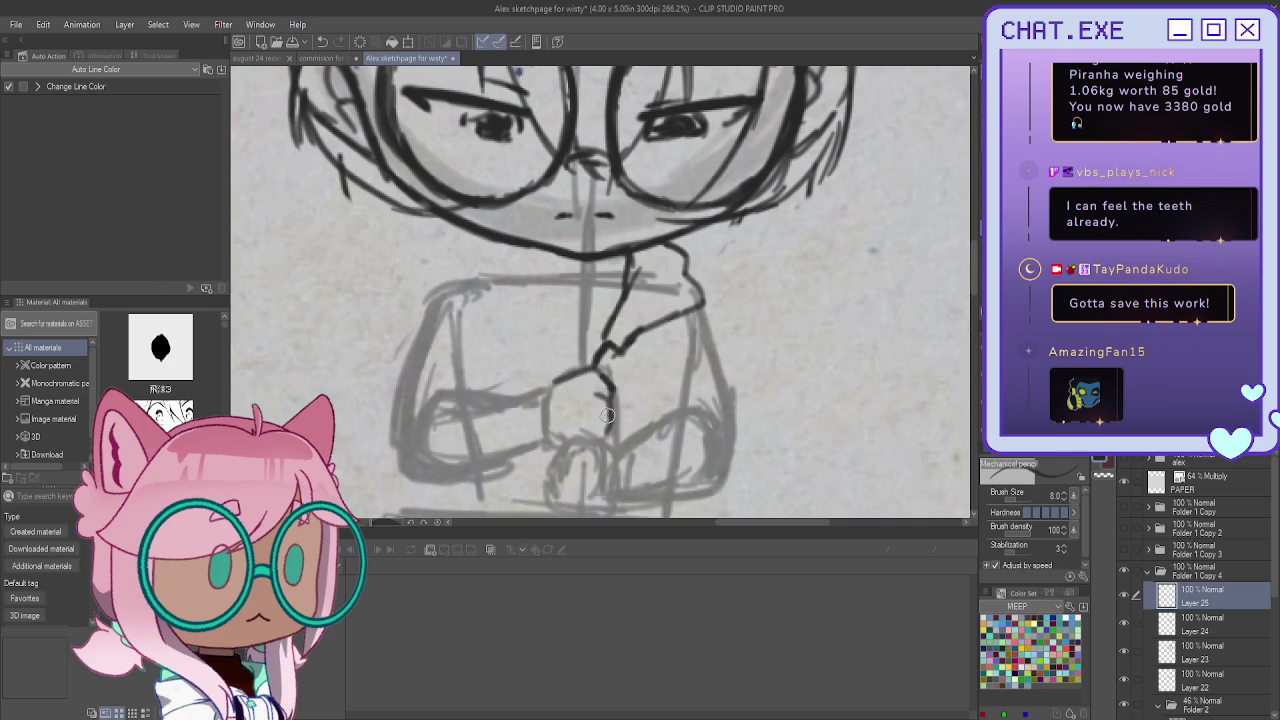
left_click_drag(607, 430, 594, 437)
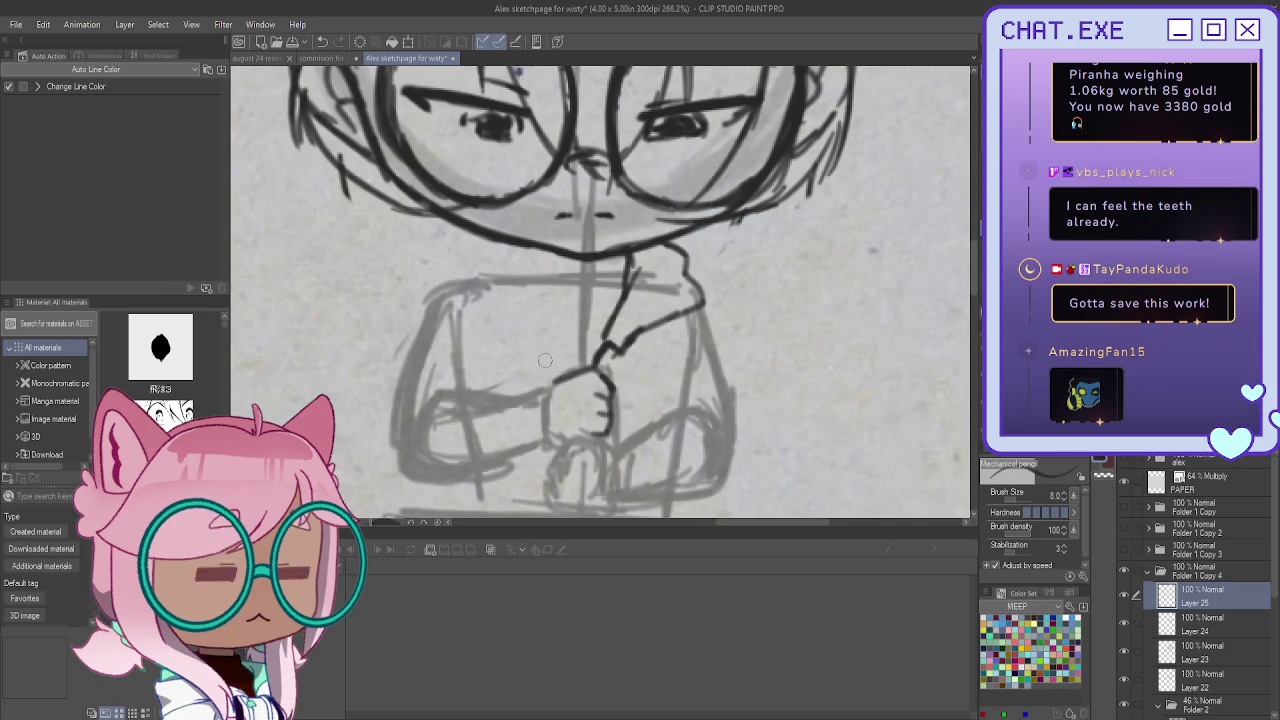
left_click_drag(538, 393, 536, 447)
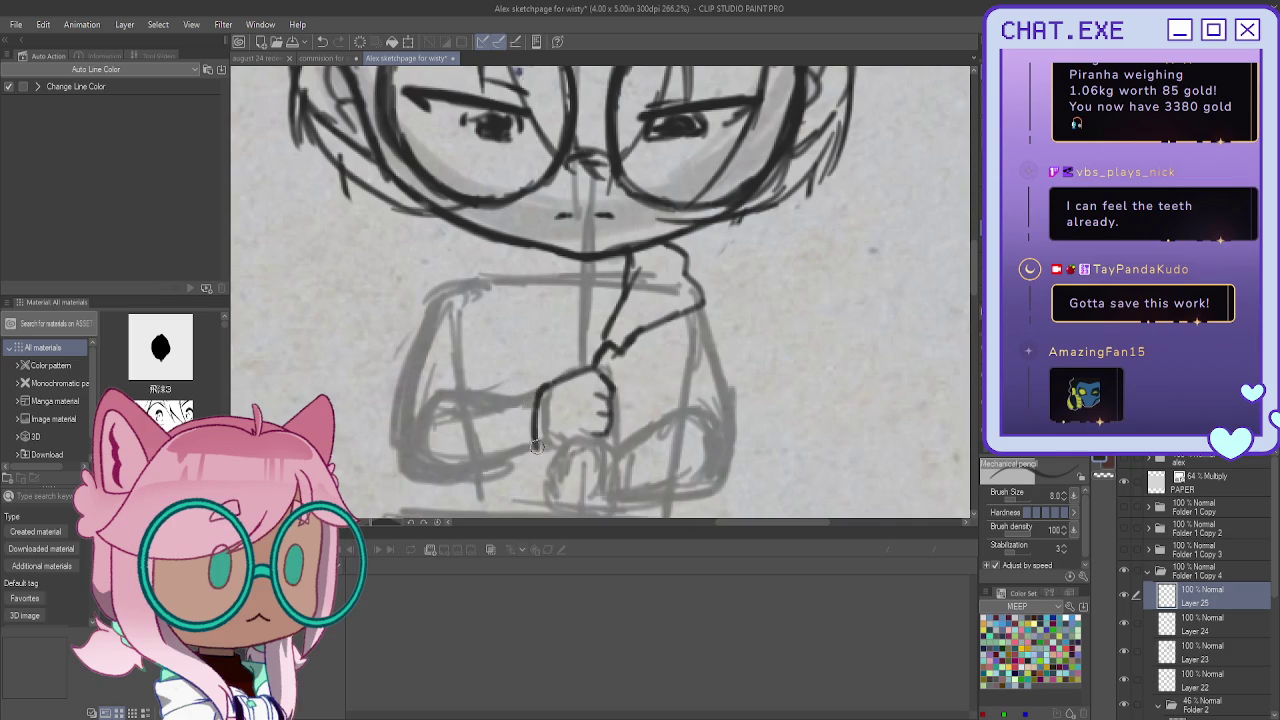
mouse_move(531, 390)
left_mouse_down()
mouse_move(523, 455)
mouse_move(514, 388)
left_mouse_up()
Ink the left forearm, sleeve edge, cuff lines and forearm detail strokes
mouse_move(529, 385)
left_mouse_down()
mouse_move(440, 378)
mouse_move(393, 455)
left_mouse_up()
mouse_move(432, 376)
left_mouse_down()
mouse_move(388, 404)
mouse_move(365, 488)
left_mouse_up()
left_click_drag(395, 432, 370, 478)
left_click_drag(488, 384, 458, 412)
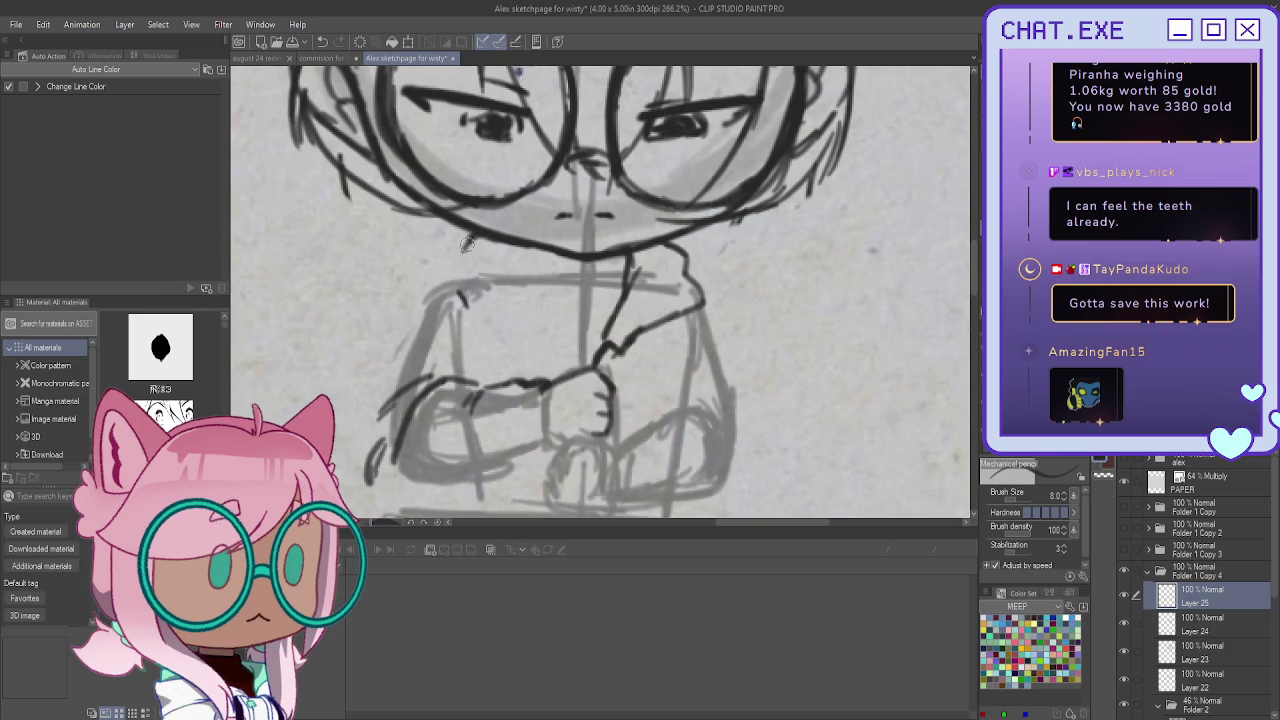
scroll(460, 230, "down", 2)
scroll(463, 219, "up", 1)
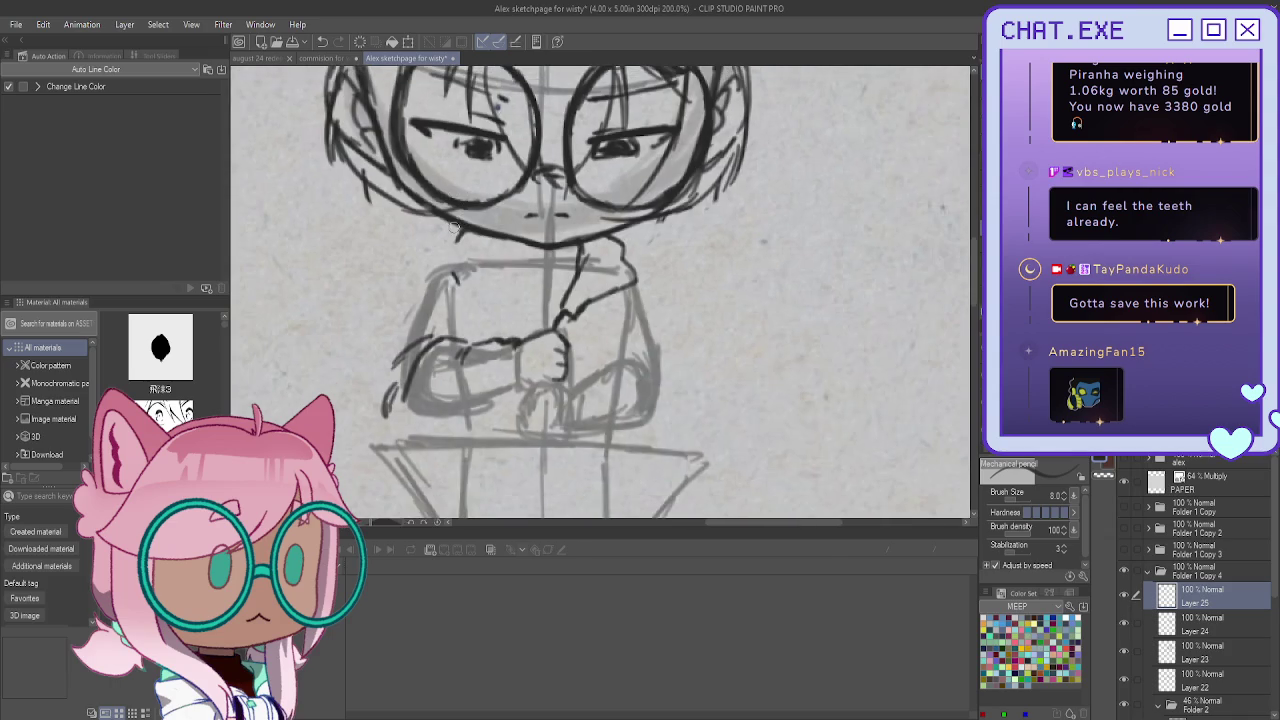
scroll(458, 236, "up", 1)
Ink the hood's left side, a collar fold and the inner arm line, undoing stray shoulder strokes
left_click_drag(433, 264, 480, 337)
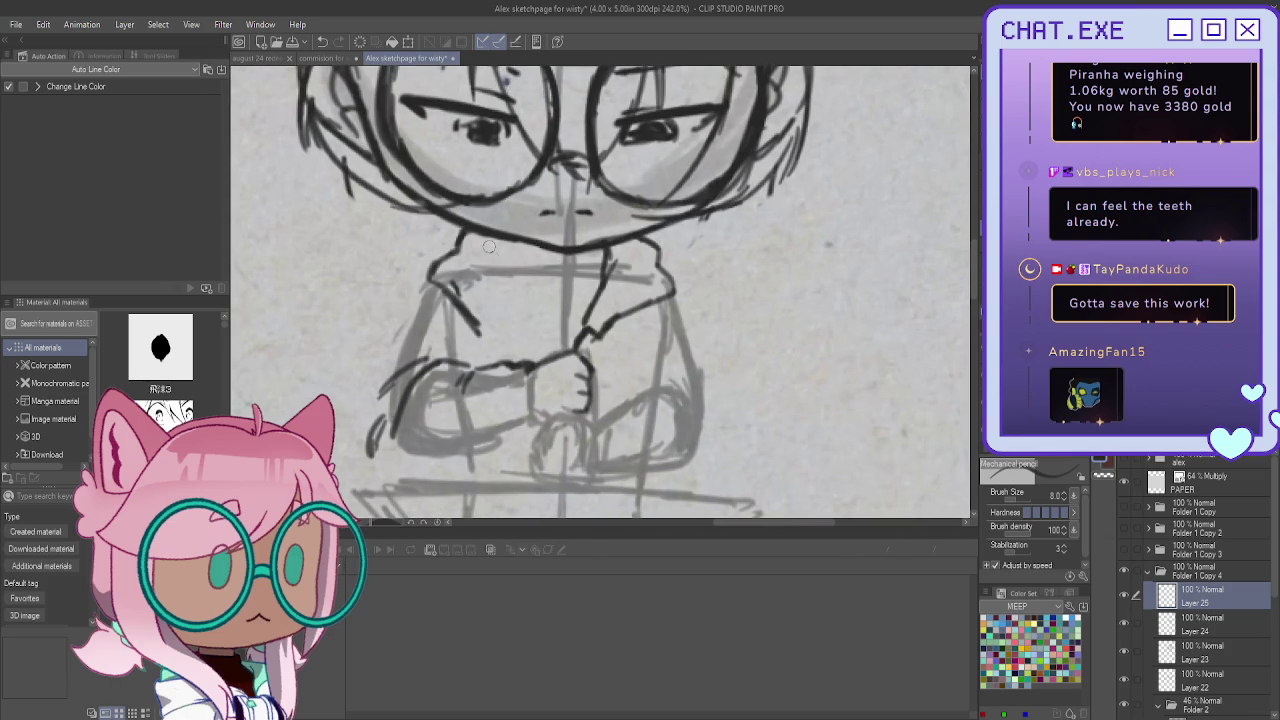
left_click_drag(489, 255, 505, 314)
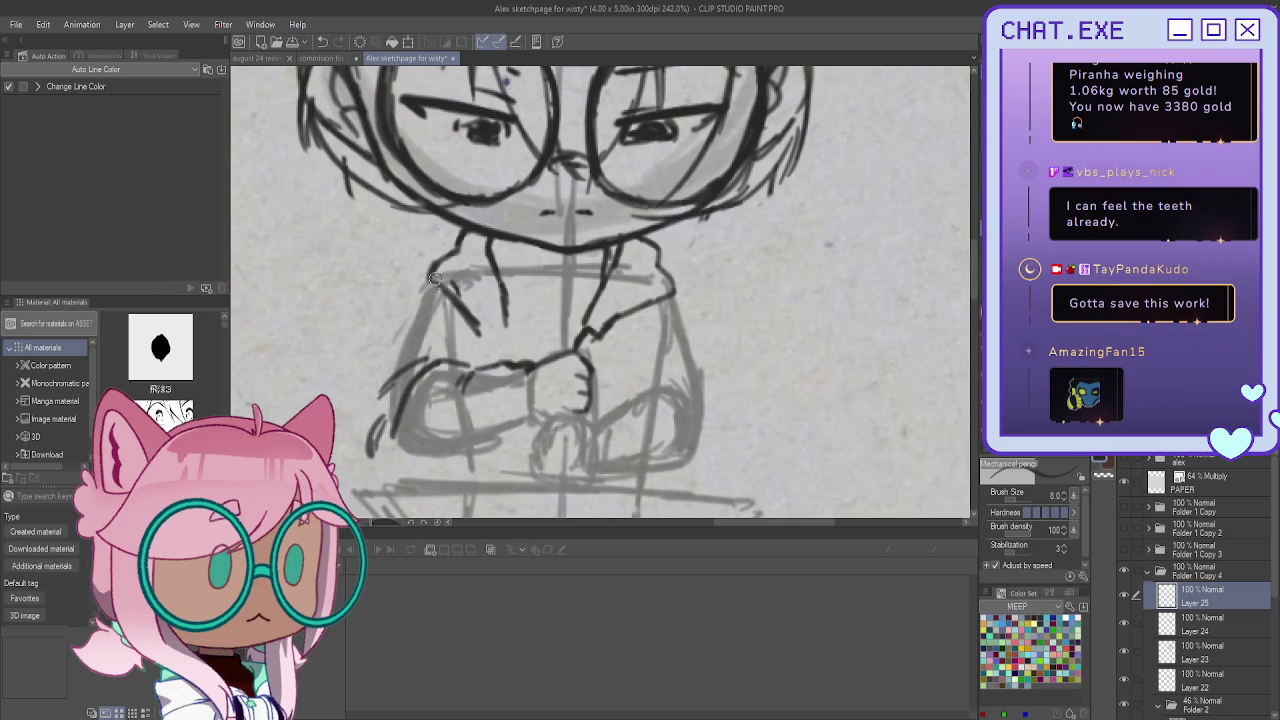
key("ctrl+z")
key("ctrl+z")
mouse_move(440, 257)
left_mouse_down()
mouse_move(436, 286)
mouse_move(513, 350)
mouse_move(499, 354)
left_mouse_up()
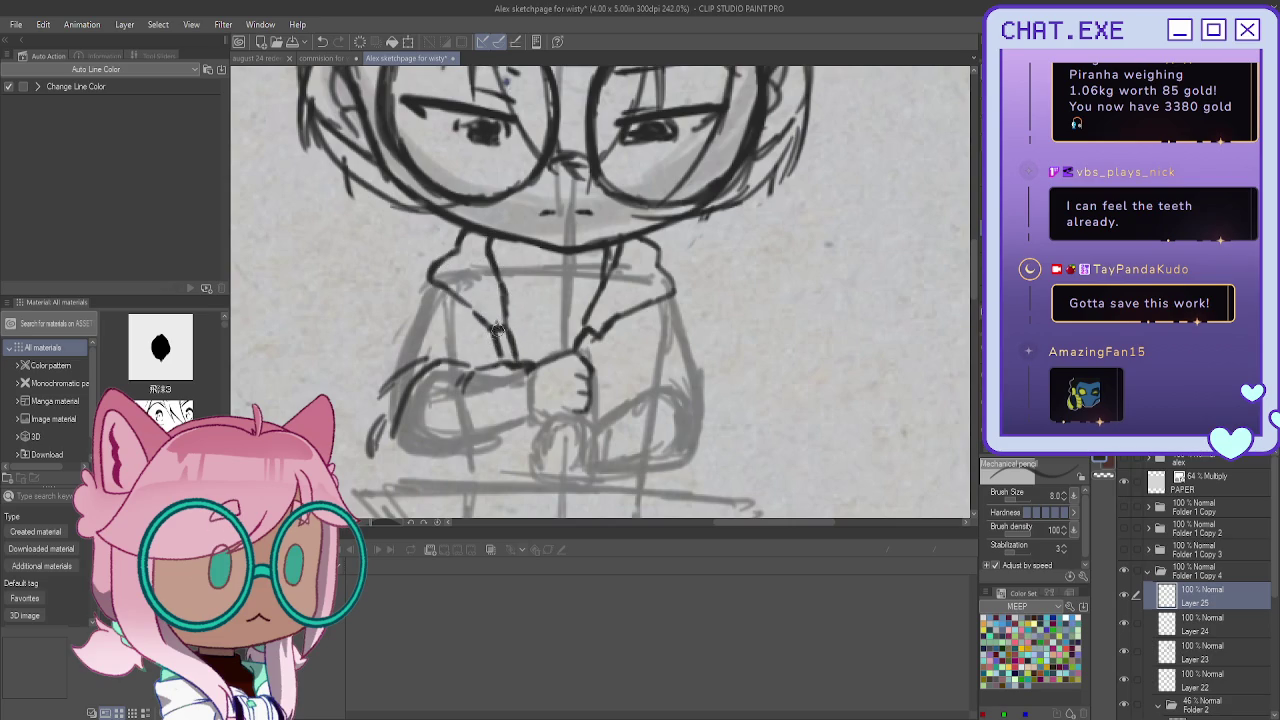
key("ctrl+z")
key("ctrl+z")
key("ctrl+z")
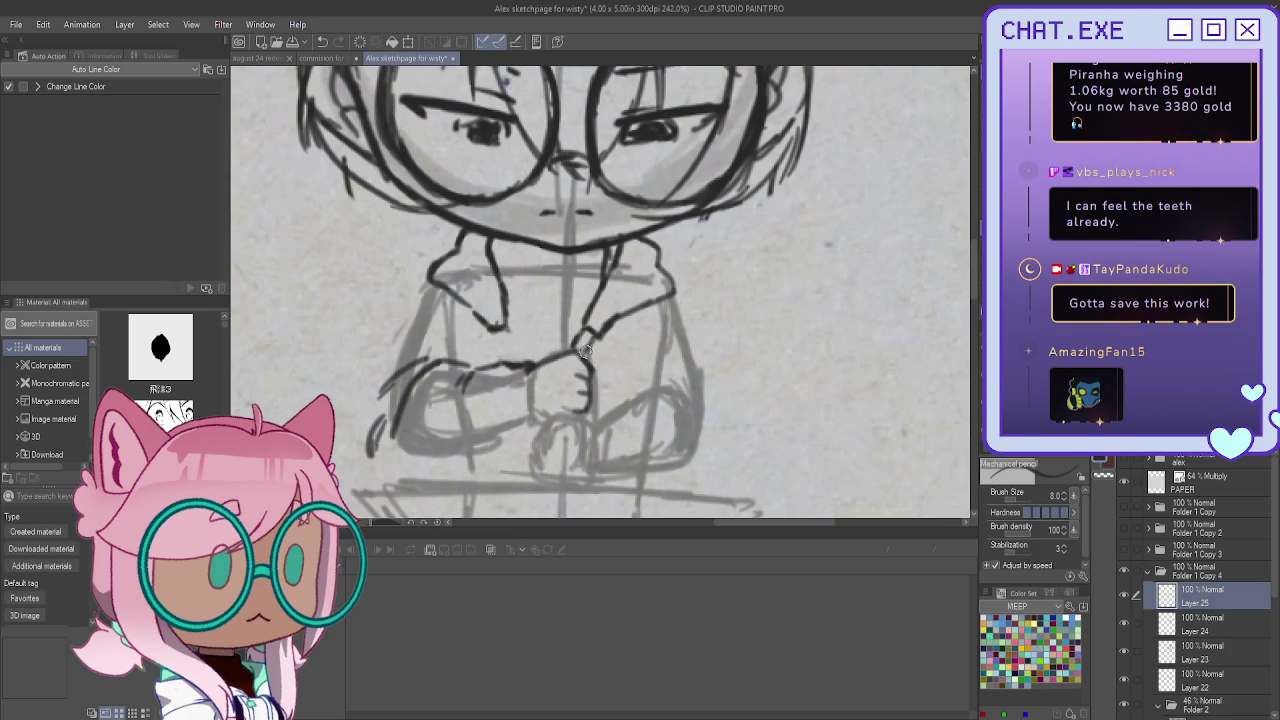
left_click_drag(500, 322, 510, 340)
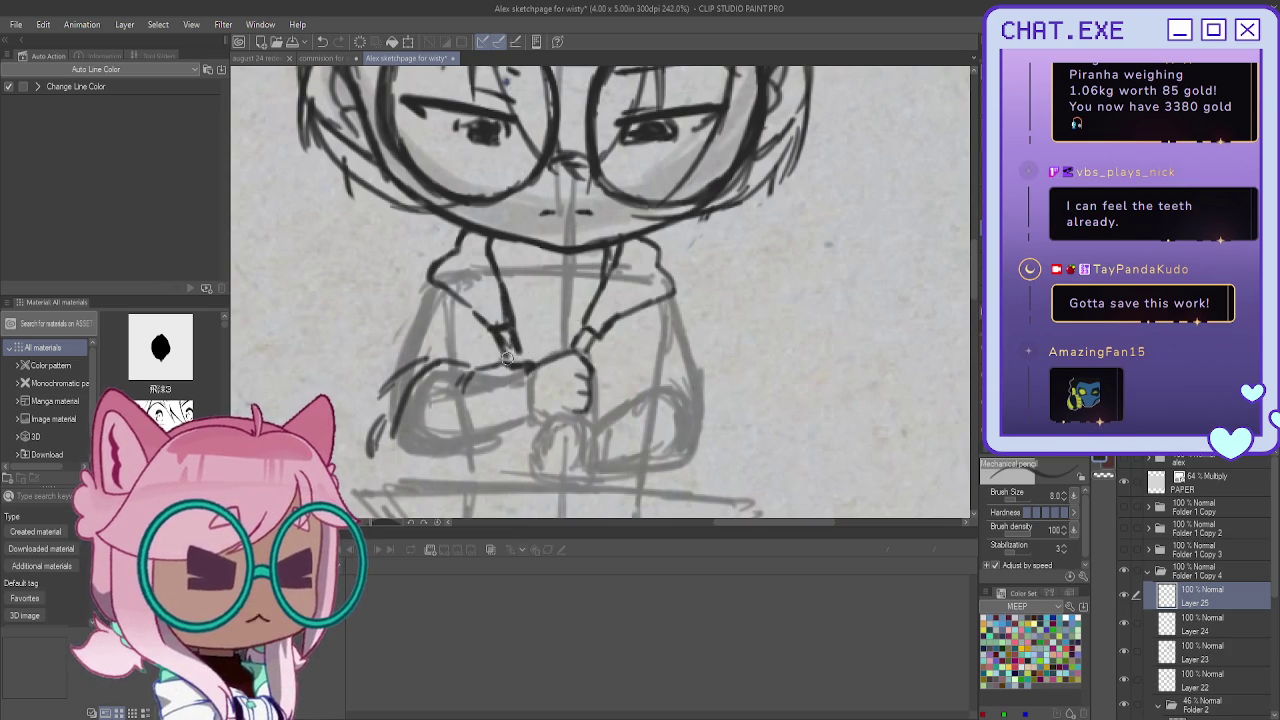
scroll(515, 345, "down", 1)
scroll(470, 342, "down", 1)
scroll(470, 342, "down", 1)
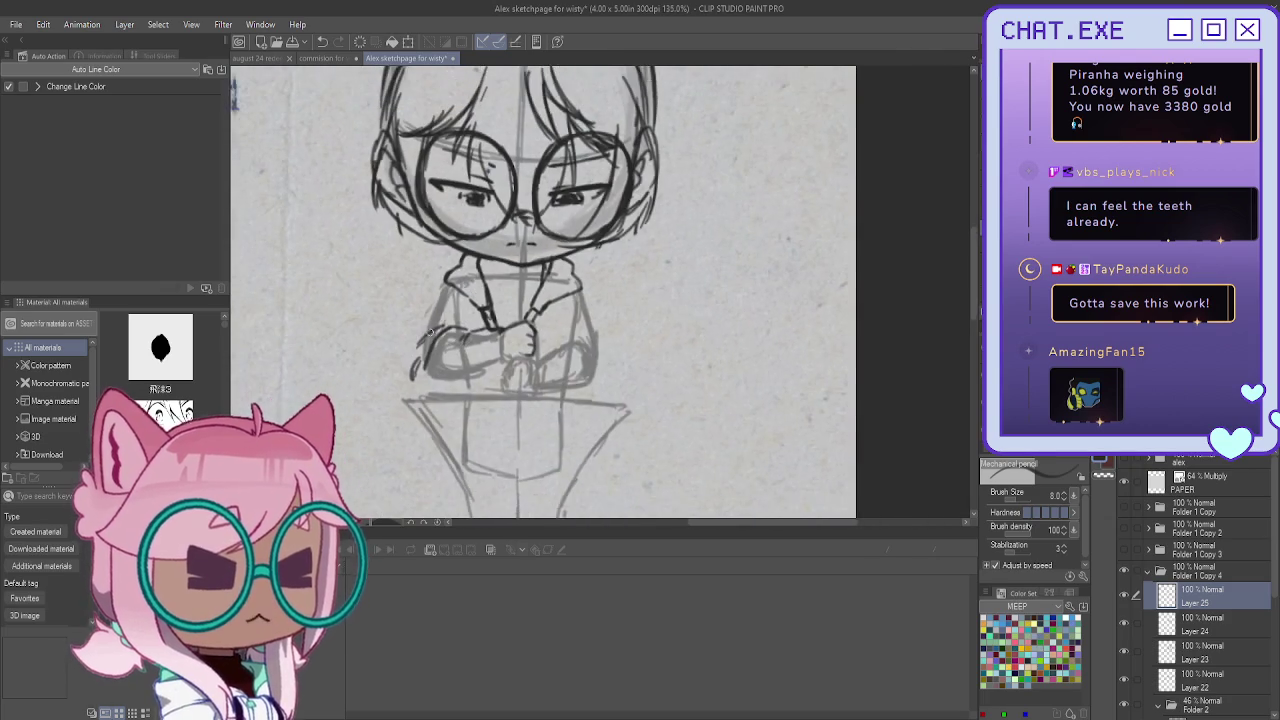
scroll(469, 391, "up", 2)
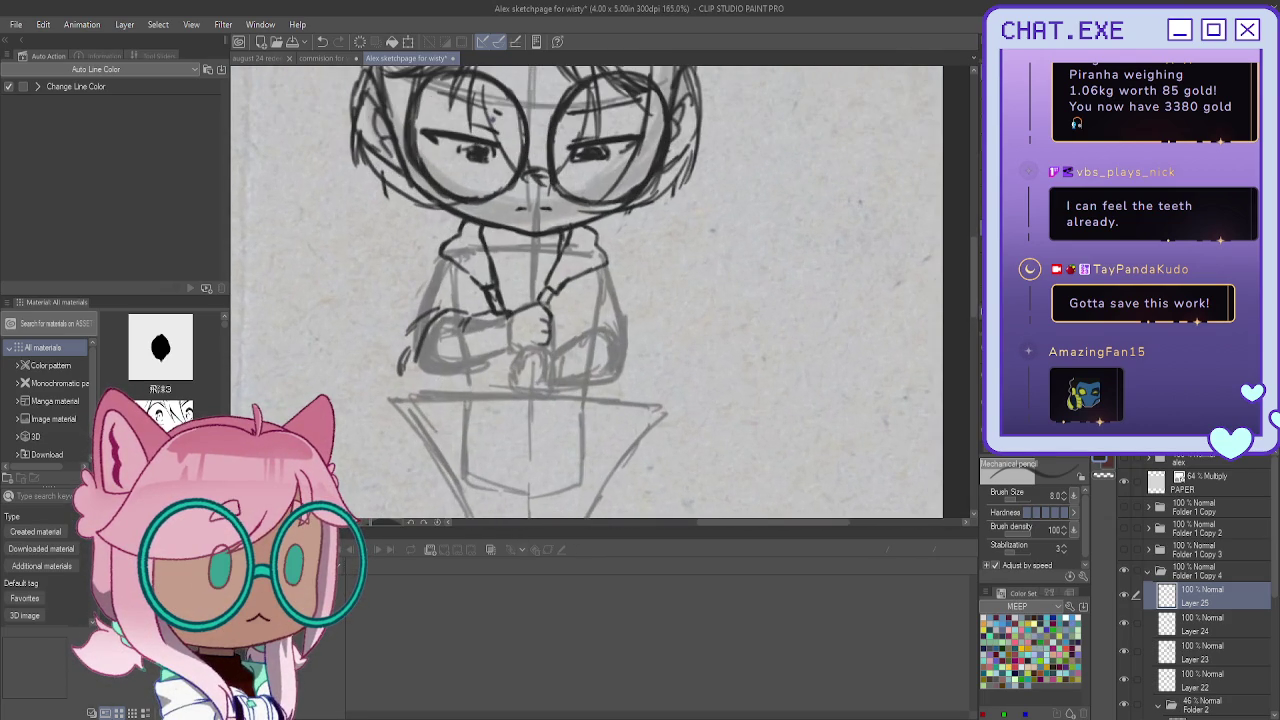
key("m")
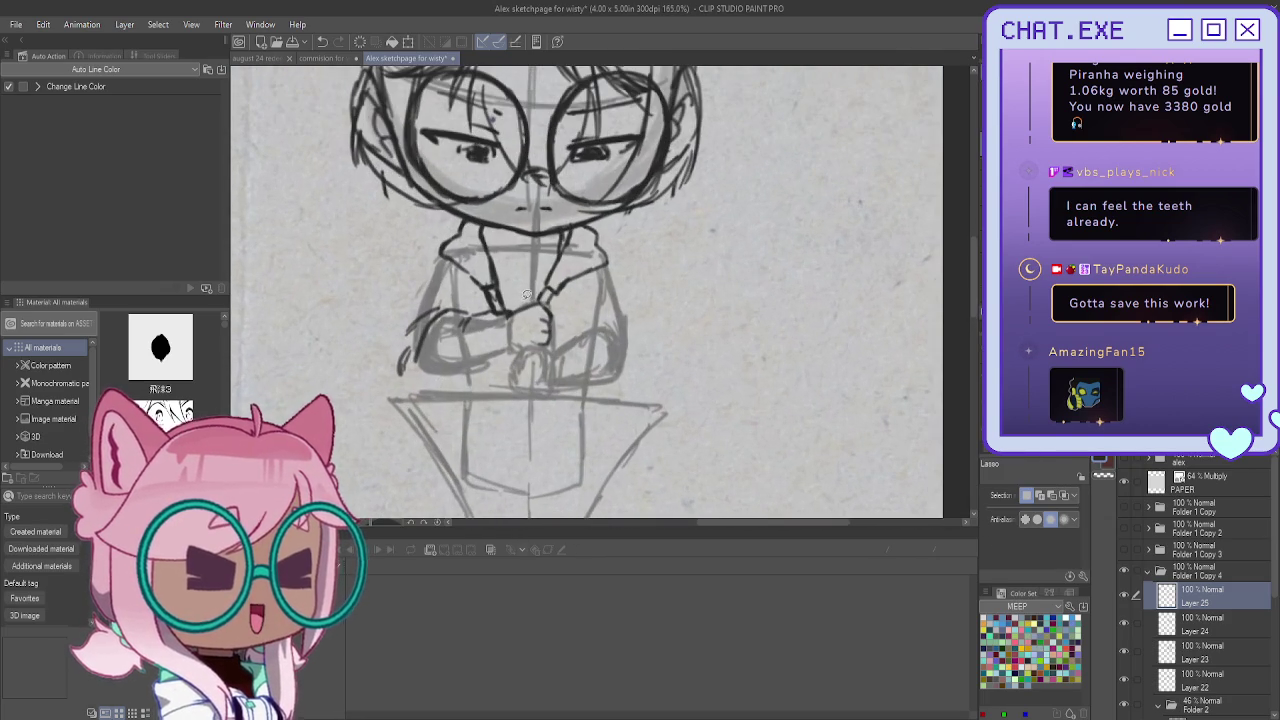
Lasso the inked clasped hand, nudge it slightly left with Scale/Rotate, and deselect
mouse_move(560, 318)
left_mouse_down()
mouse_move(514, 345)
mouse_move(528, 292)
left_mouse_up()
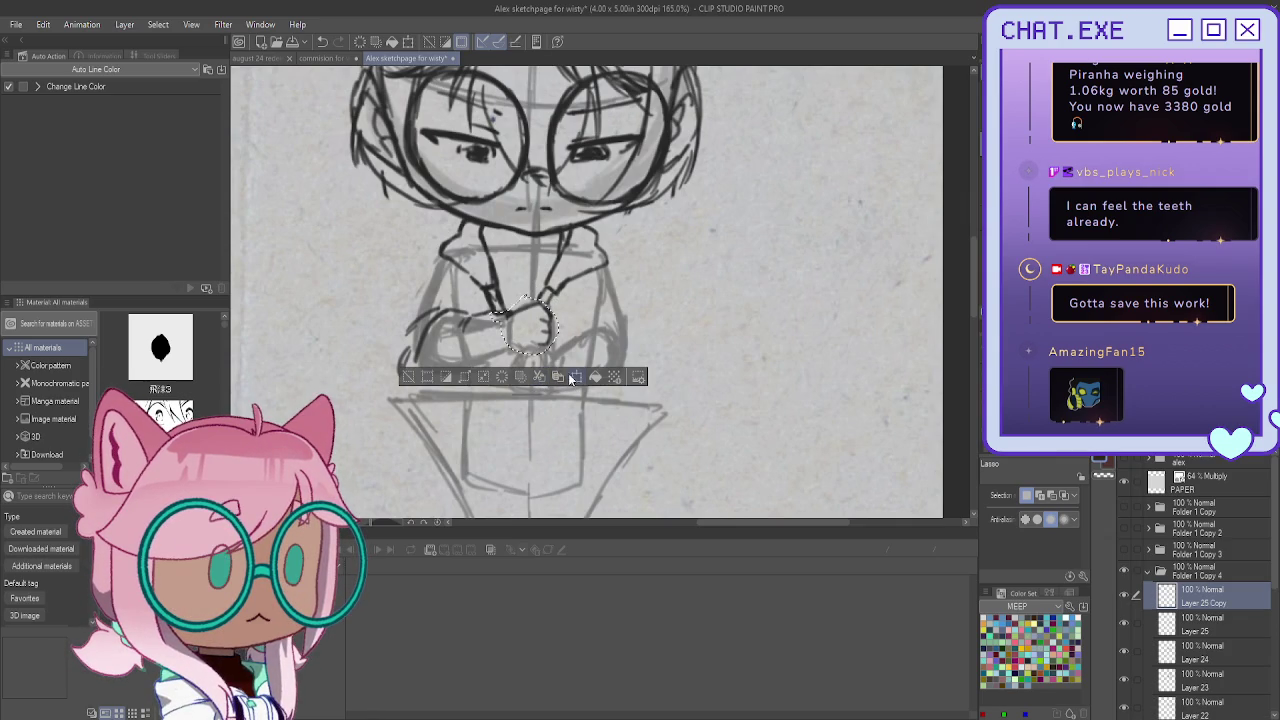
left_click(540, 379)
mouse_move(524, 324)
left_mouse_down()
mouse_move(510, 323)
mouse_move(518, 345)
left_mouse_up()
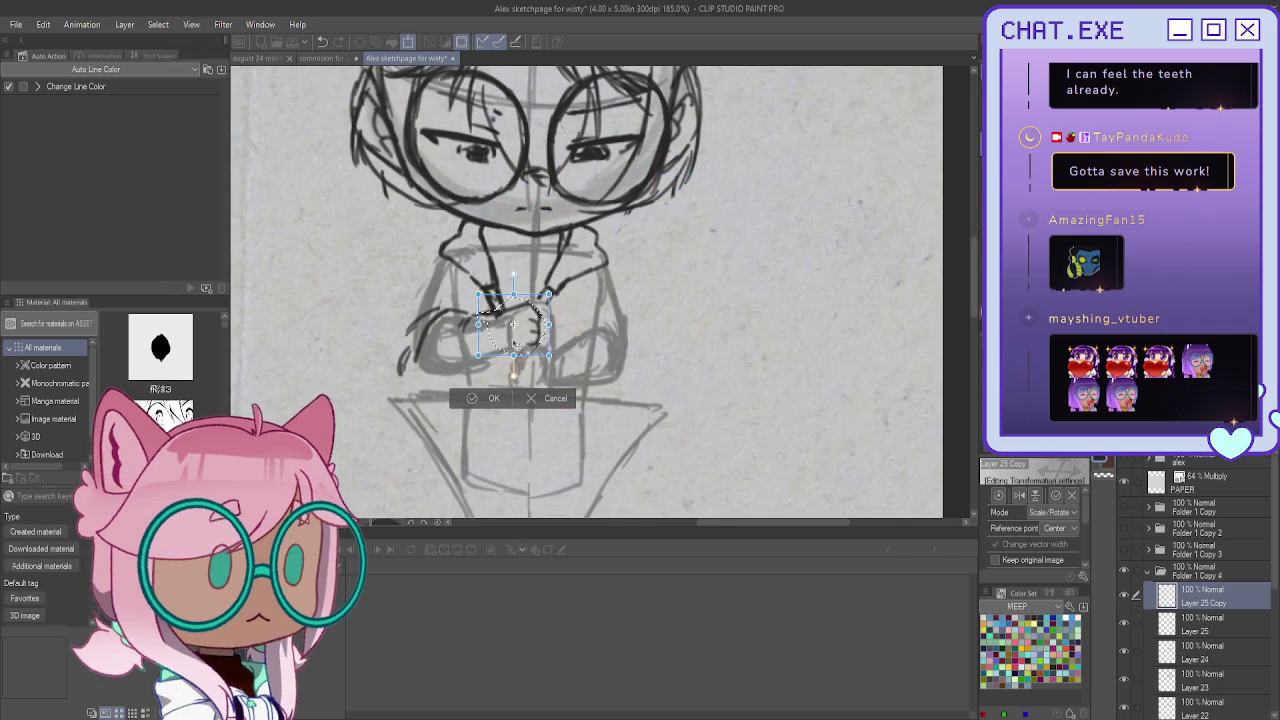
left_click(468, 400)
key("ctrl+d")
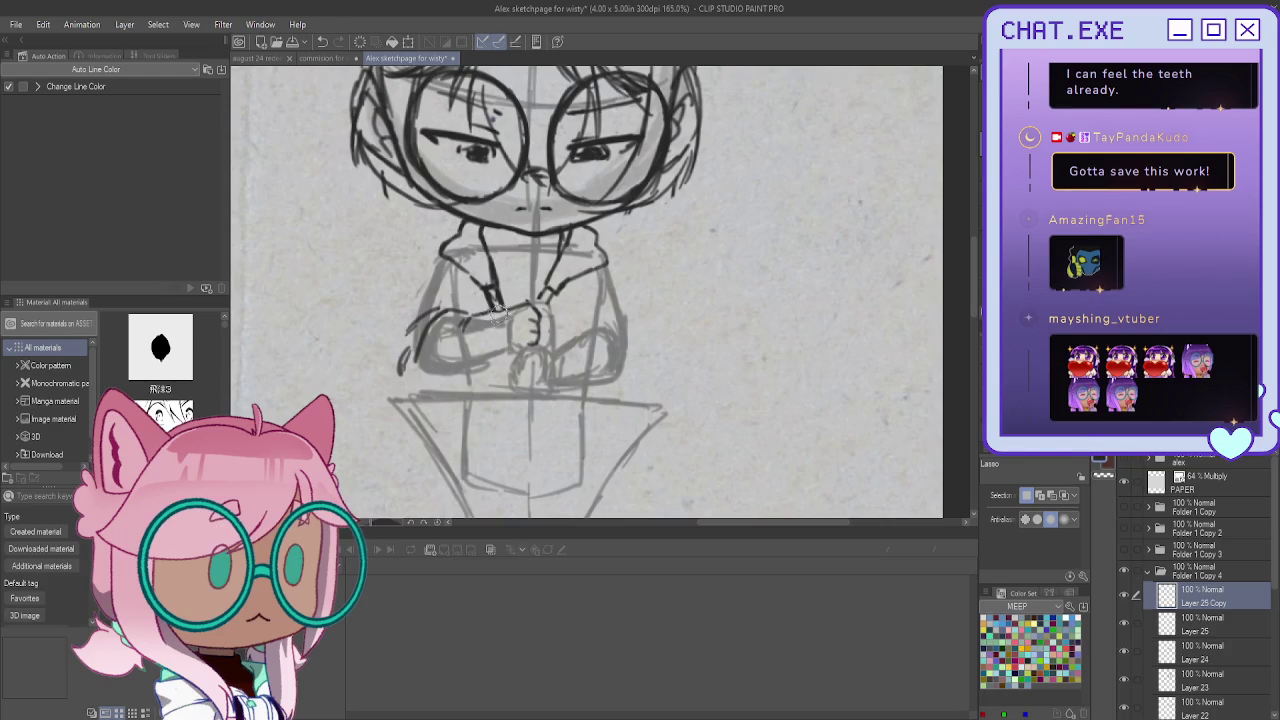
scroll(498, 311, "up", 1)
Darken the finger lines of the clasped hands with the pencil
key("p")
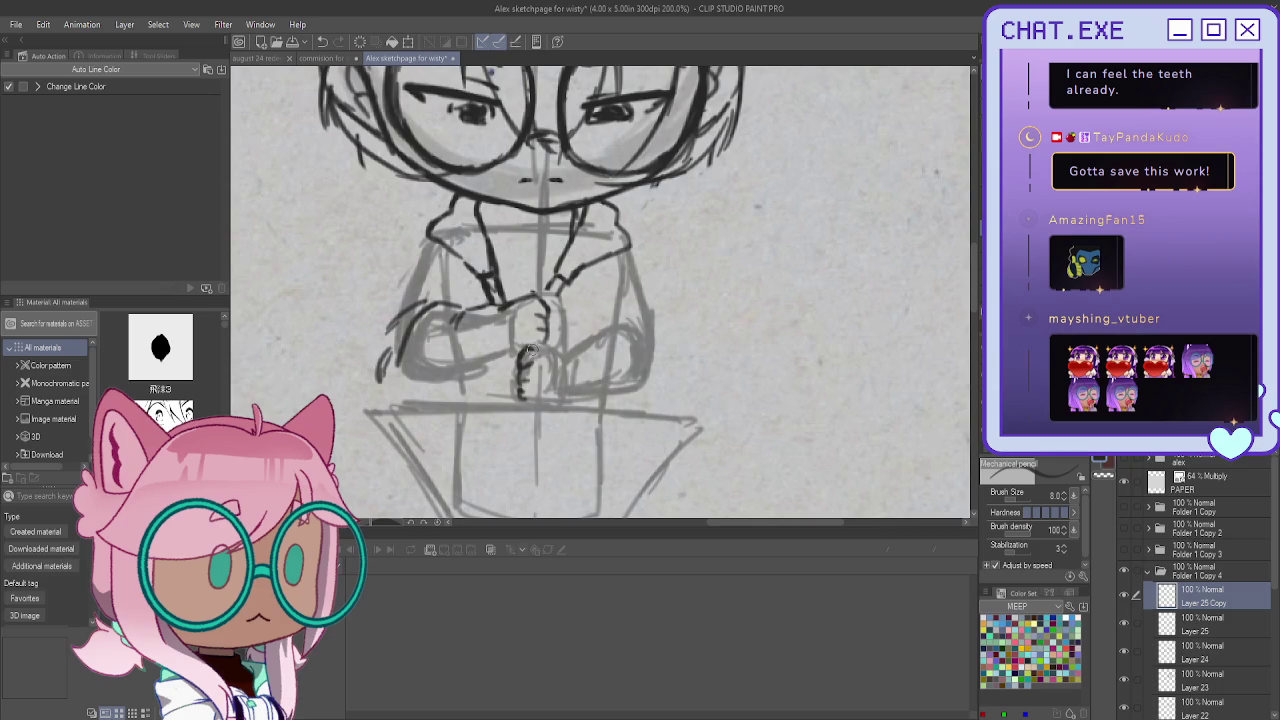
left_click_drag(560, 358, 562, 383)
left_click_drag(493, 318, 497, 342)
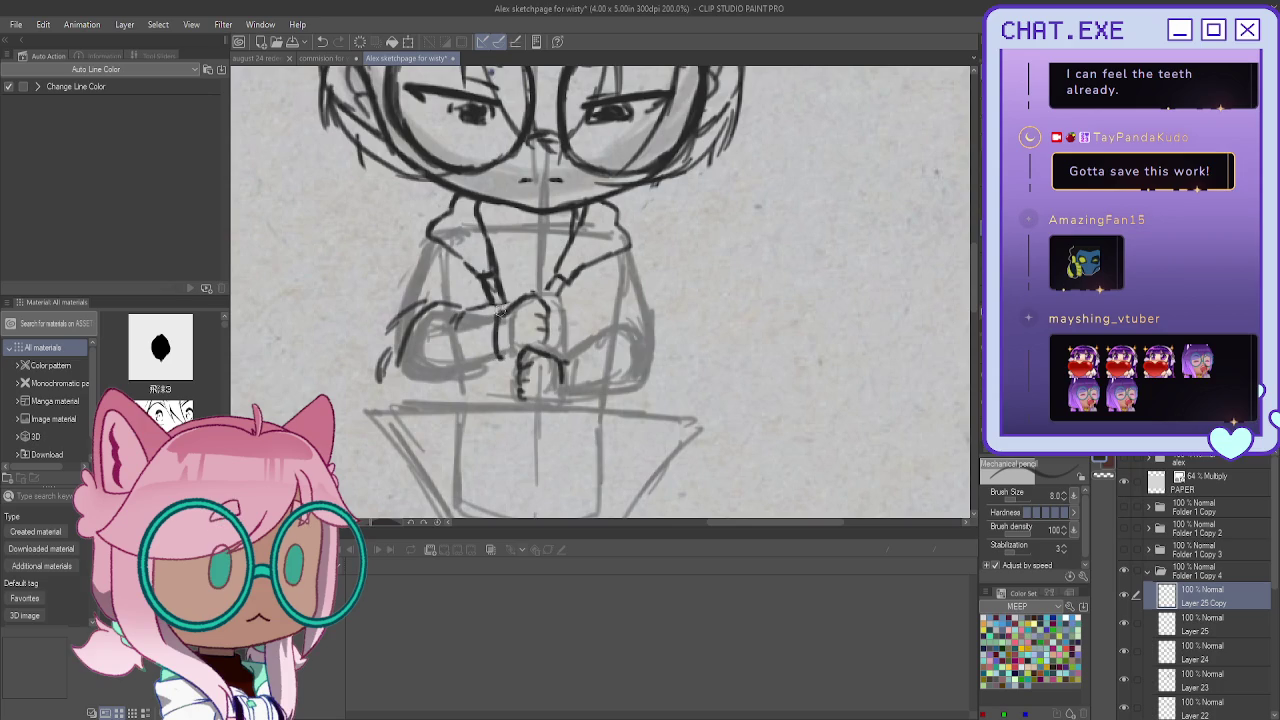
left_click_drag(486, 318, 494, 369)
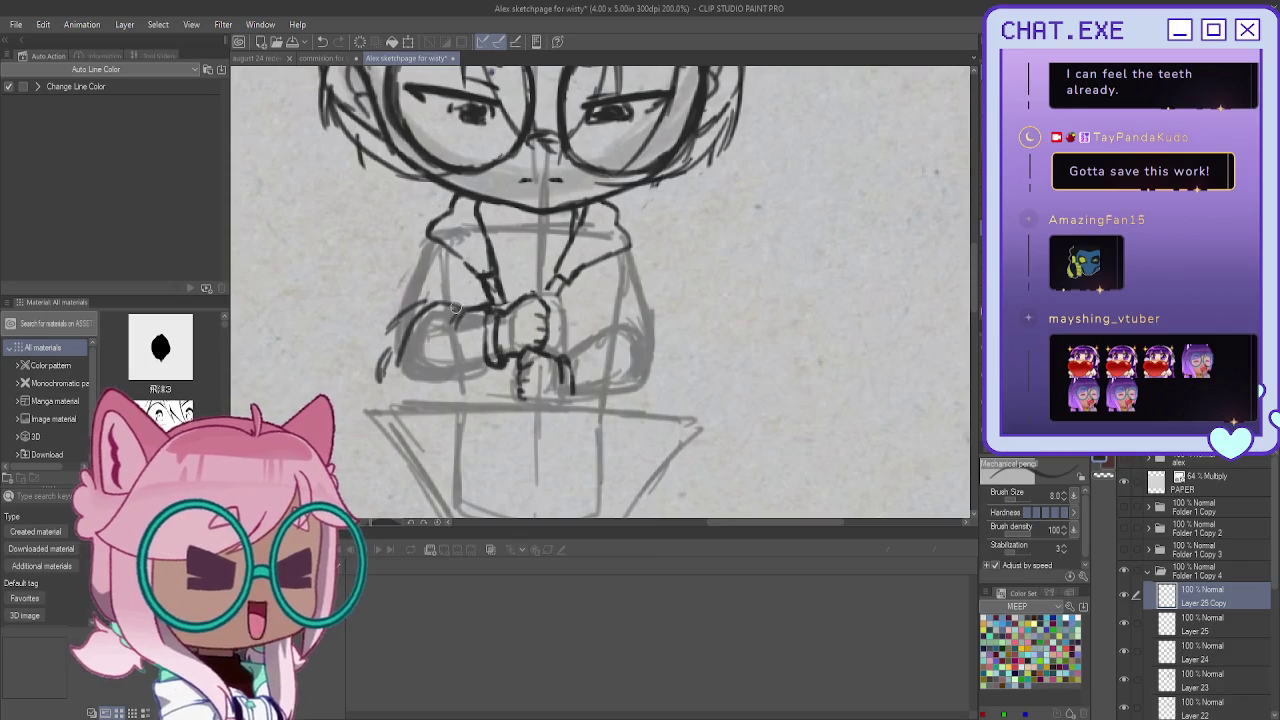
Darken the hoodie's shoulder and collar lines
left_click_drag(428, 236, 407, 273)
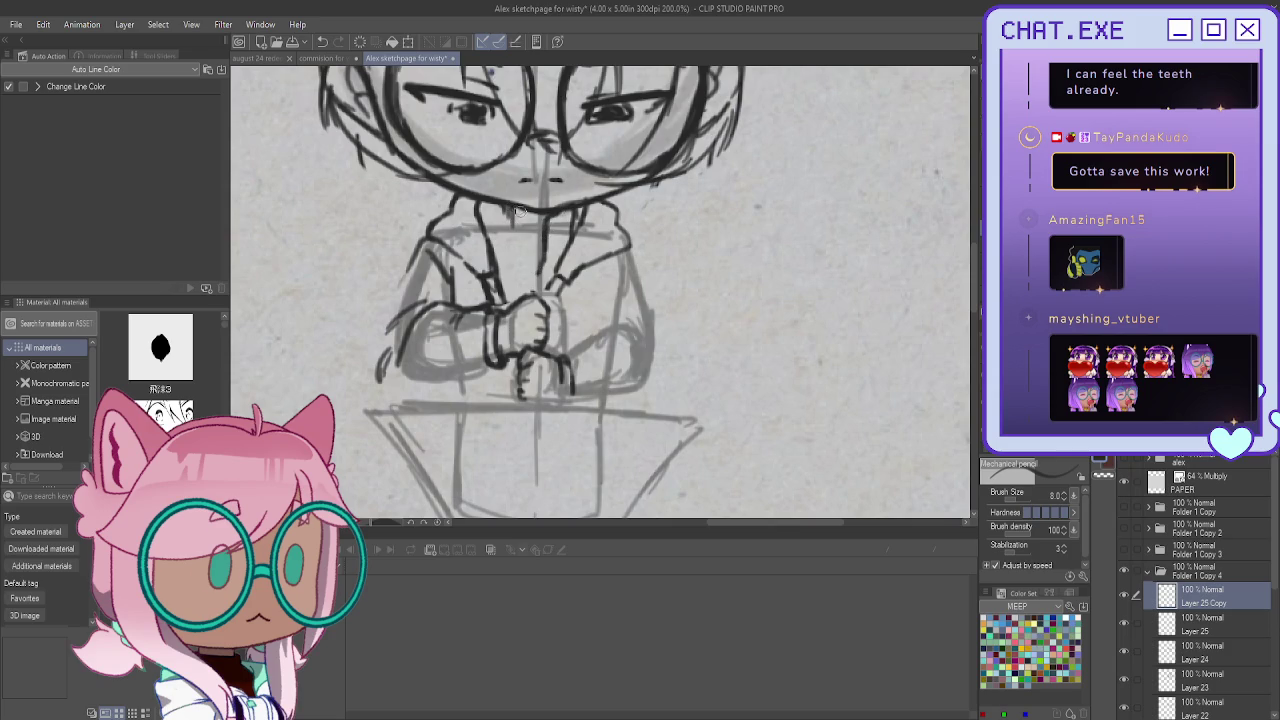
left_click_drag(532, 230, 541, 279)
left_click(1183, 625)
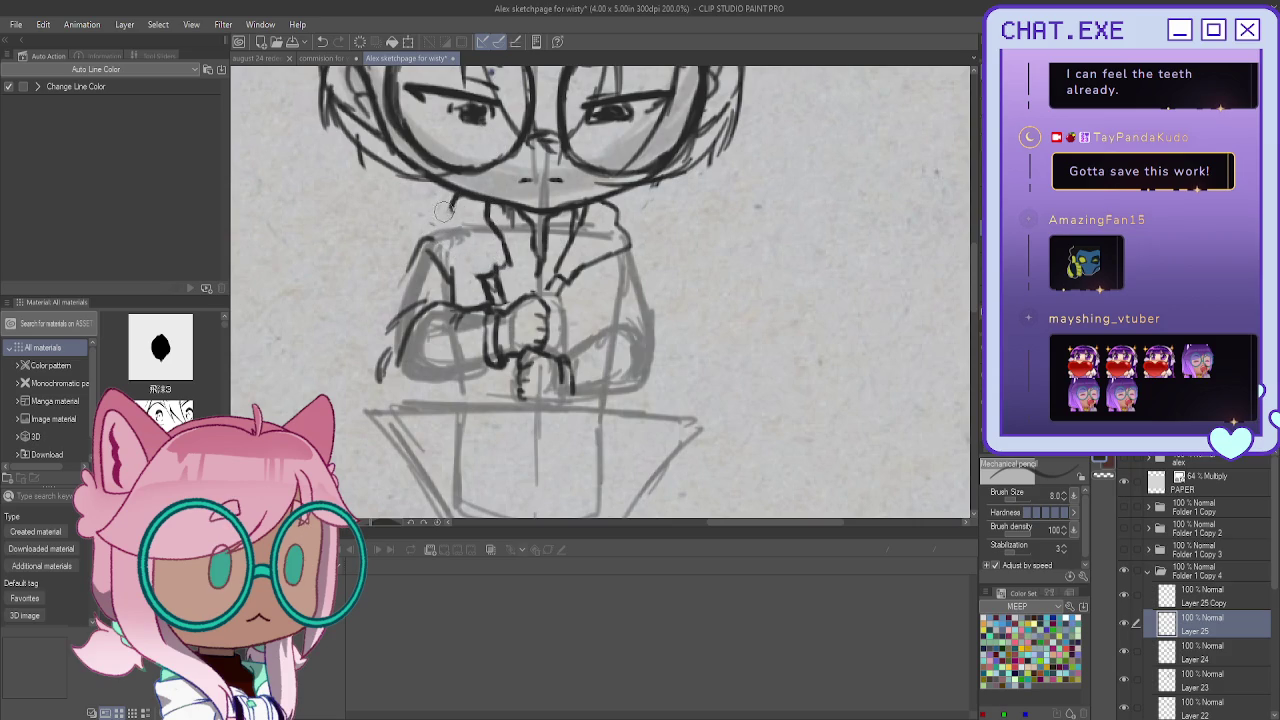
Redraw the hoodie's left collar and ink the right sleeve outline
mouse_move(465, 197)
left_mouse_down()
mouse_move(438, 232)
mouse_move(463, 262)
left_mouse_up()
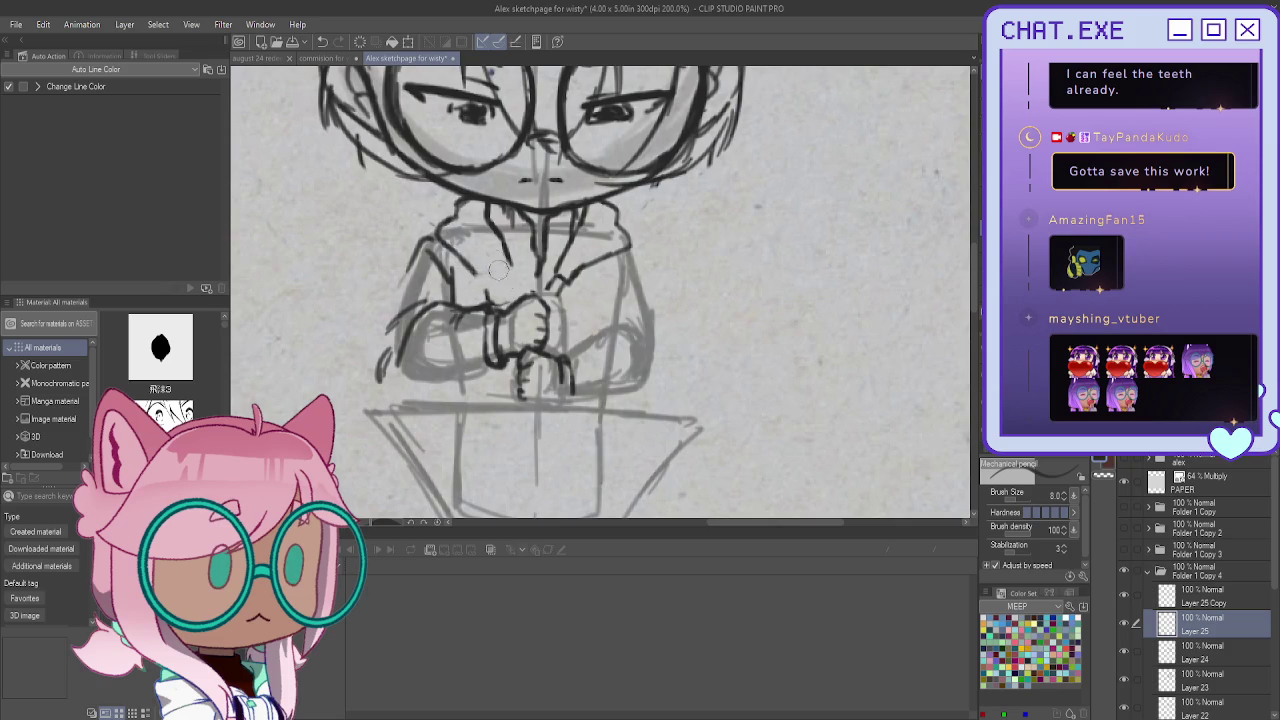
key("ctrl+z")
mouse_move(443, 234)
left_mouse_down()
mouse_move(528, 302)
mouse_move(504, 300)
left_mouse_up()
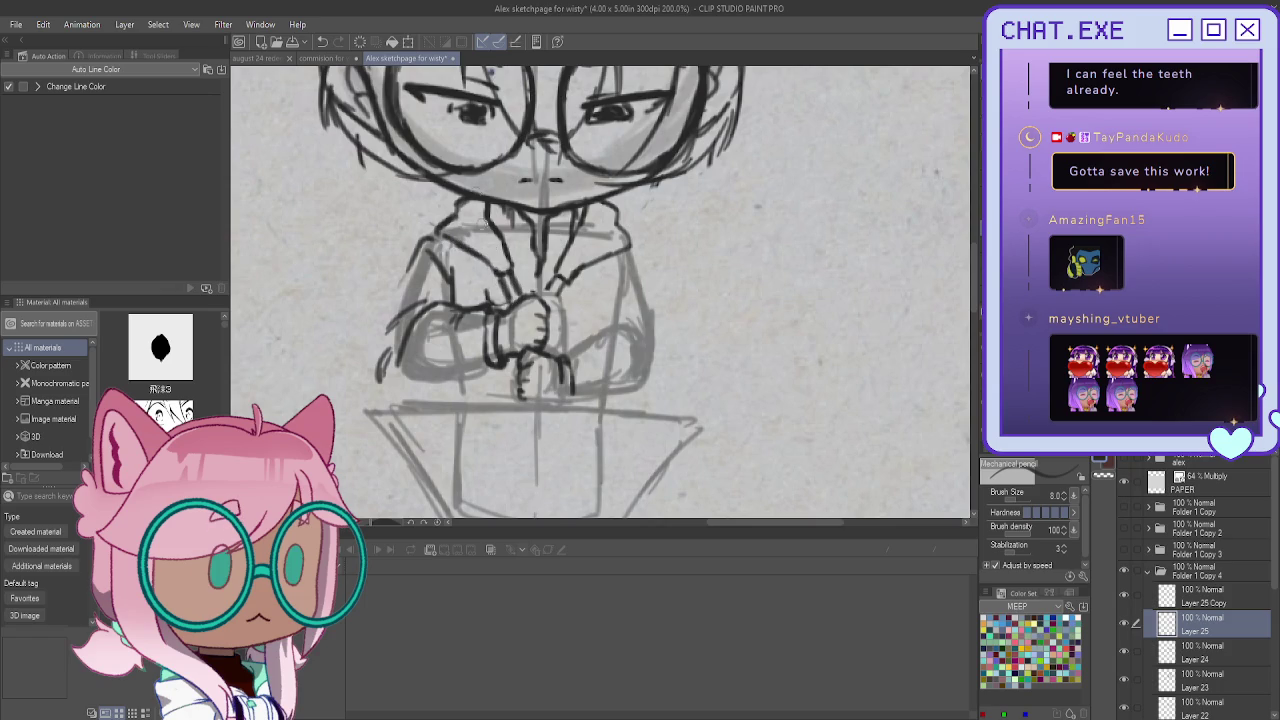
left_click_drag(607, 280, 606, 320)
mouse_move(625, 246)
left_mouse_down()
mouse_move(656, 382)
mouse_move(622, 396)
left_mouse_up()
mouse_move(612, 320)
left_mouse_down()
mouse_move(640, 372)
mouse_move(641, 344)
mouse_move(645, 404)
left_mouse_up()
key("ctrl+z")
key("ctrl+z")
key("ctrl+z")
key("ctrl+z")
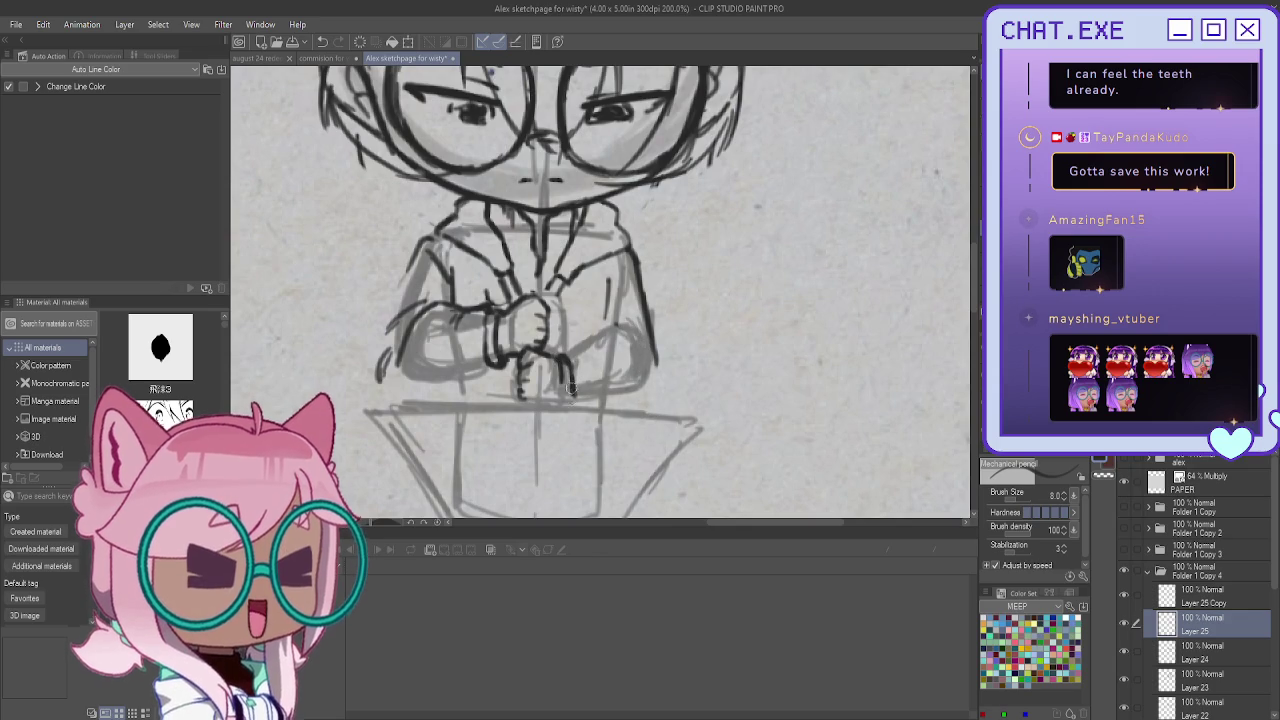
Darken the right sleeve's outer edge and ink the forearm lines across it
mouse_move(571, 405)
left_mouse_down()
mouse_move(573, 364)
mouse_move(610, 320)
mouse_move(633, 318)
left_mouse_up()
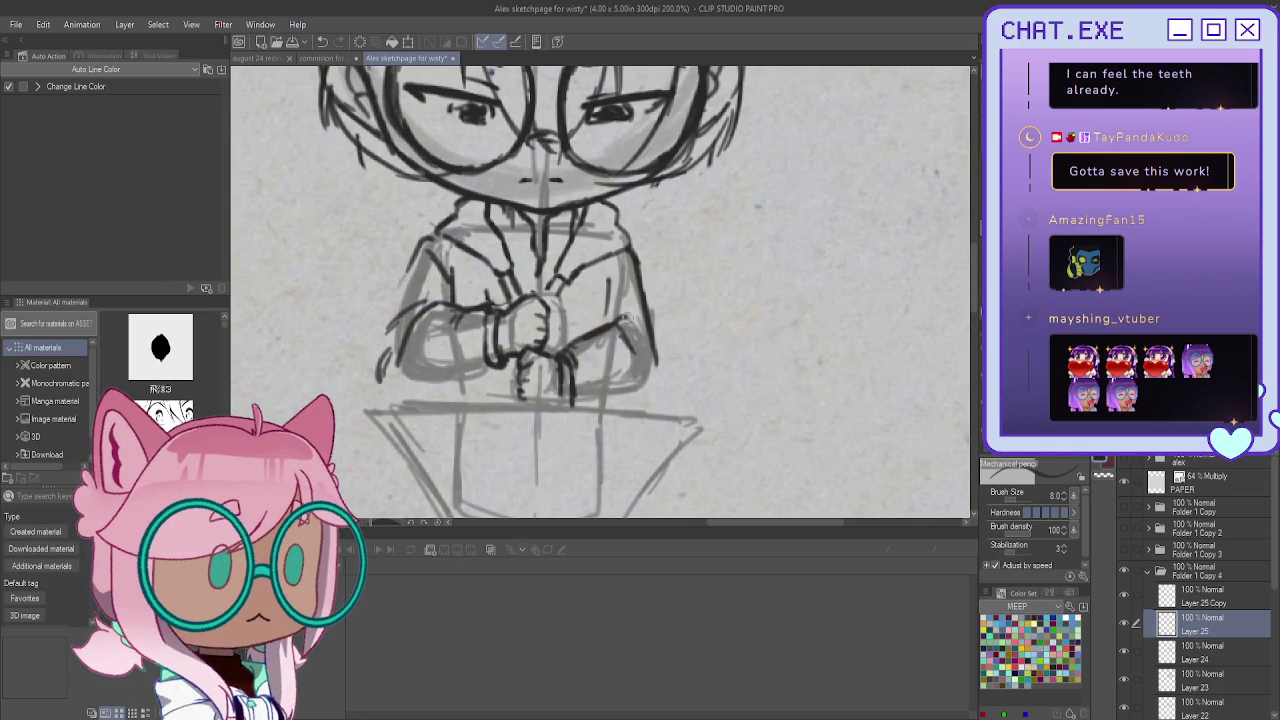
left_click_drag(630, 332, 641, 395)
left_click_drag(654, 349, 657, 384)
left_click_drag(627, 316, 574, 345)
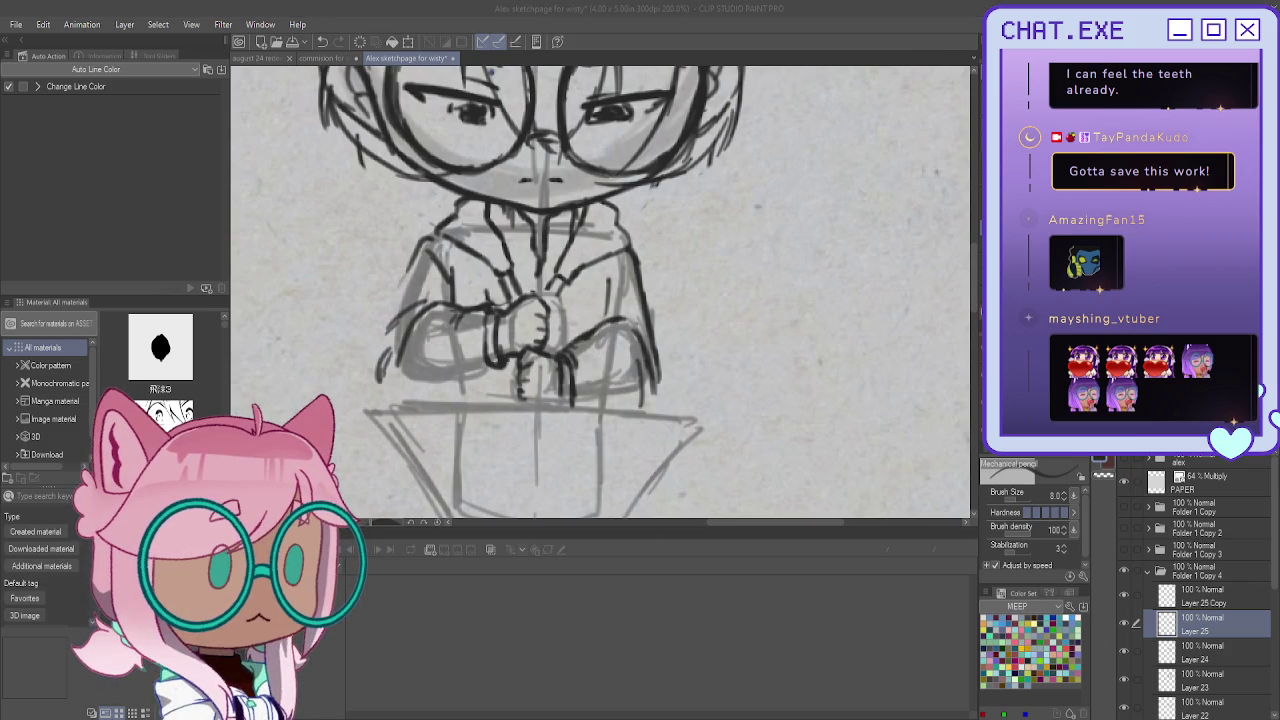
Ink the jacket's left outline and bottom-left hem, plus arm and lower-hand lines
mouse_move(420, 246)
left_mouse_down()
mouse_move(380, 348)
mouse_move(384, 397)
left_mouse_up()
mouse_move(492, 322)
left_mouse_down()
mouse_move(488, 396)
mouse_move(506, 382)
mouse_move(466, 408)
left_mouse_up()
mouse_move(378, 380)
left_mouse_down()
mouse_move(393, 398)
mouse_move(446, 408)
left_mouse_up()
left_click_drag(388, 296, 390, 367)
left_click_drag(424, 240, 384, 352)
key("ctrl+z")
key("ctrl+z")
key("ctrl+z")
key("ctrl+z")
key("ctrl+z")
key("ctrl+z")
mouse_move(412, 258)
left_mouse_down()
mouse_move(378, 398)
mouse_move(505, 376)
mouse_move(498, 432)
mouse_move(440, 412)
mouse_move(482, 408)
left_mouse_up()
Ink both legs and the right lower-body outline below the jacket, undoing bad attempts
left_click_drag(573, 401, 562, 468)
left_click_drag(548, 418, 557, 466)
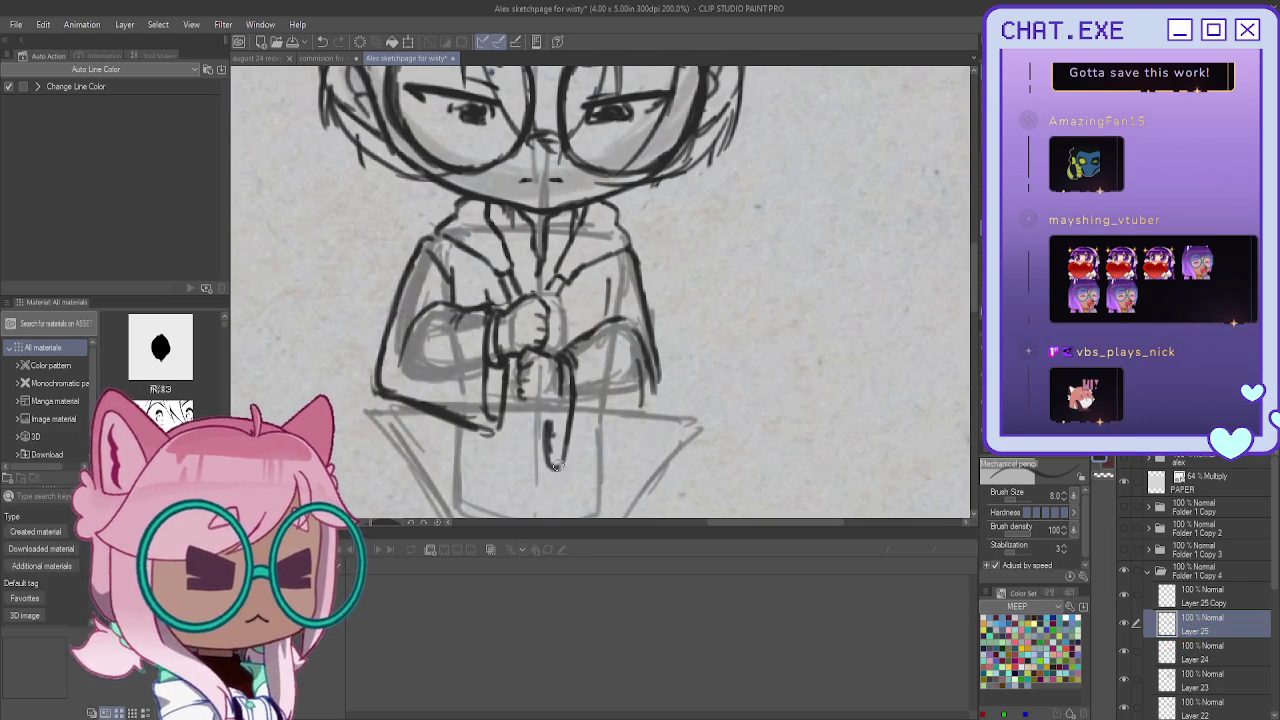
mouse_move(659, 362)
left_mouse_down()
mouse_move(648, 428)
mouse_move(604, 464)
left_mouse_up()
key("ctrl+z")
mouse_move(658, 400)
left_mouse_down()
mouse_move(578, 484)
mouse_move(545, 436)
left_mouse_up()
key("ctrl+z")
key("ctrl+z")
key("ctrl+z")
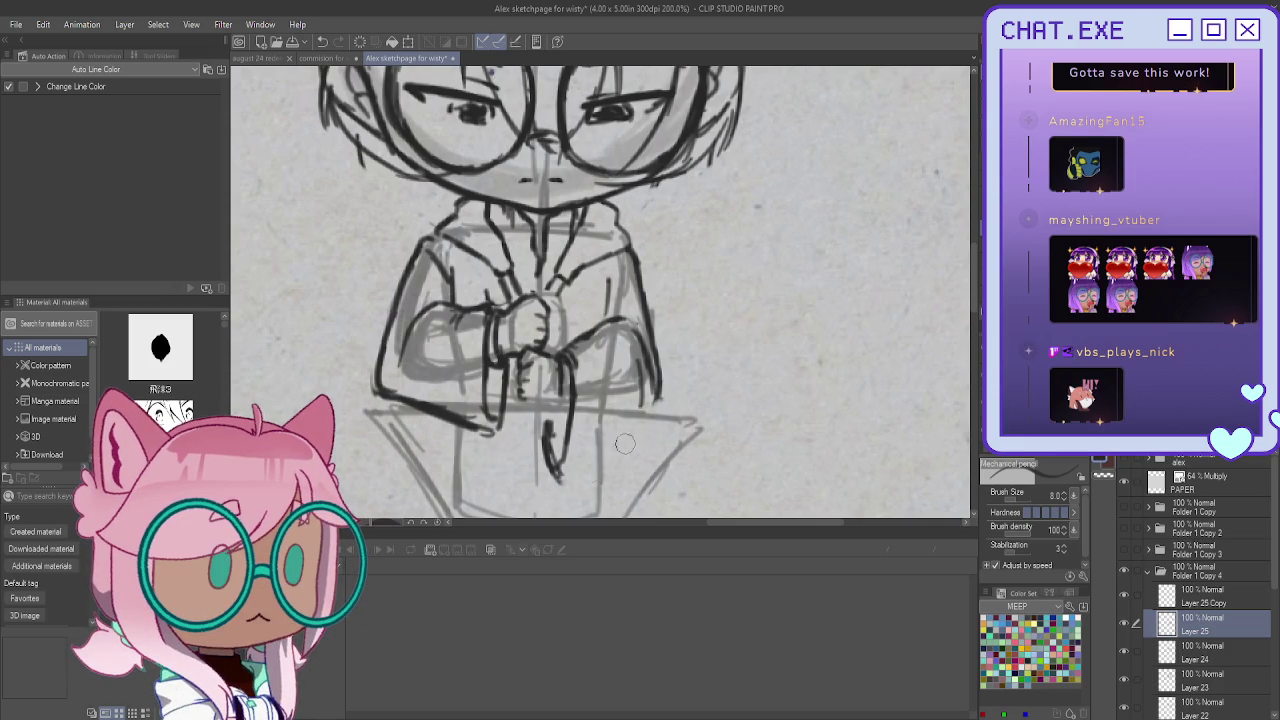
mouse_move(652, 402)
left_mouse_down()
mouse_move(565, 475)
mouse_move(537, 383)
left_mouse_up()
key("ctrl+z")
key("ctrl+z")
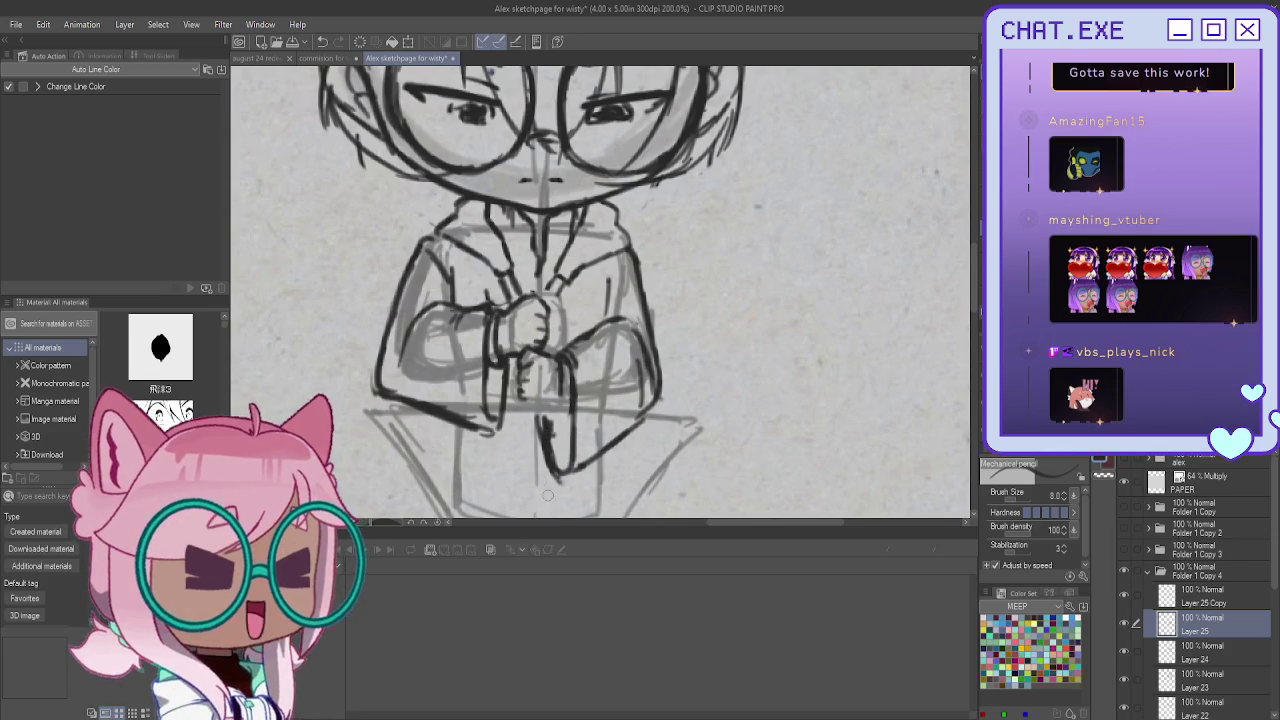
key("ctrl+z")
key("ctrl+z")
mouse_move(546, 412)
left_mouse_down()
mouse_move(552, 460)
mouse_move(570, 475)
left_mouse_up()
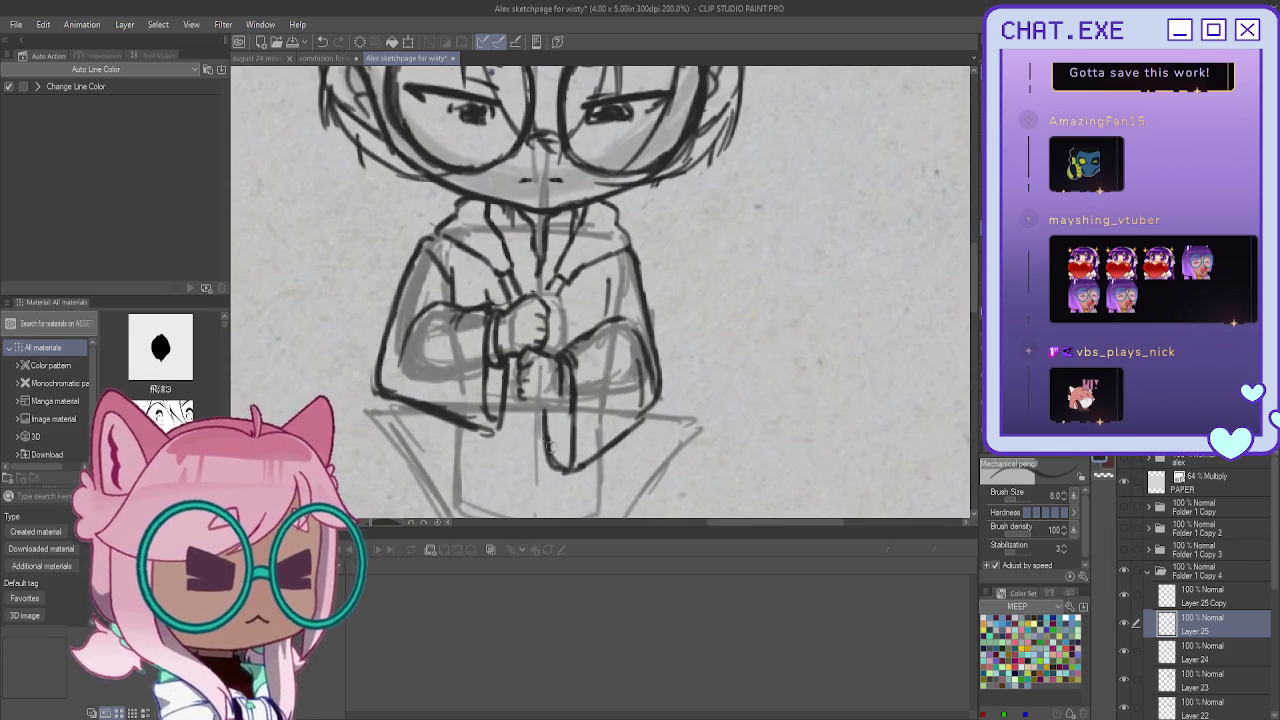
scroll(484, 298, "down", 3)
scroll(437, 370, "down", 2)
Zoom out to the full page and unhide Folder 1 Copy, Copy 2 and Copy 3
scroll(437, 370, "down", 2)
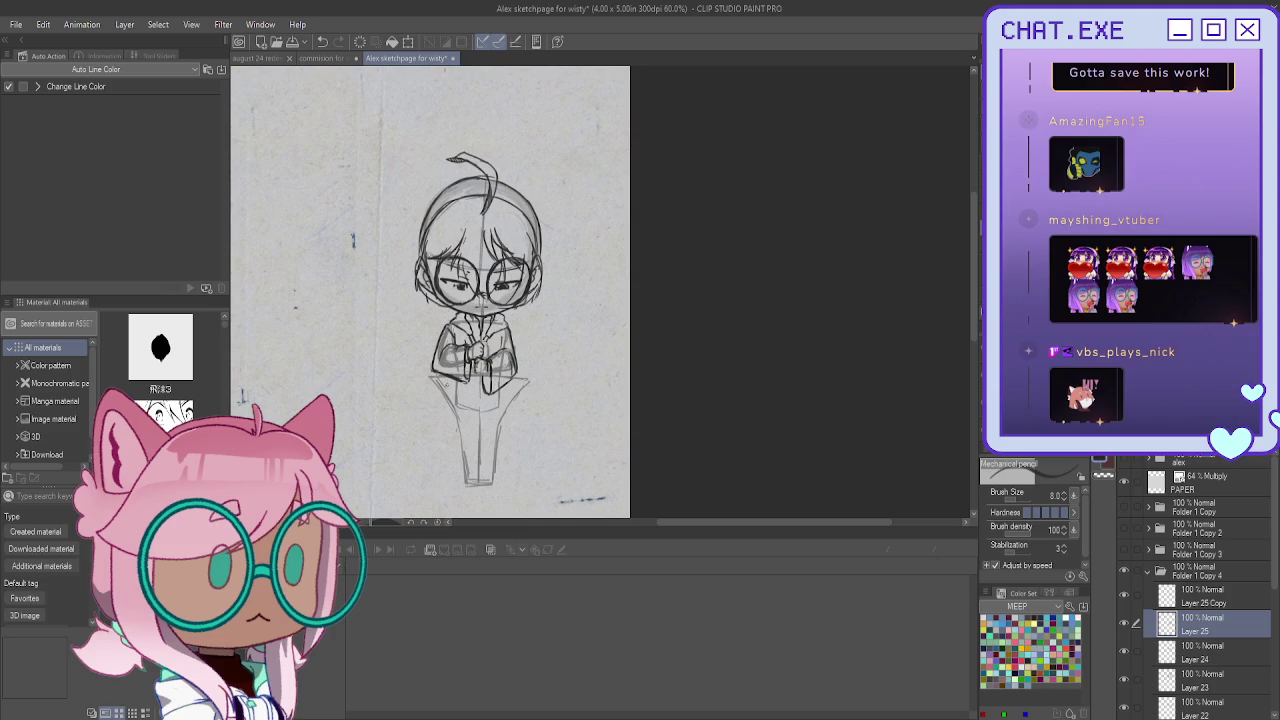
scroll(431, 292, "down", 2)
left_click_drag(431, 292, 632, 208)
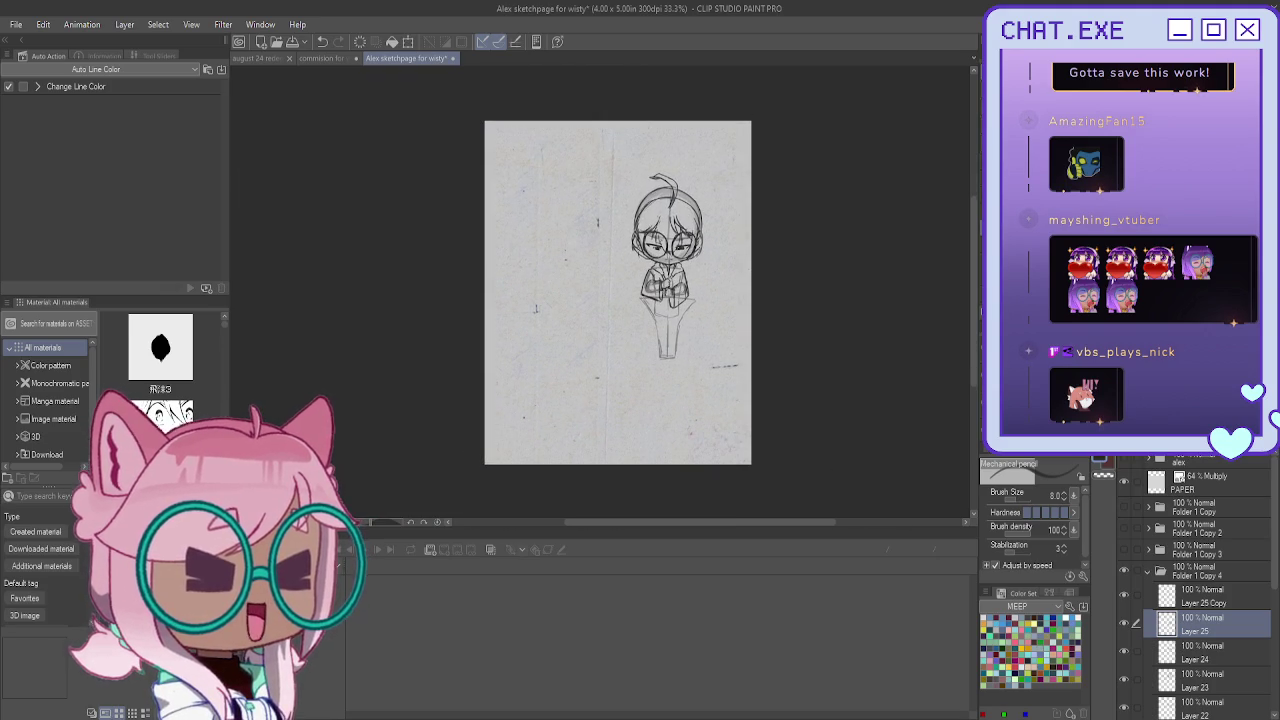
left_click_drag(1121, 514, 1118, 544)
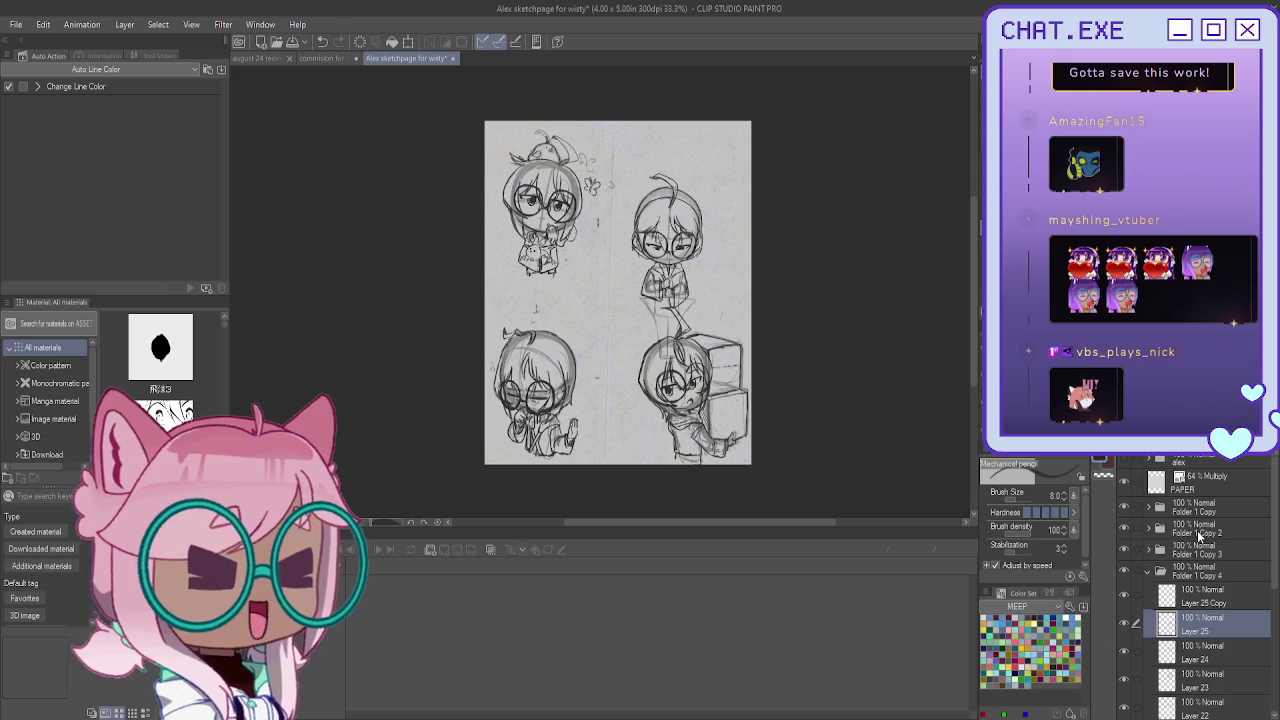
Move the Folder 1 Copy 4 glasses sketch up and right into the top-right slot
left_click(1183, 577)
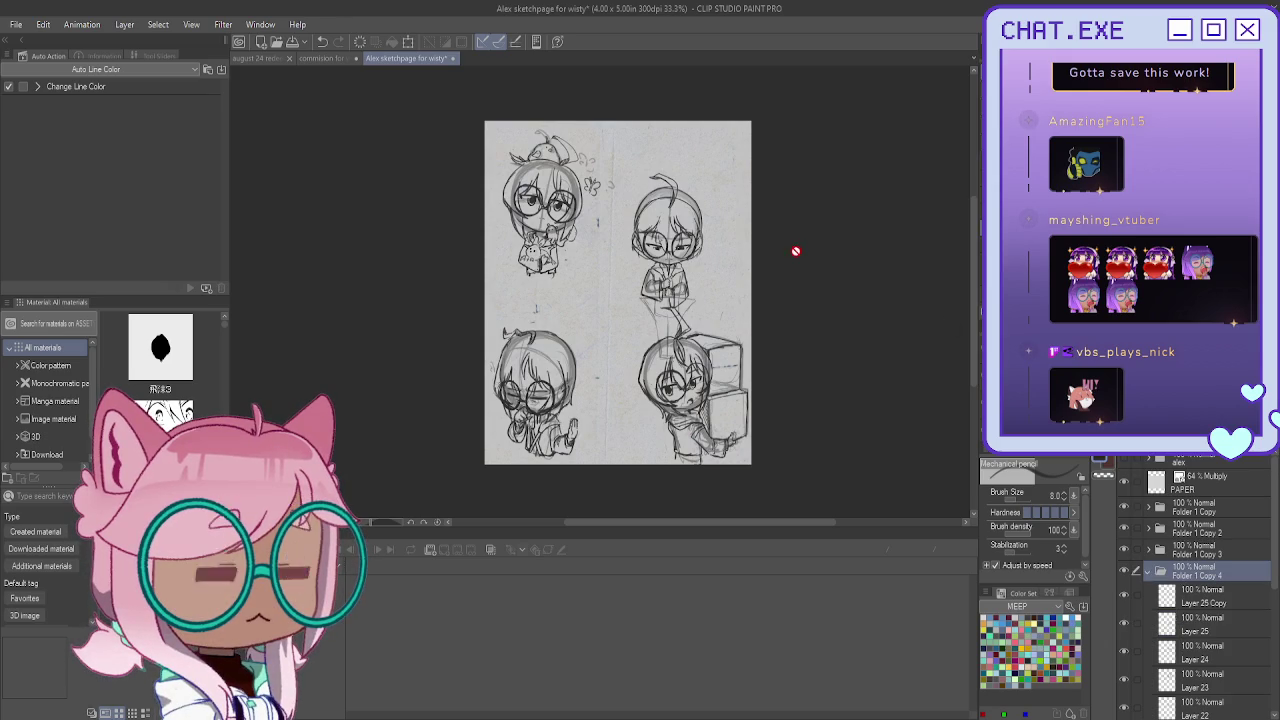
key("k")
mouse_move(885, 321)
left_mouse_down()
mouse_move(843, 297)
mouse_move(866, 269)
mouse_move(905, 259)
mouse_move(923, 279)
left_mouse_up()
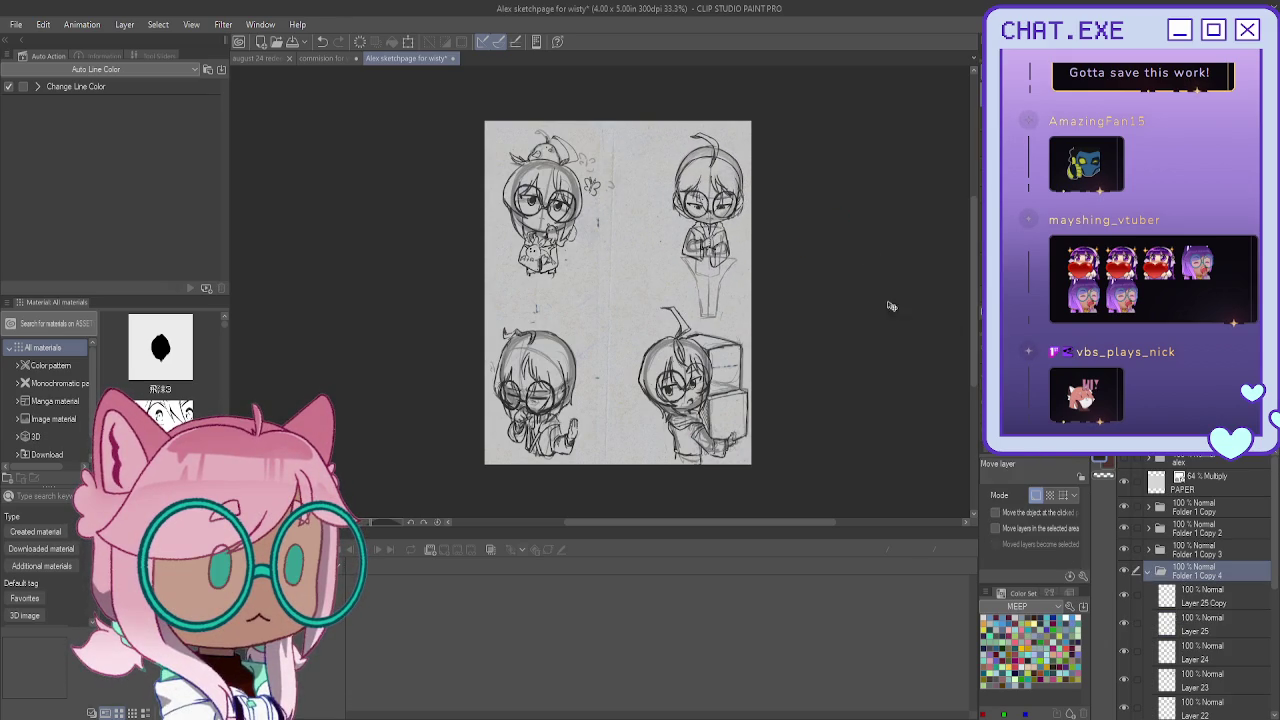